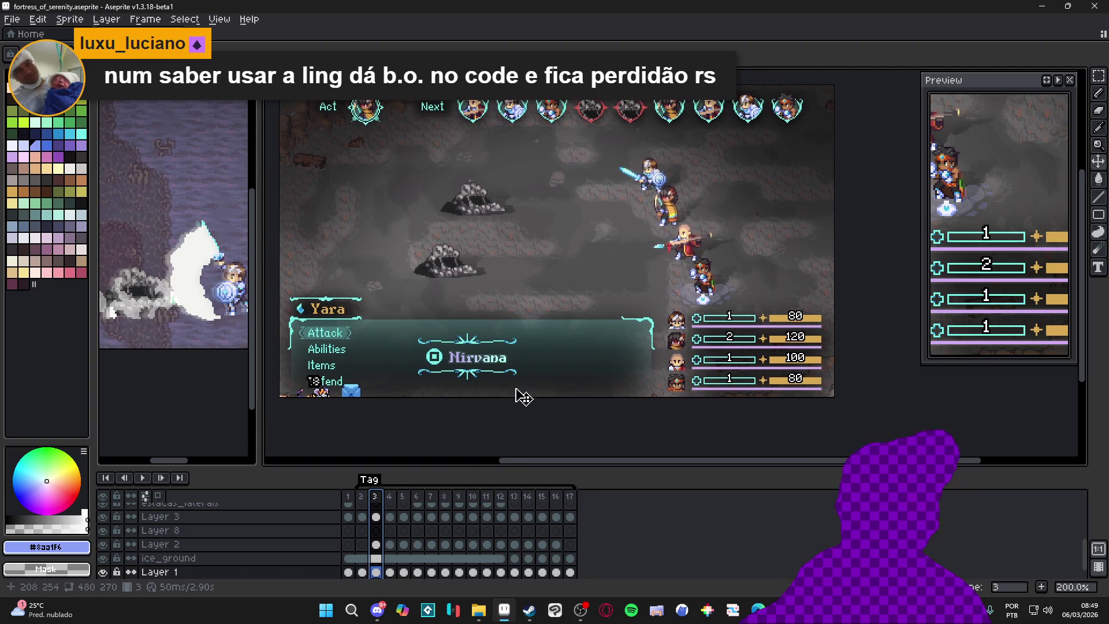
Step: Compare animation frames 11 through 14, settling on frame 13 with the solid white stakes
{"action": "left_click", "coordinate": [489, 497]}
{"action": "left_click", "coordinate": [500, 498]}
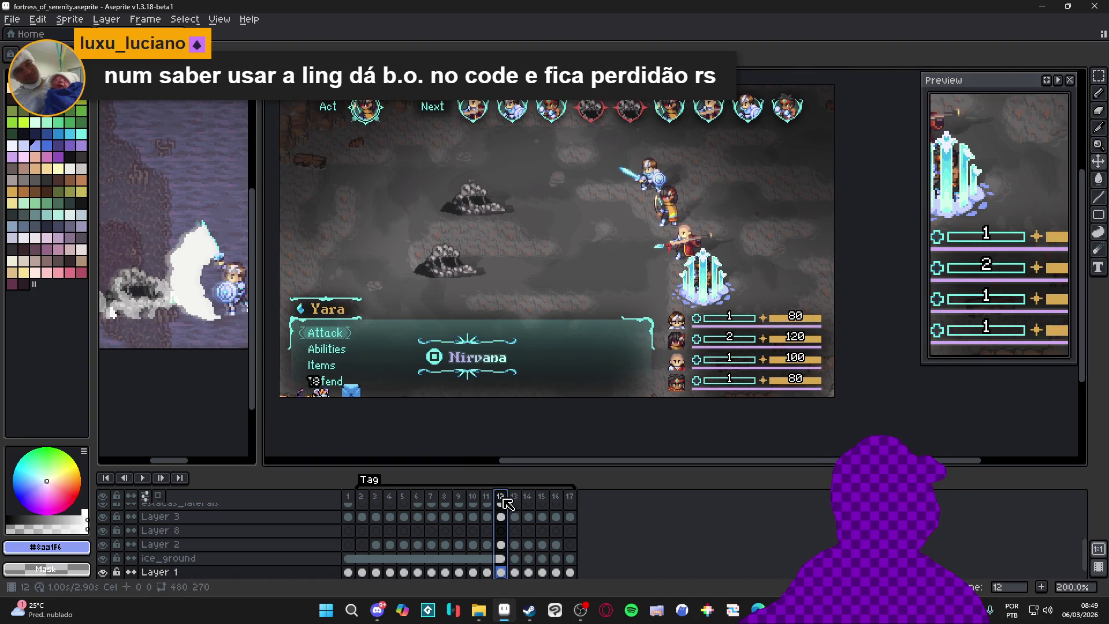
{"action": "left_click", "coordinate": [514, 498]}
{"action": "left_click", "coordinate": [528, 498]}
{"action": "left_click", "coordinate": [514, 498]}
{"action": "left_click", "coordinate": [500, 498]}
{"action": "left_click", "coordinate": [514, 498]}
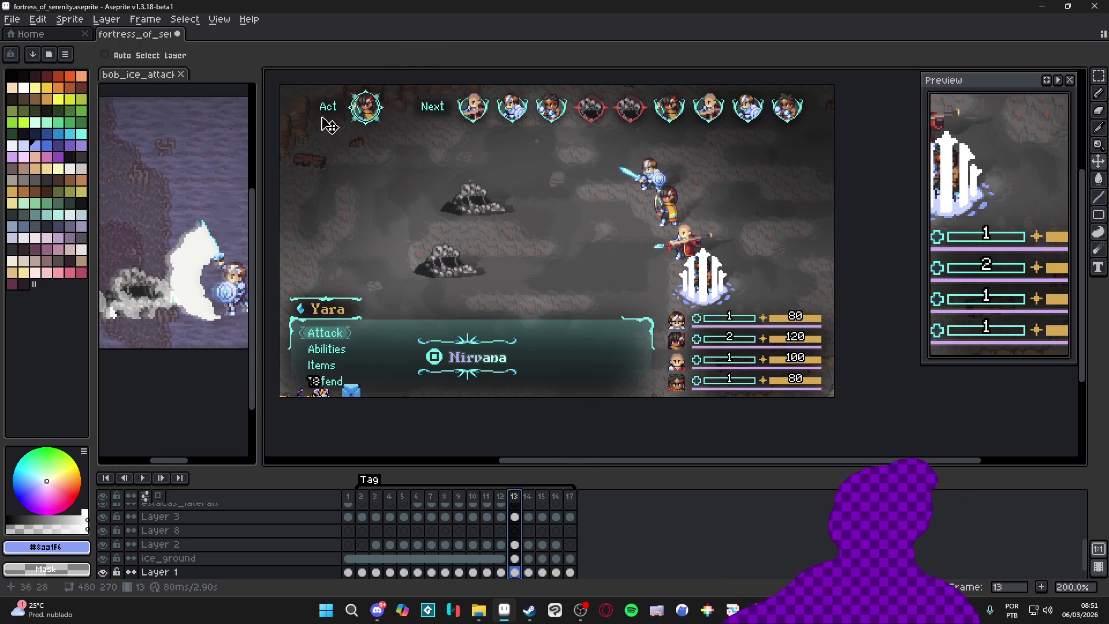
Step: Frame the spell on the canvas, glance at frame 14, then select estaca_central on frame 13
{"action": "left_click_drag", "start_coordinate": [315, 114], "coordinate": [302, 103]}
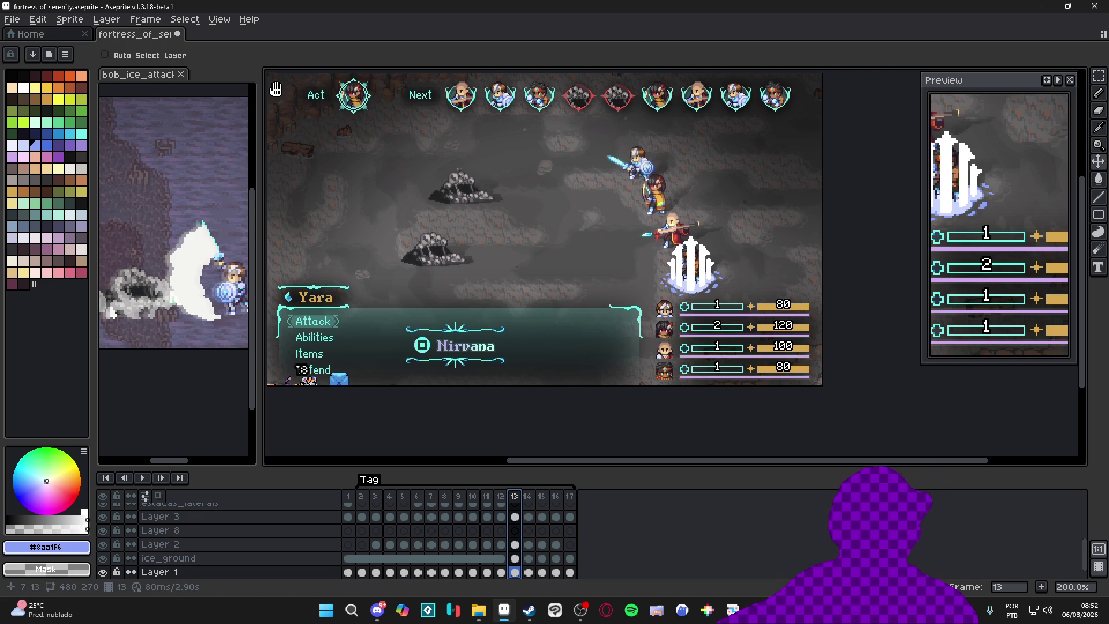
{"action": "left_click_drag", "start_coordinate": [275, 90], "coordinate": [276, 87]}
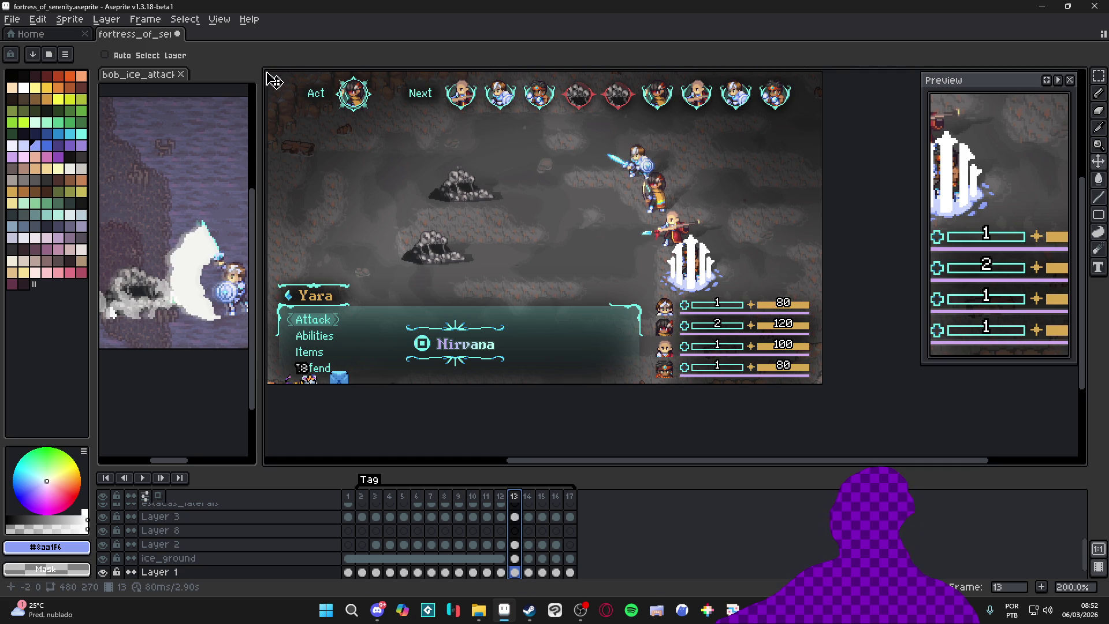
{"action": "scroll", "coordinate": [275, 80], "scroll_direction": "up", "scroll_amount": 1}
{"action": "scroll", "coordinate": [274, 80], "scroll_direction": "down", "scroll_amount": 1}
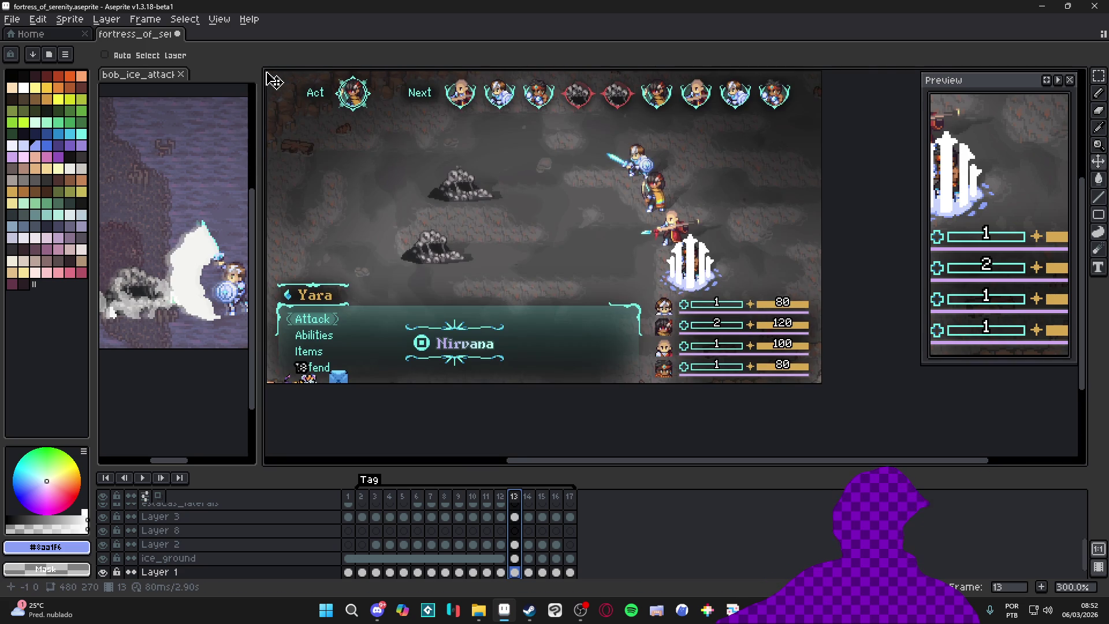
{"action": "scroll", "coordinate": [274, 80], "scroll_direction": "up", "scroll_amount": 1}
{"action": "scroll", "coordinate": [274, 80], "scroll_direction": "down", "scroll_amount": 1}
{"action": "scroll", "coordinate": [275, 80], "scroll_direction": "up", "scroll_amount": 1}
{"action": "scroll", "coordinate": [275, 80], "scroll_direction": "down", "scroll_amount": 1}
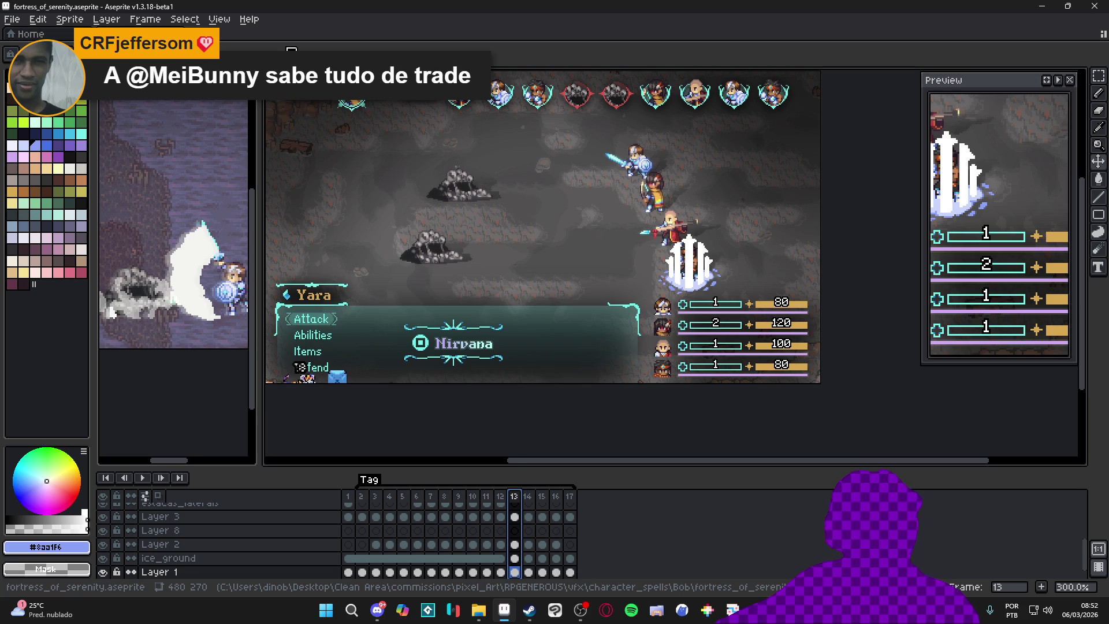
{"action": "left_click", "coordinate": [534, 499]}
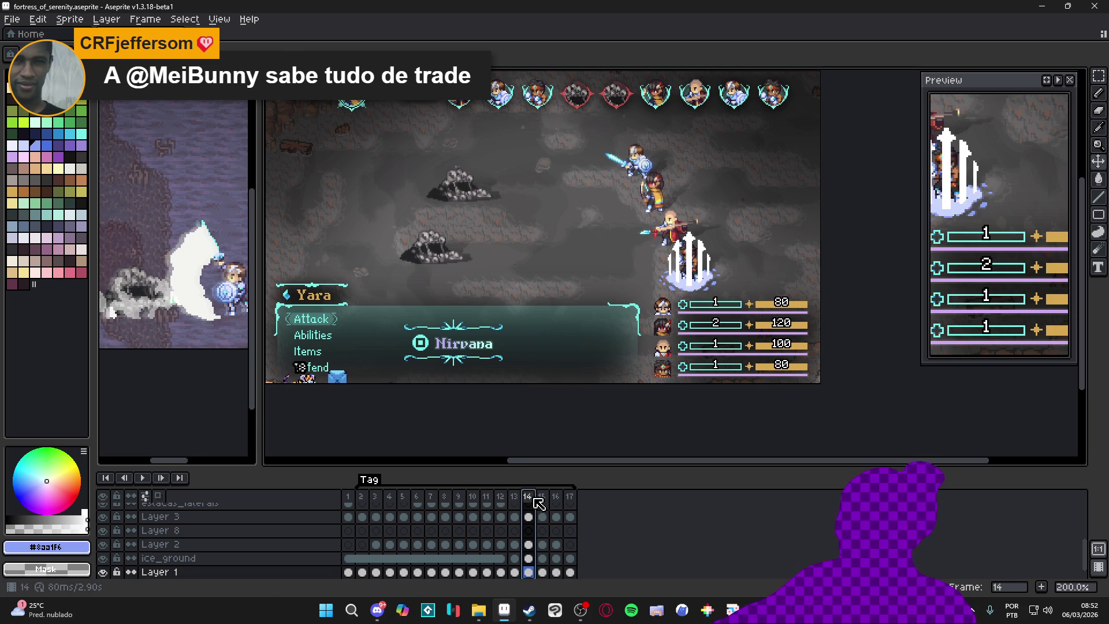
{"action": "left_click", "coordinate": [515, 497]}
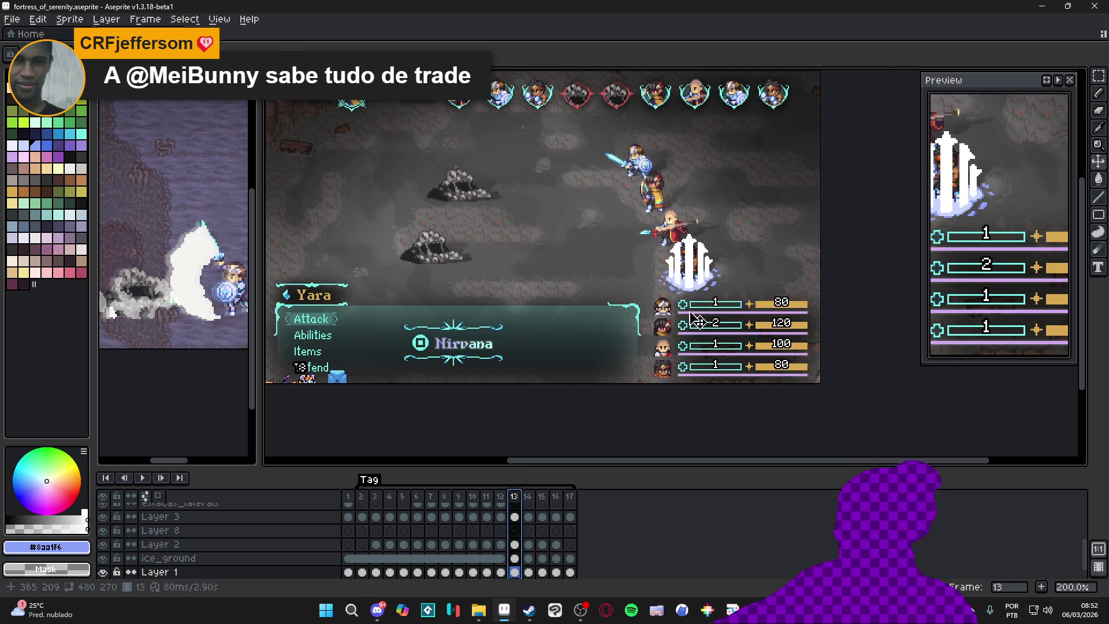
{"action": "scroll", "coordinate": [690, 278], "scroll_direction": "up", "scroll_amount": 3}
{"action": "left_click", "coordinate": [690, 277], "text": "ctrl"}
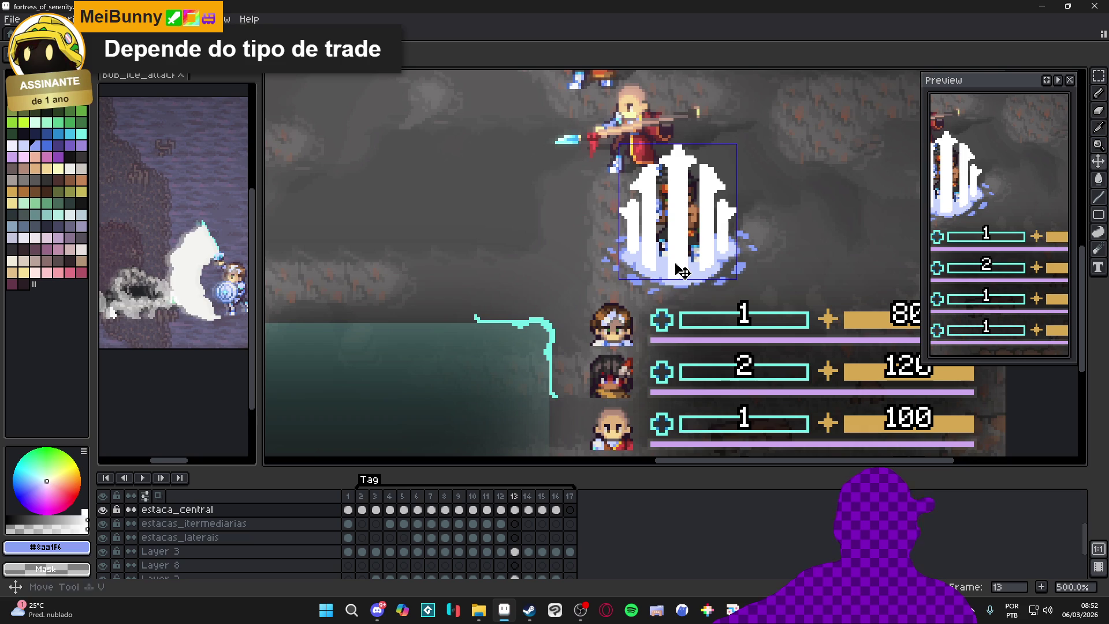
Step: Hide the background on Layer 1 and the character on Layer 3
{"action": "scroll", "coordinate": [115, 578], "scroll_direction": "down", "scroll_amount": 3}
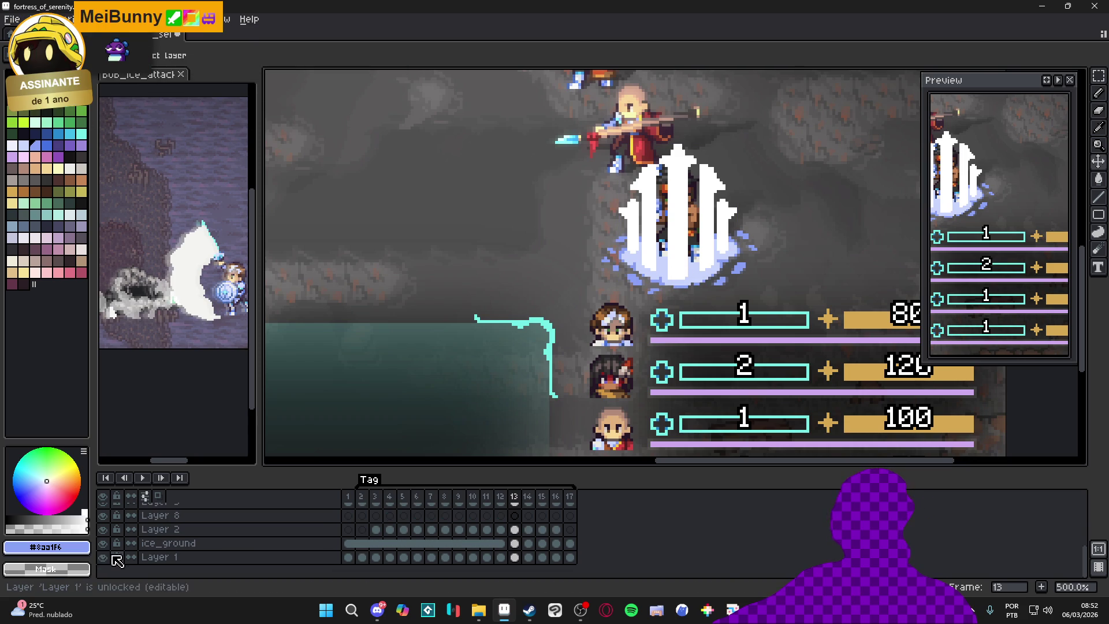
{"action": "left_click", "coordinate": [103, 557]}
{"action": "scroll", "coordinate": [697, 223], "scroll_direction": "up", "scroll_amount": 2}
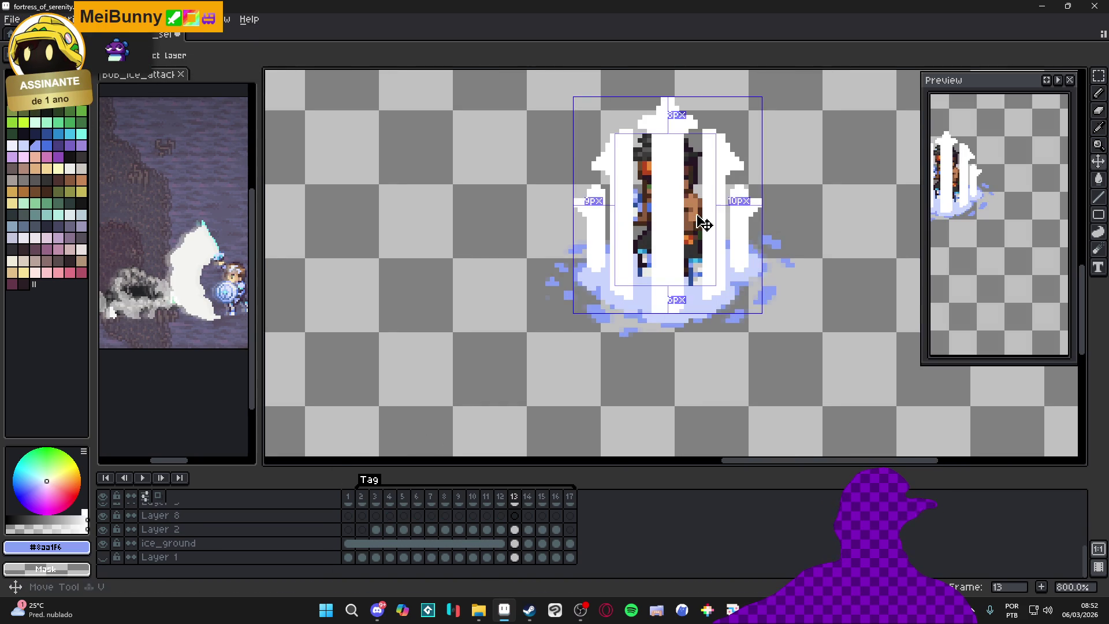
{"action": "left_click", "coordinate": [696, 223], "text": "ctrl"}
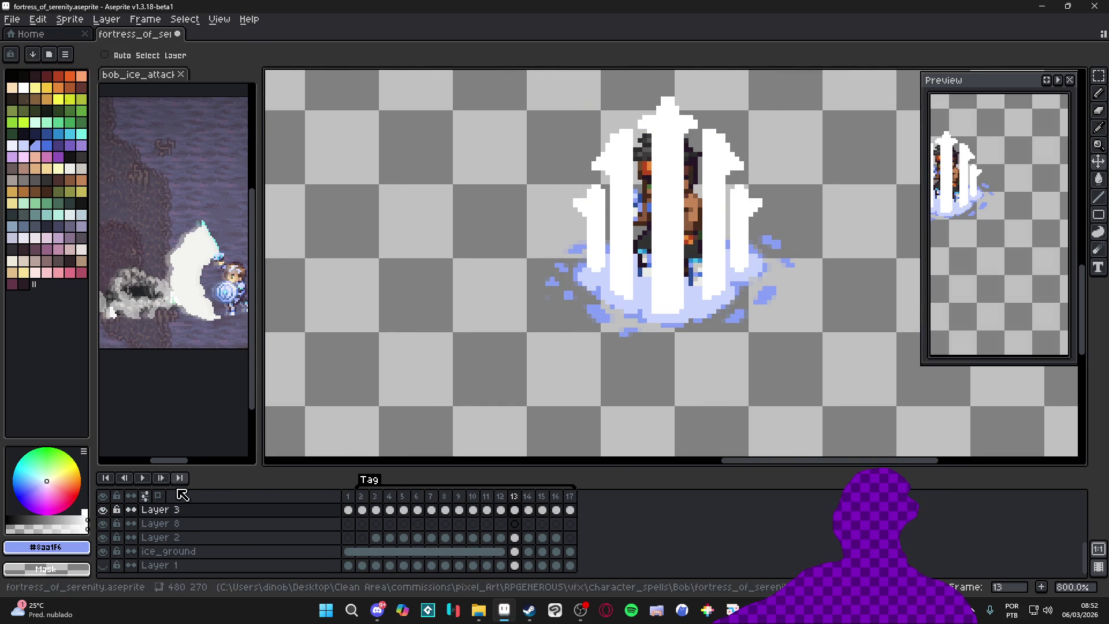
{"action": "left_click", "coordinate": [102, 509]}
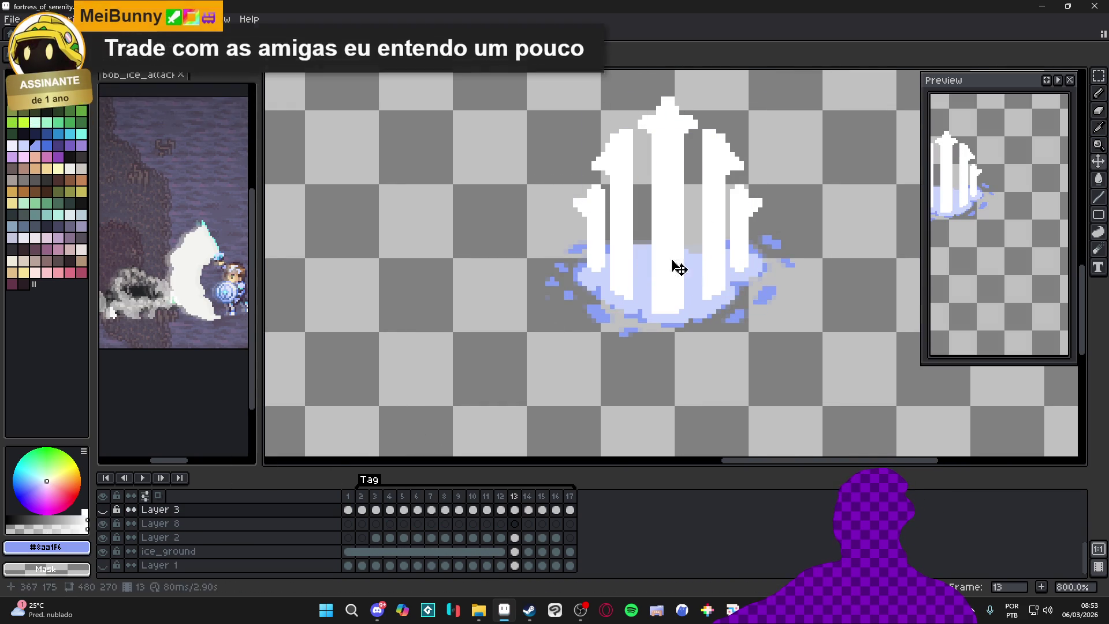
Step: Select estaca_central's frame 14 cel and turn on onion skinning
{"action": "left_click", "coordinate": [648, 305], "text": "ctrl"}
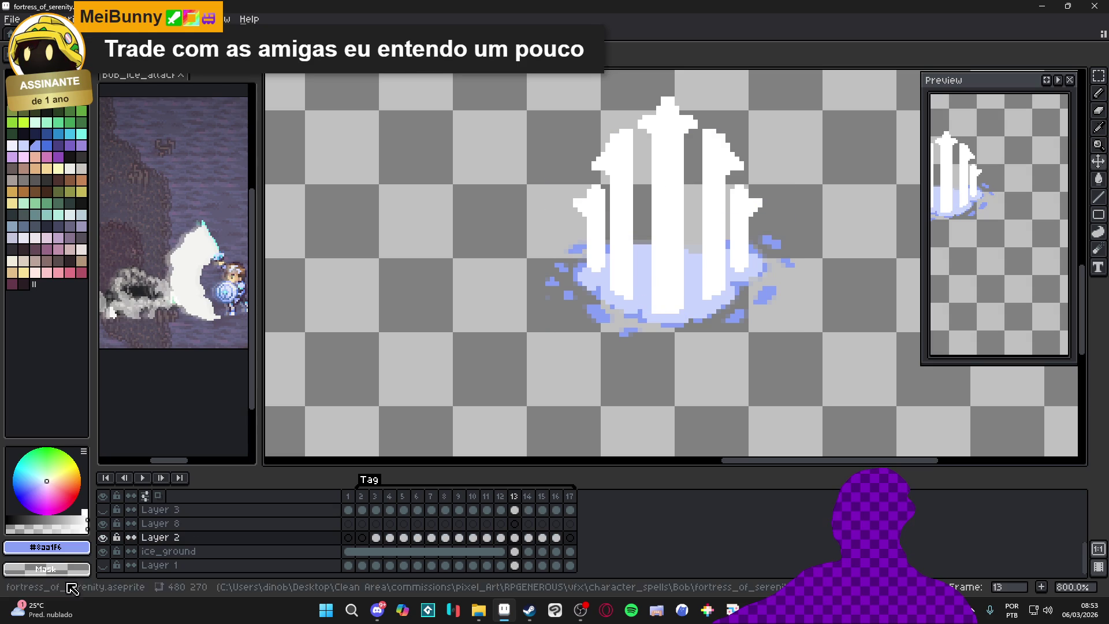
{"action": "left_click", "coordinate": [682, 249], "text": "ctrl"}
{"action": "scroll", "coordinate": [531, 523], "scroll_direction": "up", "scroll_amount": 2}
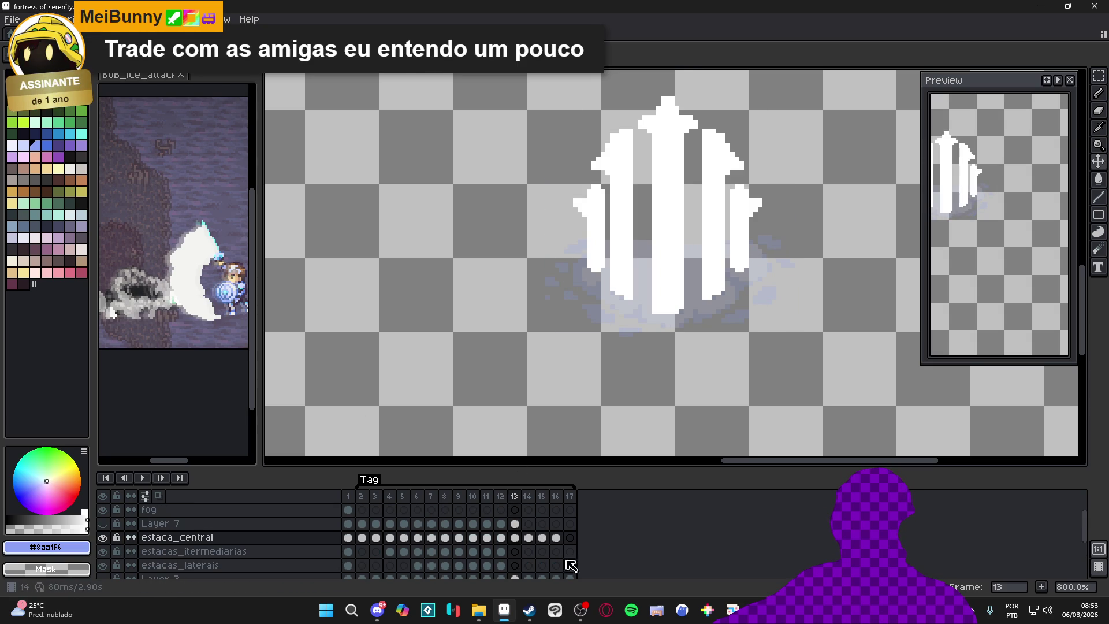
{"action": "left_click", "coordinate": [529, 539]}
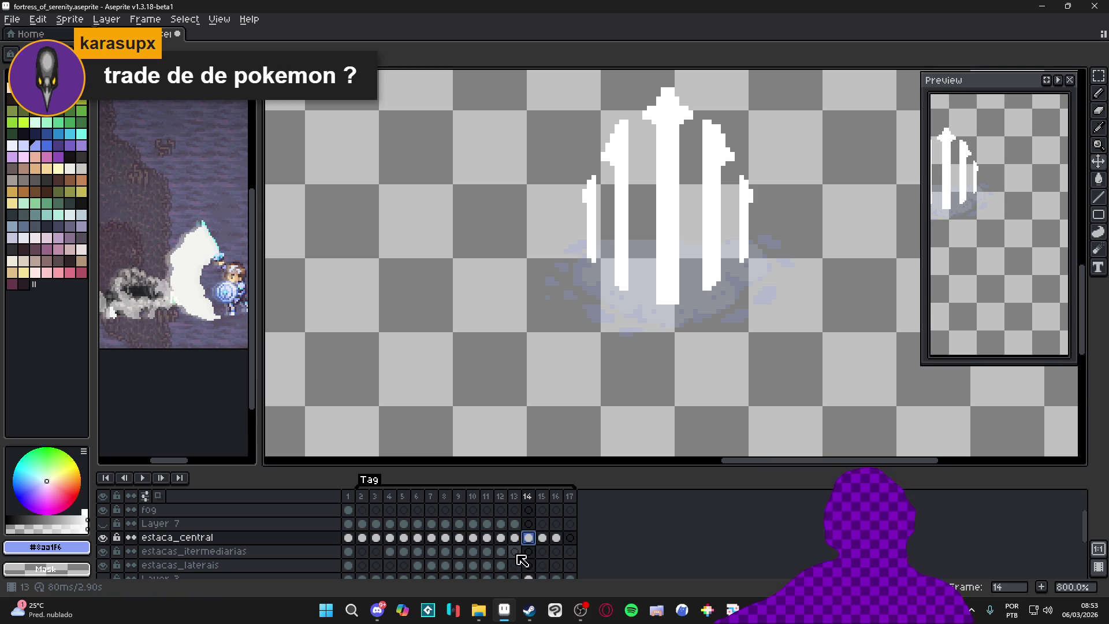
{"action": "left_click", "coordinate": [515, 537]}
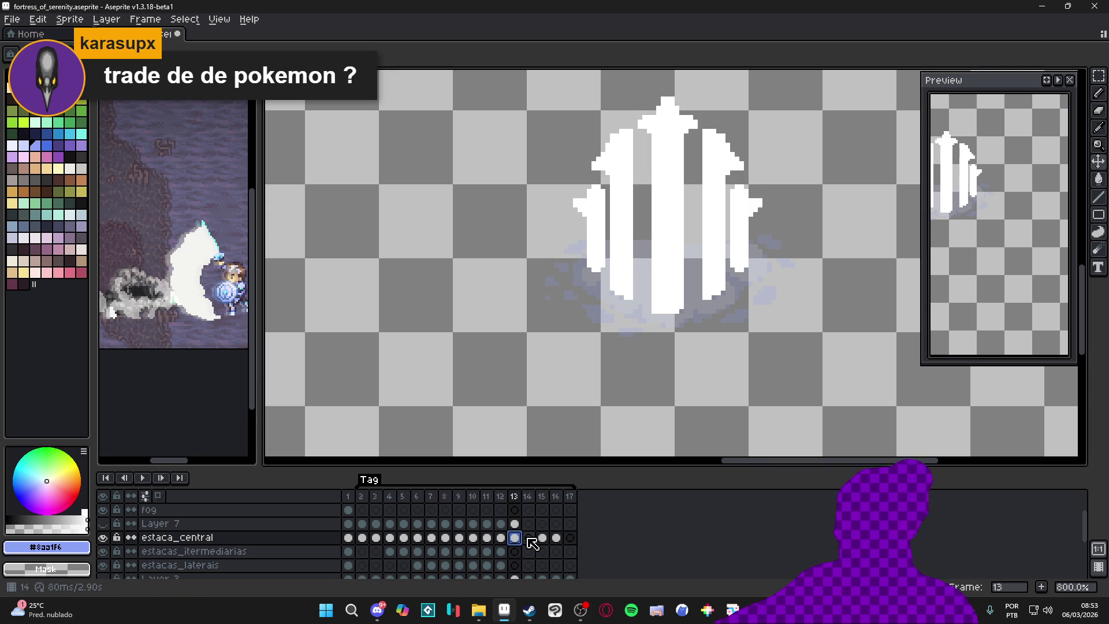
{"action": "left_click", "coordinate": [529, 540]}
{"action": "left_click", "coordinate": [158, 496]}
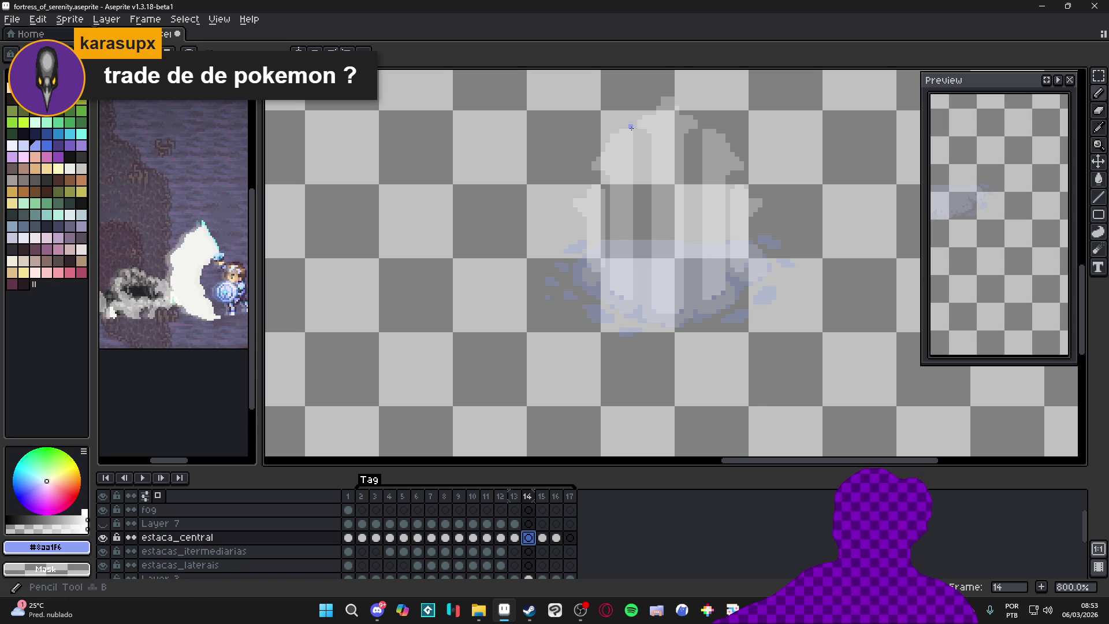
Step: With the pencil, paint a white highlight arc at the stake tip and extend it down
{"action": "left_click_drag", "start_coordinate": [414, 136], "coordinate": [383, 161]}
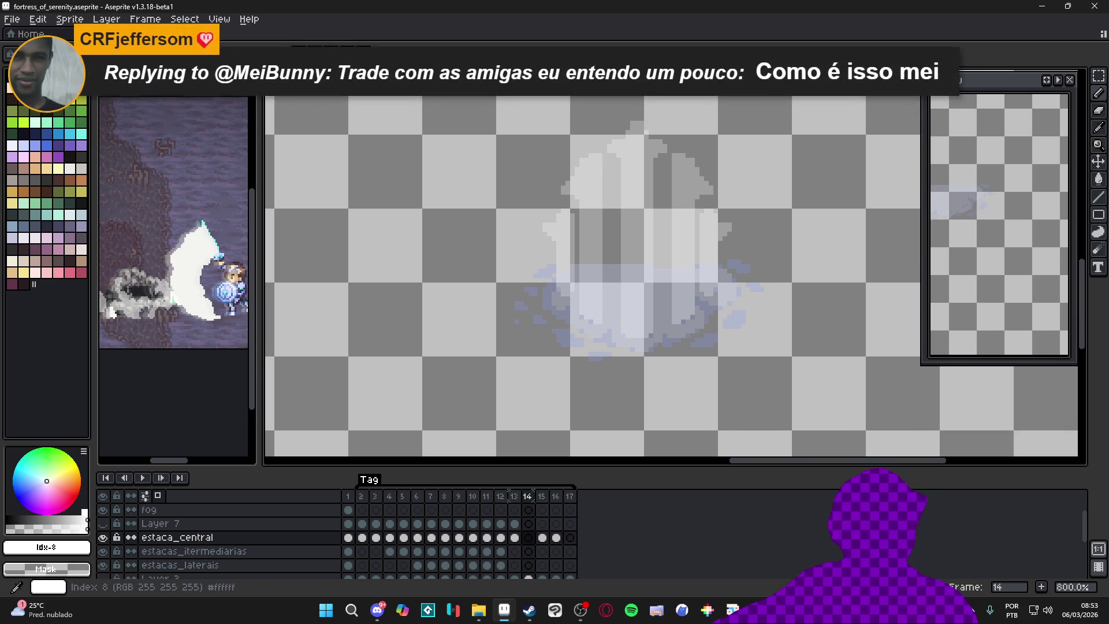
{"action": "key", "text": "b"}
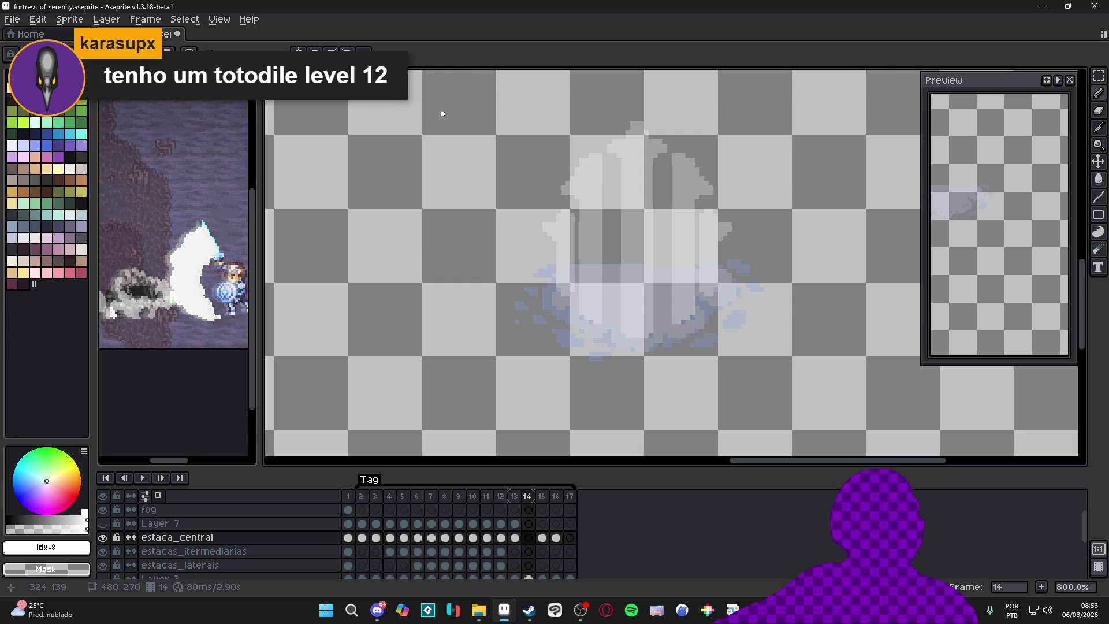
{"action": "scroll", "coordinate": [642, 151], "scroll_direction": "up", "scroll_amount": 3}
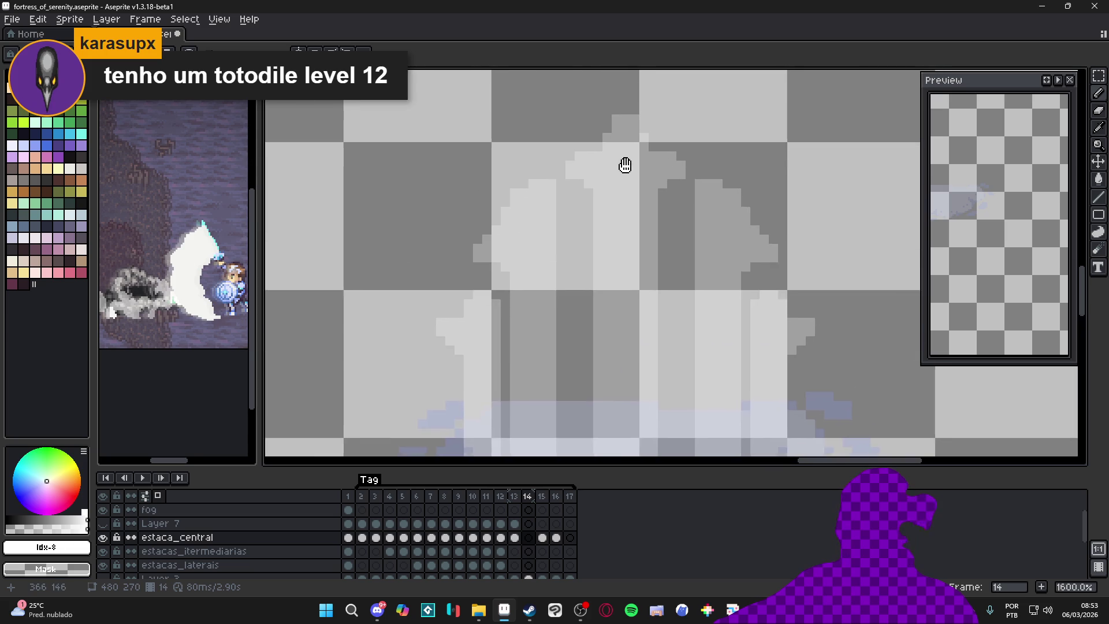
{"action": "mouse_move", "coordinate": [623, 162]}
{"action": "left_mouse_down"}
{"action": "mouse_move", "coordinate": [581, 229]}
{"action": "mouse_move", "coordinate": [604, 226]}
{"action": "mouse_move", "coordinate": [633, 159]}
{"action": "mouse_move", "coordinate": [656, 167]}
{"action": "mouse_move", "coordinate": [670, 199]}
{"action": "left_mouse_up"}
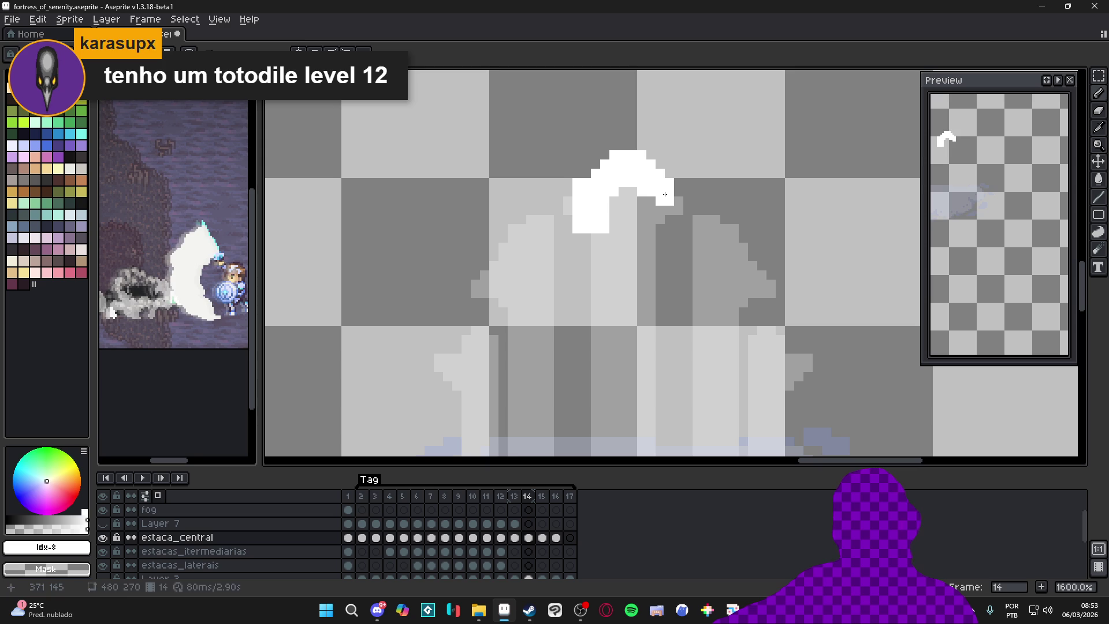
{"action": "left_click", "coordinate": [590, 236]}
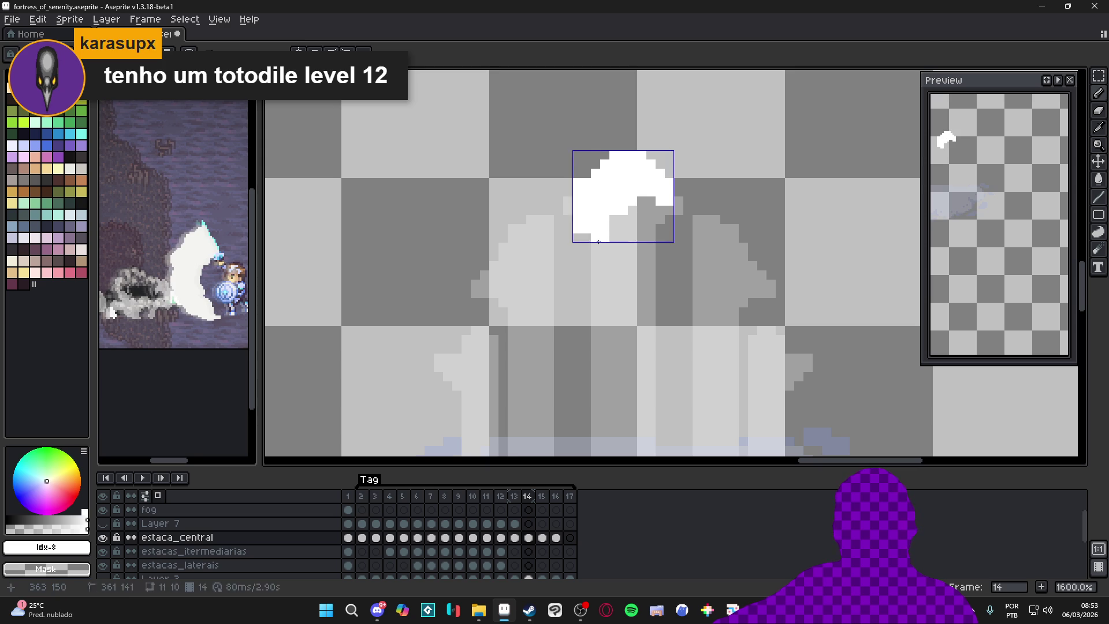
{"action": "left_click_drag", "start_coordinate": [595, 246], "coordinate": [592, 301]}
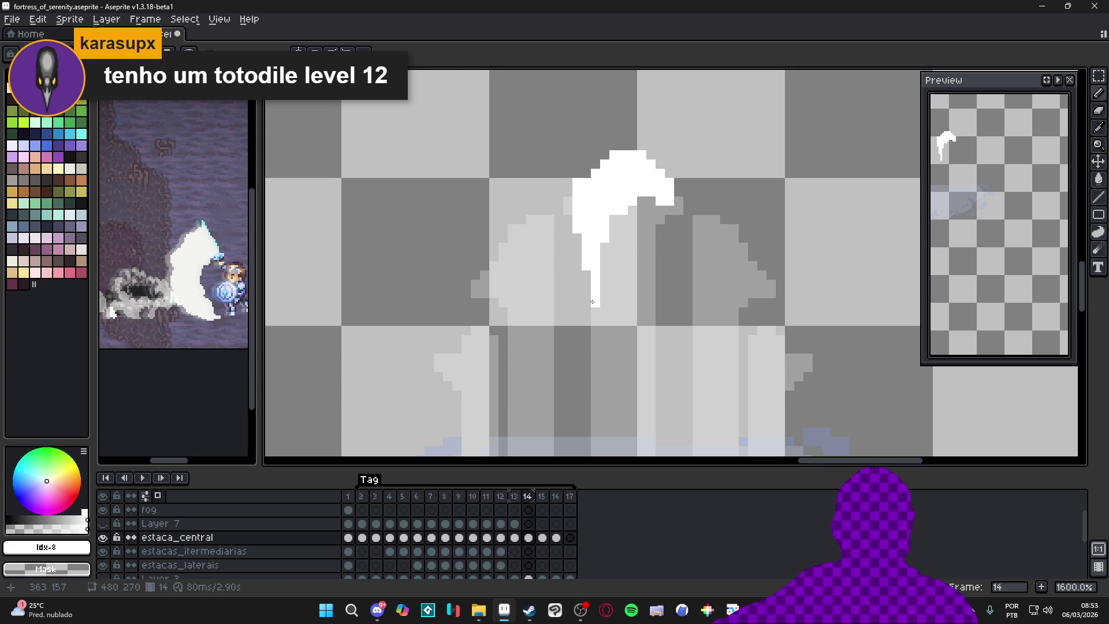
{"action": "left_click", "coordinate": [605, 254]}
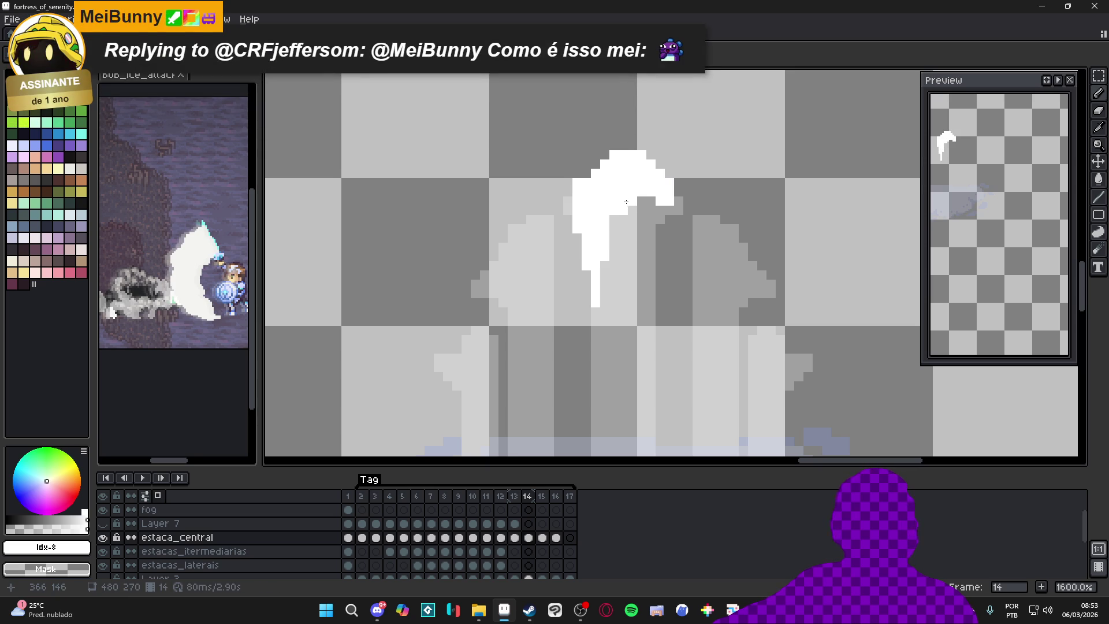
Step: Add white highlight blocks to the lower right and start the animation preview
{"action": "scroll", "coordinate": [620, 217], "scroll_direction": "down", "scroll_amount": 1}
{"action": "mouse_move", "coordinate": [621, 218]}
{"action": "left_mouse_down"}
{"action": "mouse_move", "coordinate": [639, 241]}
{"action": "mouse_move", "coordinate": [630, 291]}
{"action": "mouse_move", "coordinate": [629, 245]}
{"action": "left_mouse_up"}
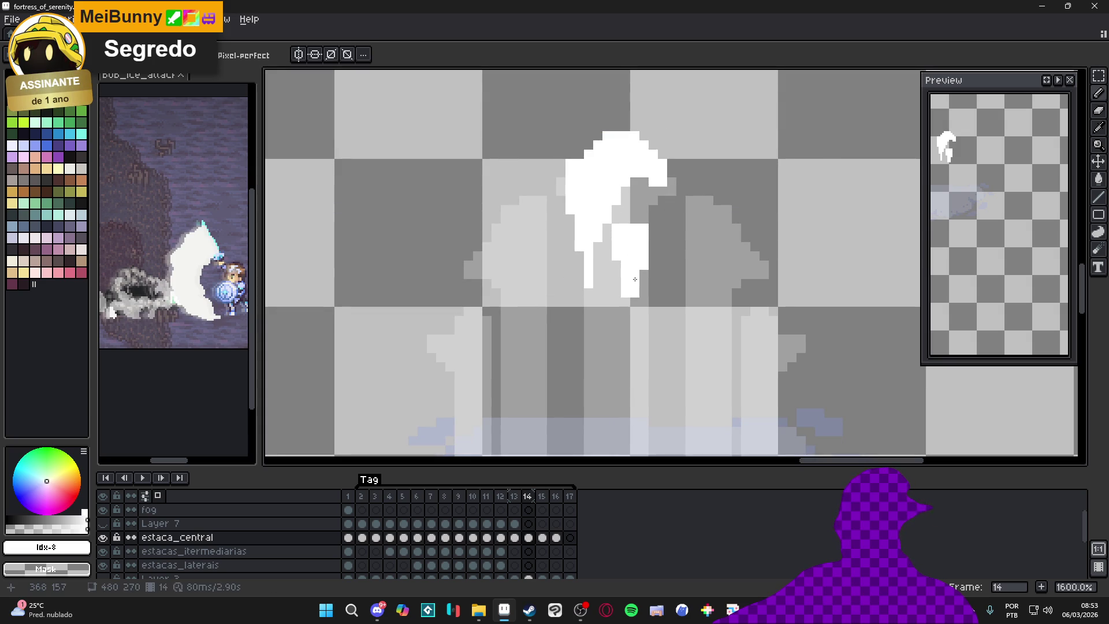
{"action": "left_click_drag", "start_coordinate": [630, 327], "coordinate": [622, 297]}
{"action": "scroll", "coordinate": [622, 297], "scroll_direction": "down", "scroll_amount": 1}
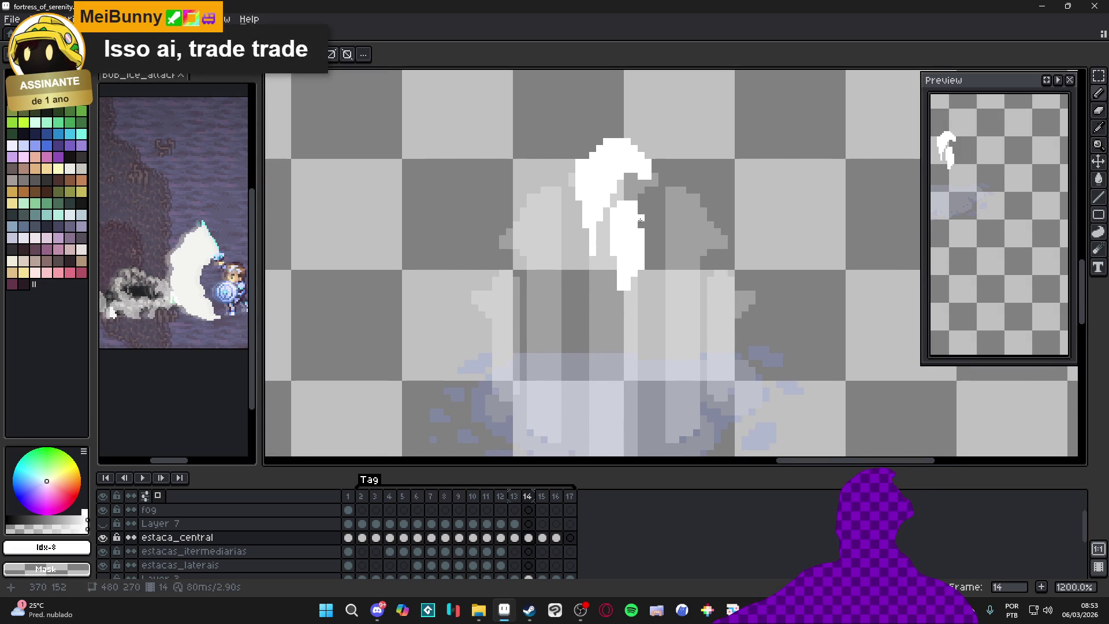
{"action": "scroll", "coordinate": [583, 243], "scroll_direction": "down", "scroll_amount": 2}
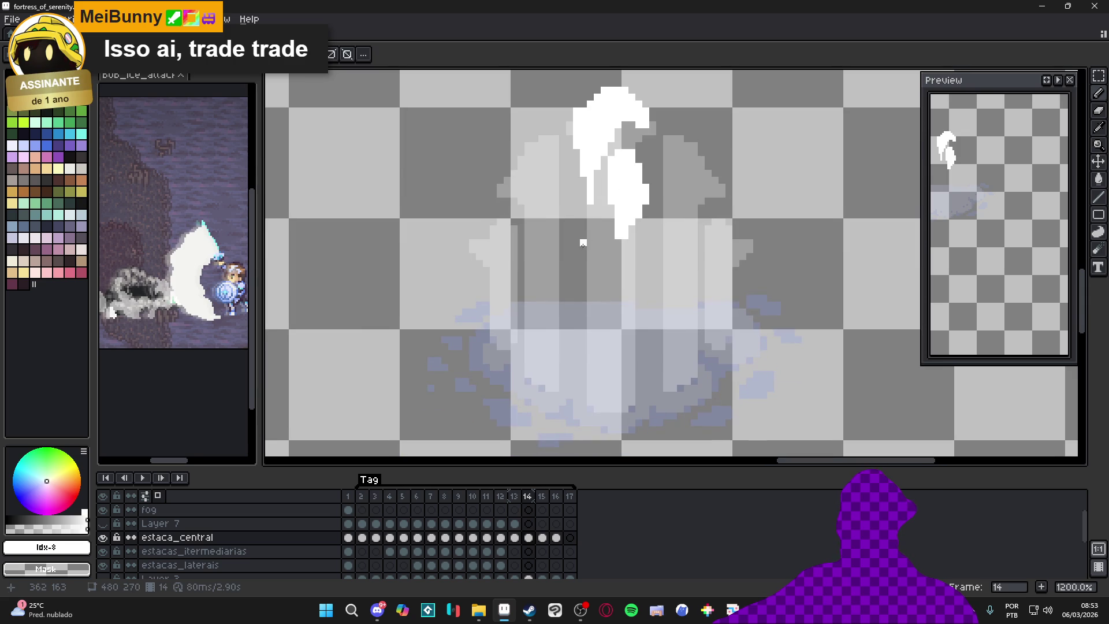
{"action": "left_click_drag", "start_coordinate": [597, 243], "coordinate": [591, 229]}
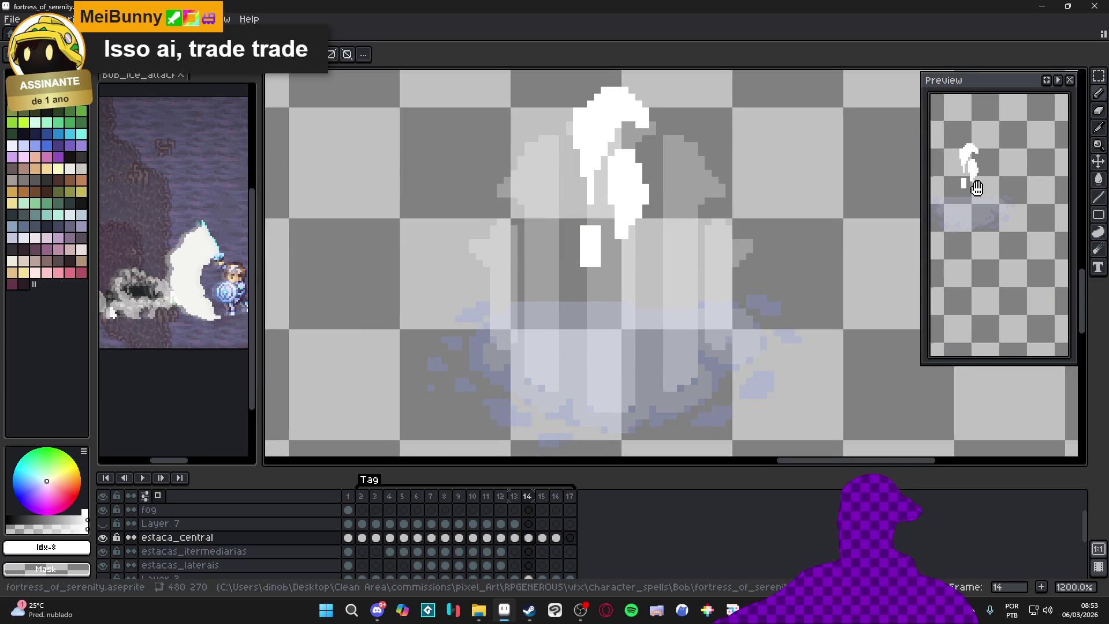
{"action": "left_click", "coordinate": [1058, 80]}
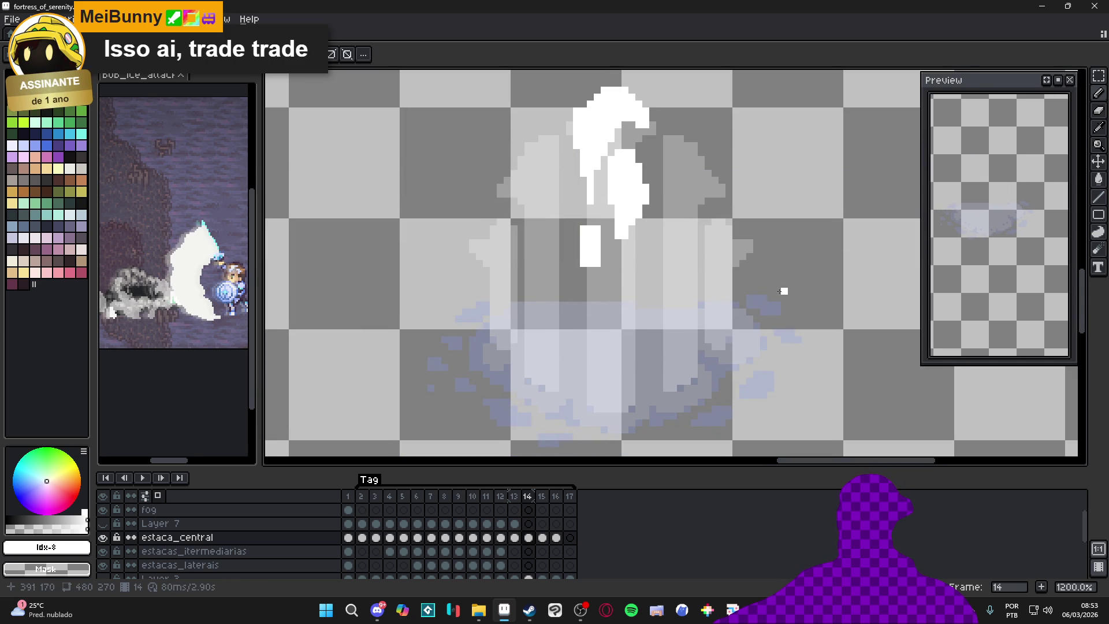
Step: Paint thin white strips filling the gaps between highlight blocks, then switch to Discord
{"action": "scroll", "coordinate": [575, 327], "scroll_direction": "down", "scroll_amount": 2}
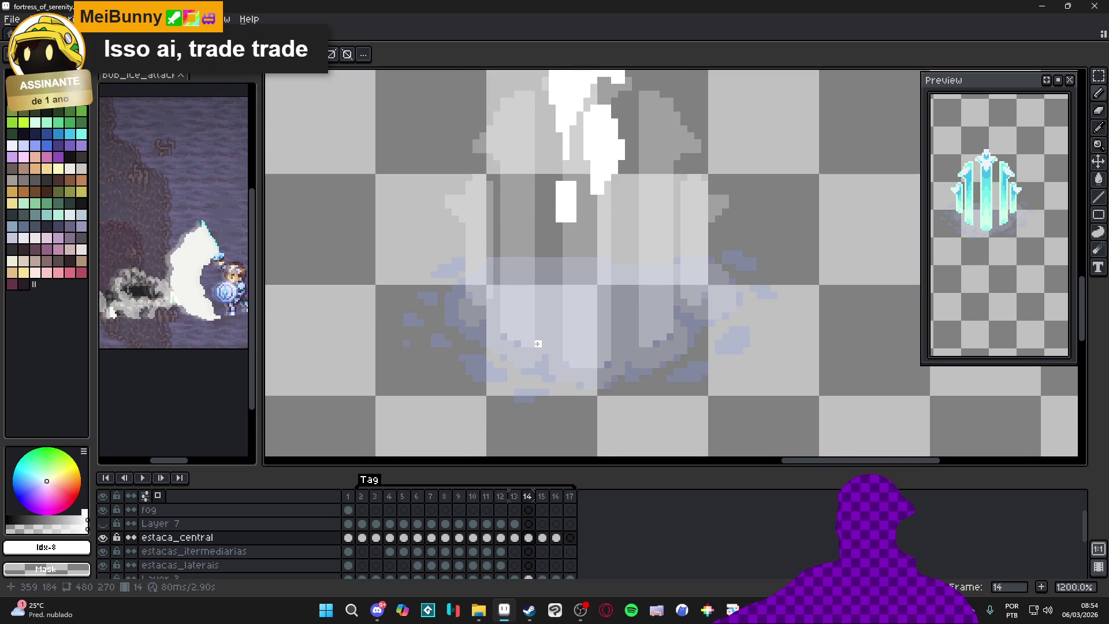
{"action": "scroll", "coordinate": [539, 301], "scroll_direction": "right", "scroll_amount": 3}
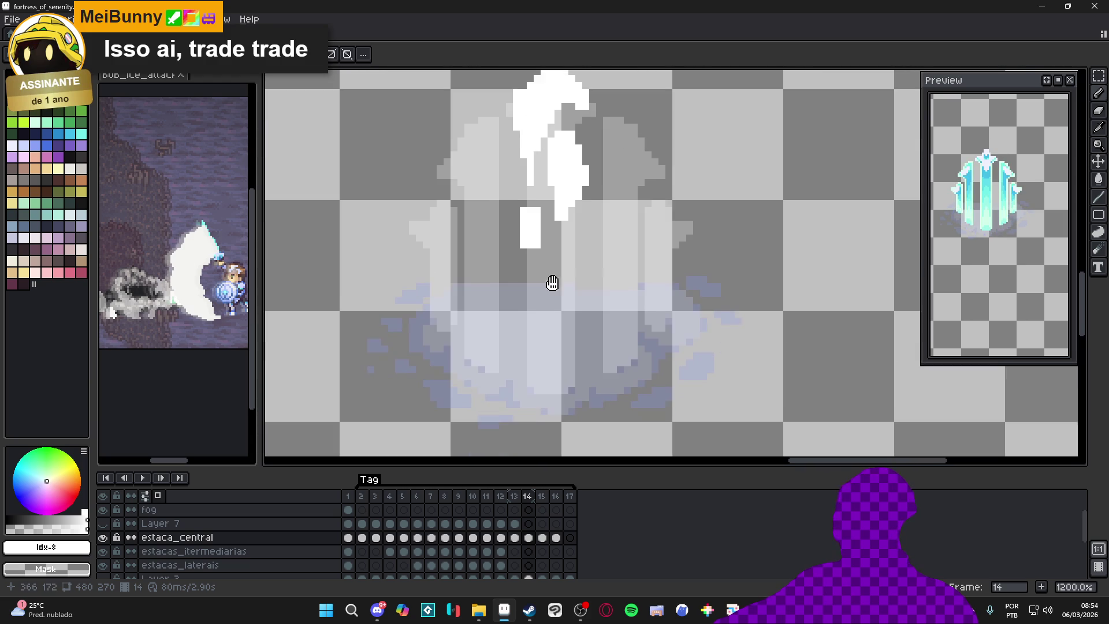
{"action": "left_click", "coordinate": [537, 242]}
{"action": "scroll", "coordinate": [534, 245], "scroll_direction": "down", "scroll_amount": 1}
{"action": "scroll", "coordinate": [533, 245], "scroll_direction": "right", "scroll_amount": 1}
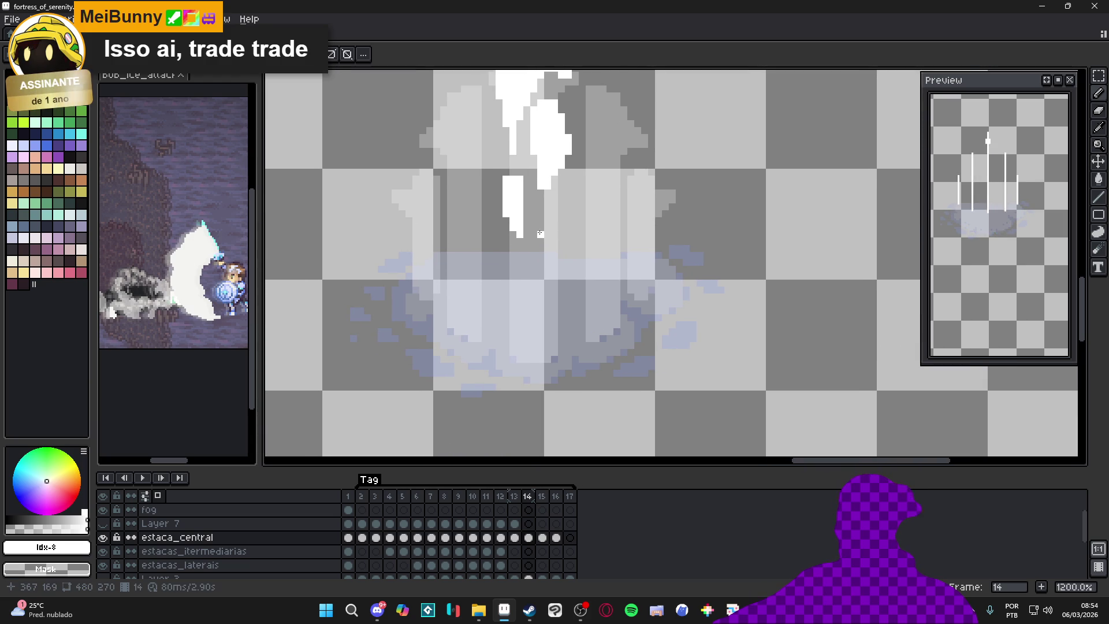
{"action": "mouse_move", "coordinate": [534, 218]}
{"action": "left_mouse_down"}
{"action": "mouse_move", "coordinate": [553, 218]}
{"action": "mouse_move", "coordinate": [546, 230]}
{"action": "left_mouse_up"}
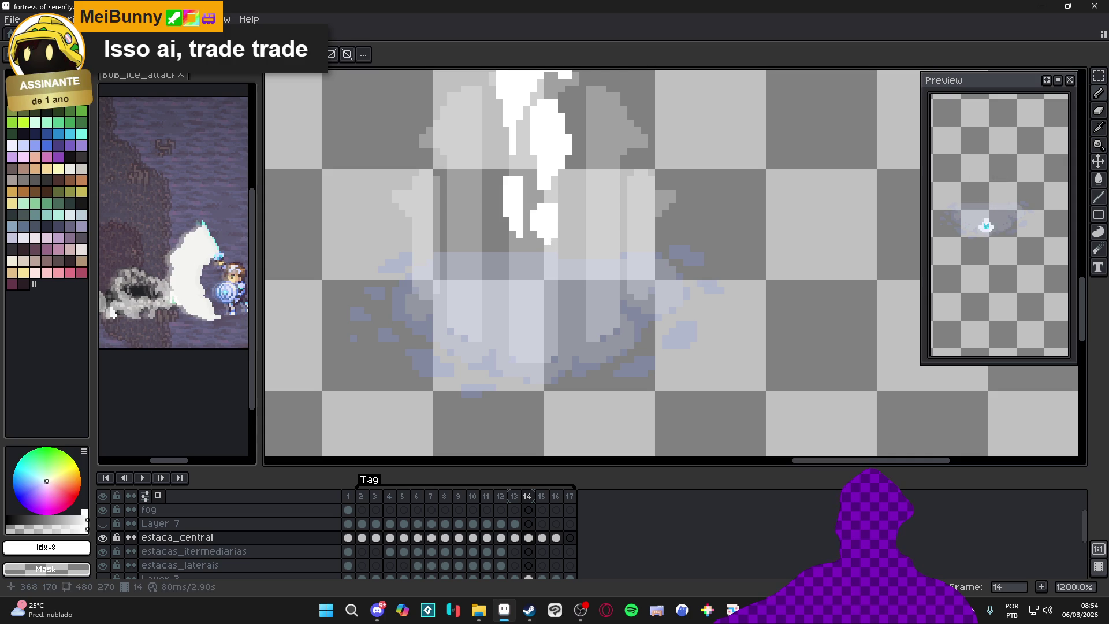
{"action": "left_click_drag", "start_coordinate": [531, 224], "coordinate": [525, 212]}
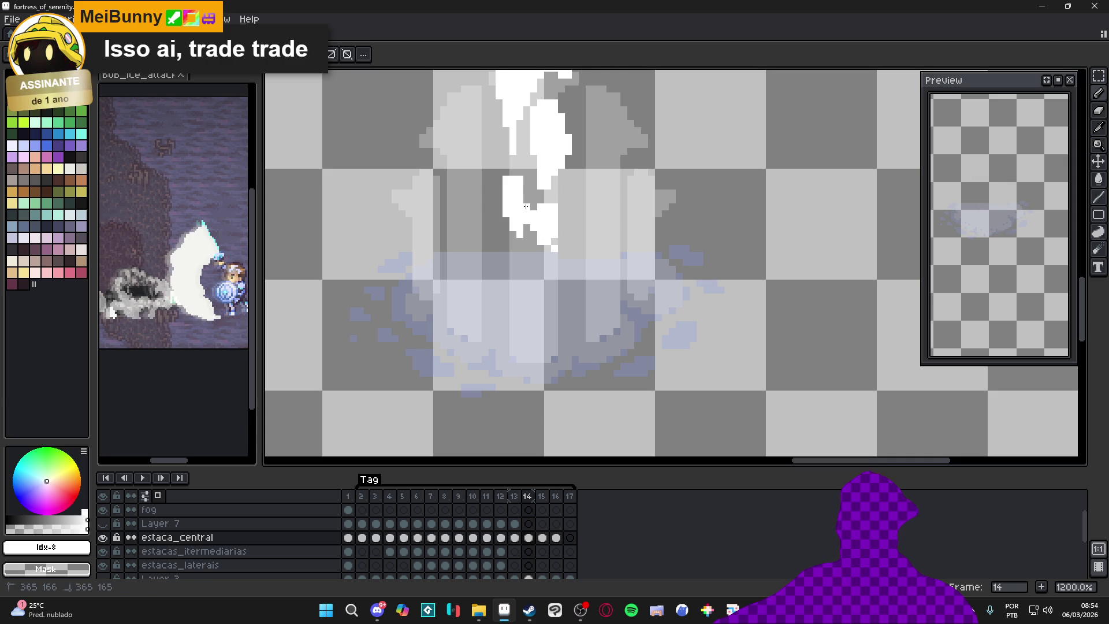
{"action": "left_click_drag", "start_coordinate": [514, 173], "coordinate": [519, 172]}
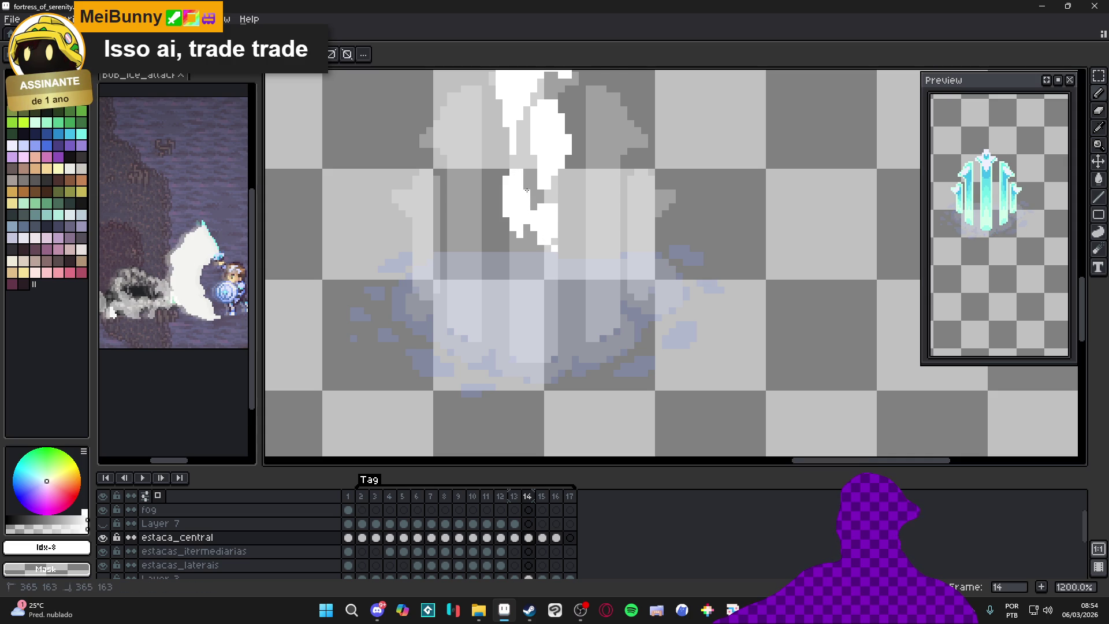
{"action": "left_click", "coordinate": [527, 190]}
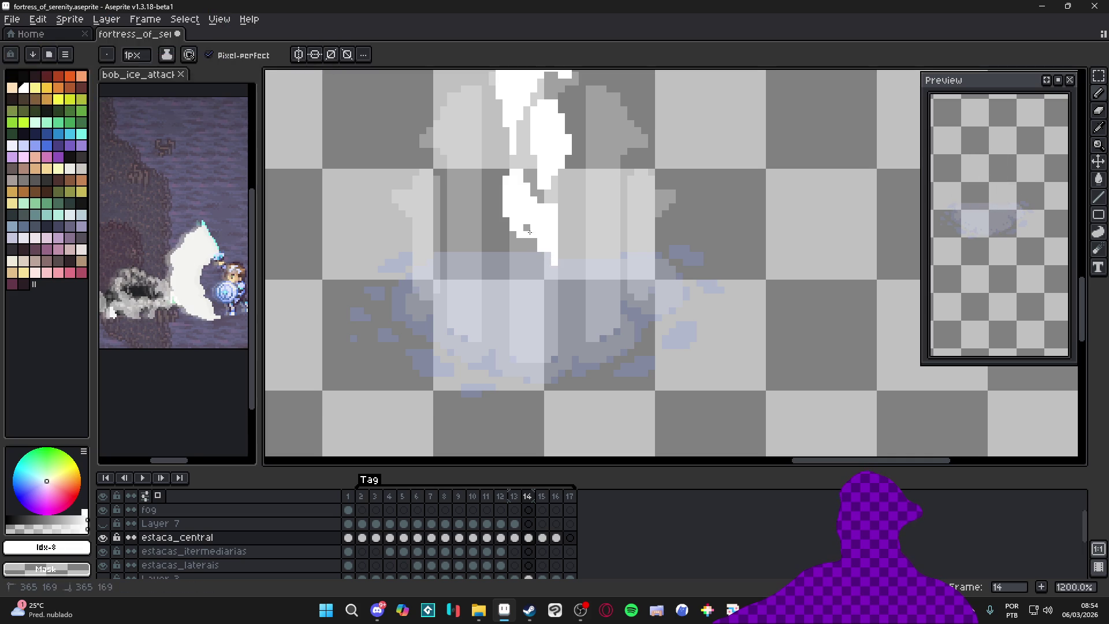
{"action": "left_click", "coordinate": [377, 611]}
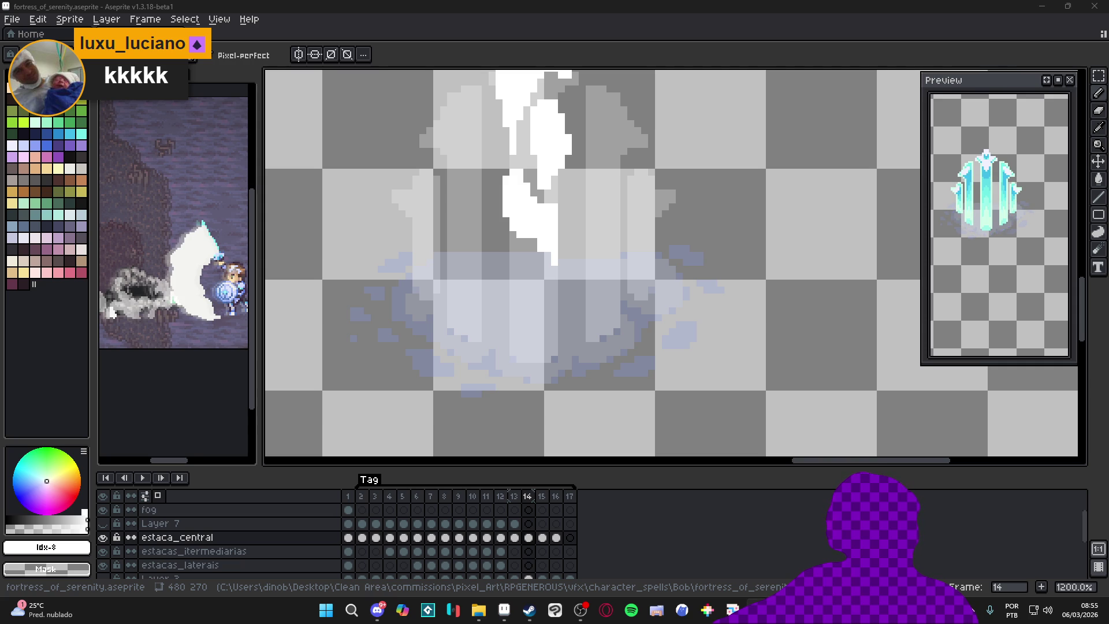
Step: Alt+Tab to the ARB-HFT crypto arbitrage dashboard in Chrome
{"action": "key", "text": "alt+Tab"}
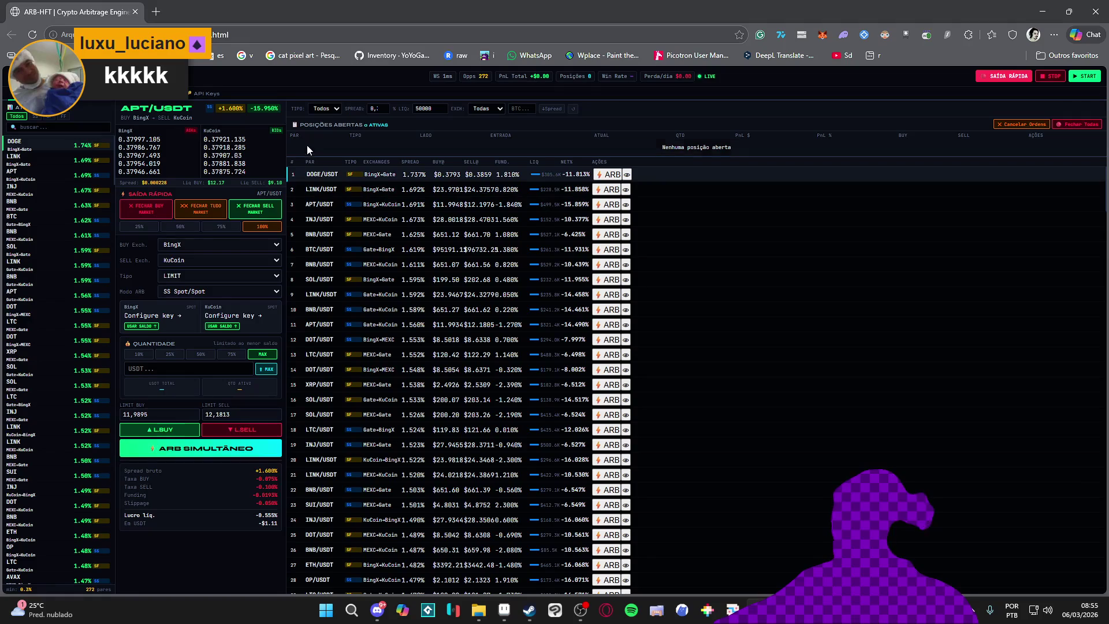
{"action": "left_click_drag", "start_coordinate": [286, 140], "coordinate": [297, 140]}
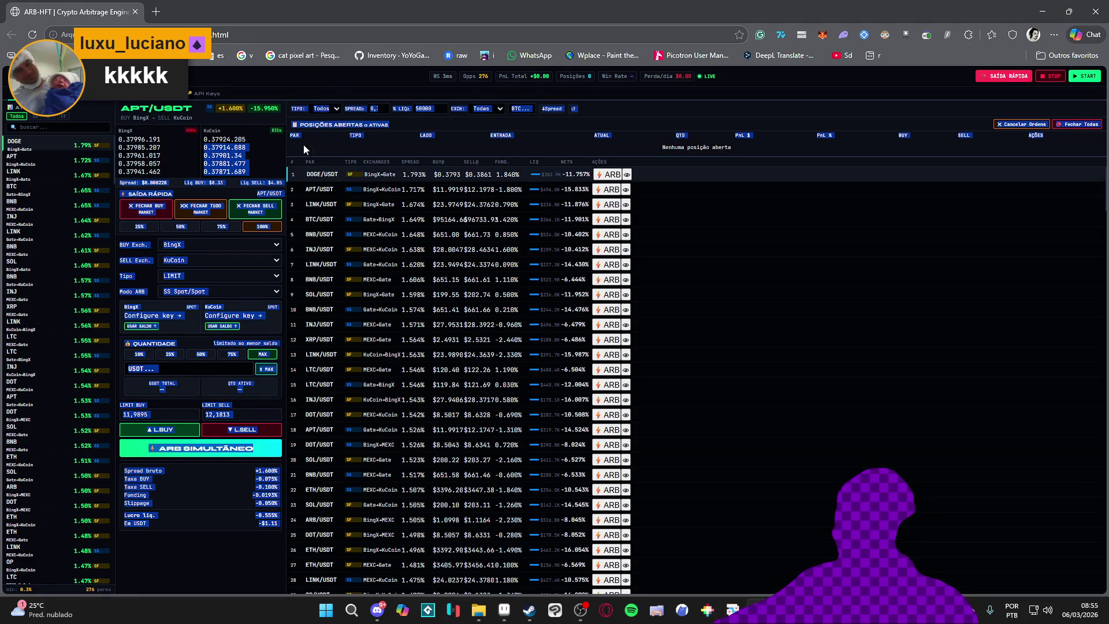
{"action": "left_click", "coordinate": [304, 144]}
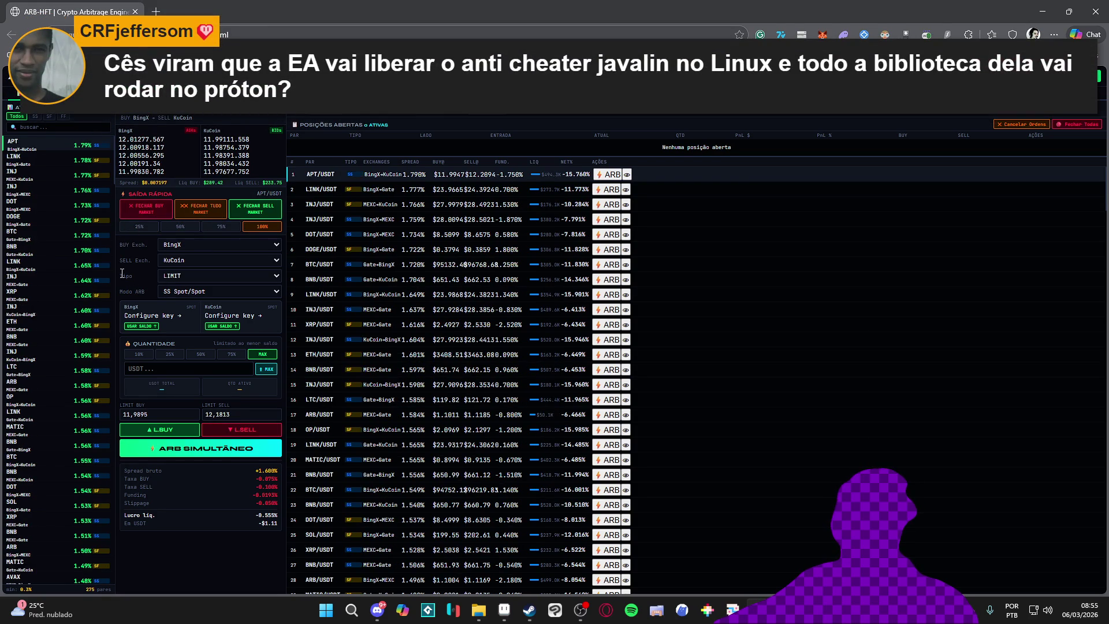
{"action": "left_click", "coordinate": [221, 248]}
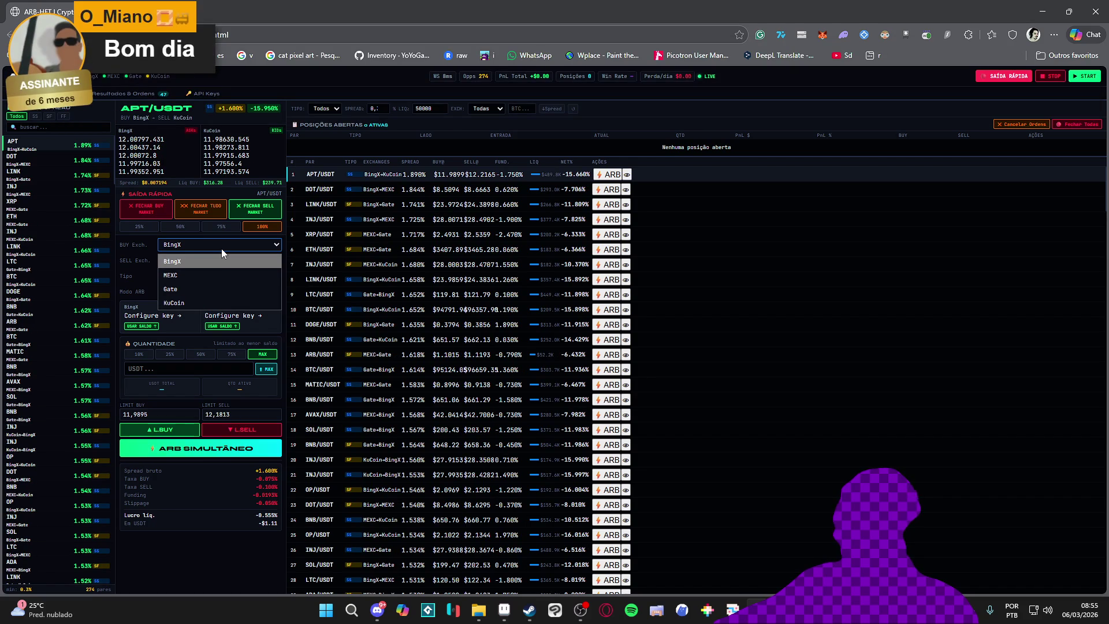
{"action": "left_click", "coordinate": [221, 249]}
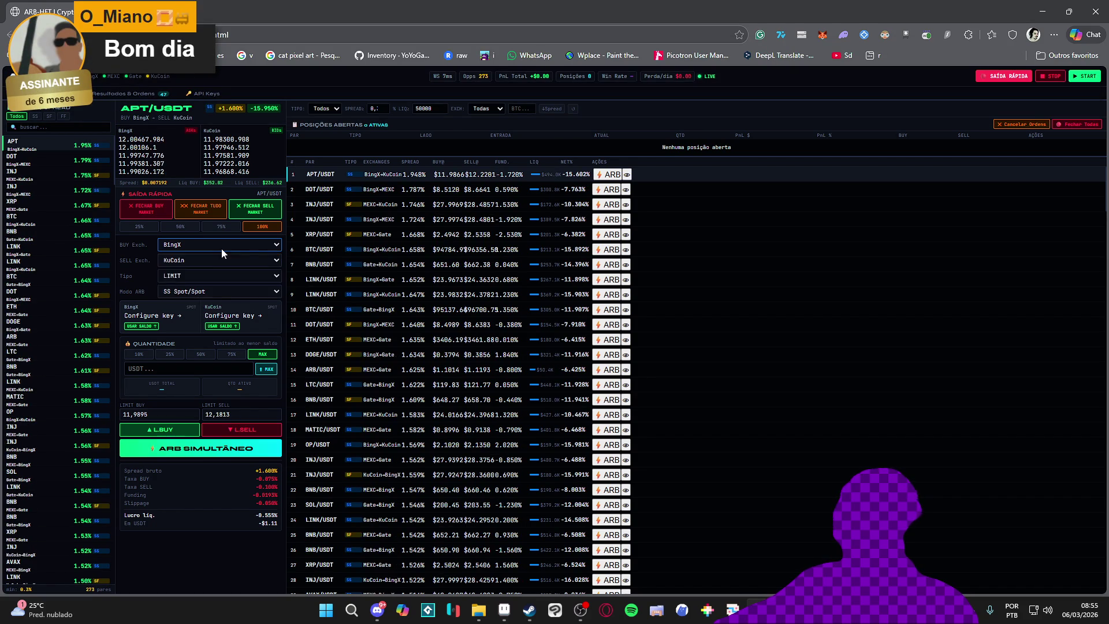
Step: Keep KuCoin and SS Spot/Spot mode, and set the trade quantity to 75%
{"action": "left_click", "coordinate": [241, 259]}
{"action": "left_click", "coordinate": [242, 259]}
{"action": "left_click", "coordinate": [221, 276]}
{"action": "left_click", "coordinate": [221, 278]}
{"action": "left_click", "coordinate": [204, 292]}
{"action": "left_click", "coordinate": [205, 296]}
{"action": "left_click", "coordinate": [207, 354]}
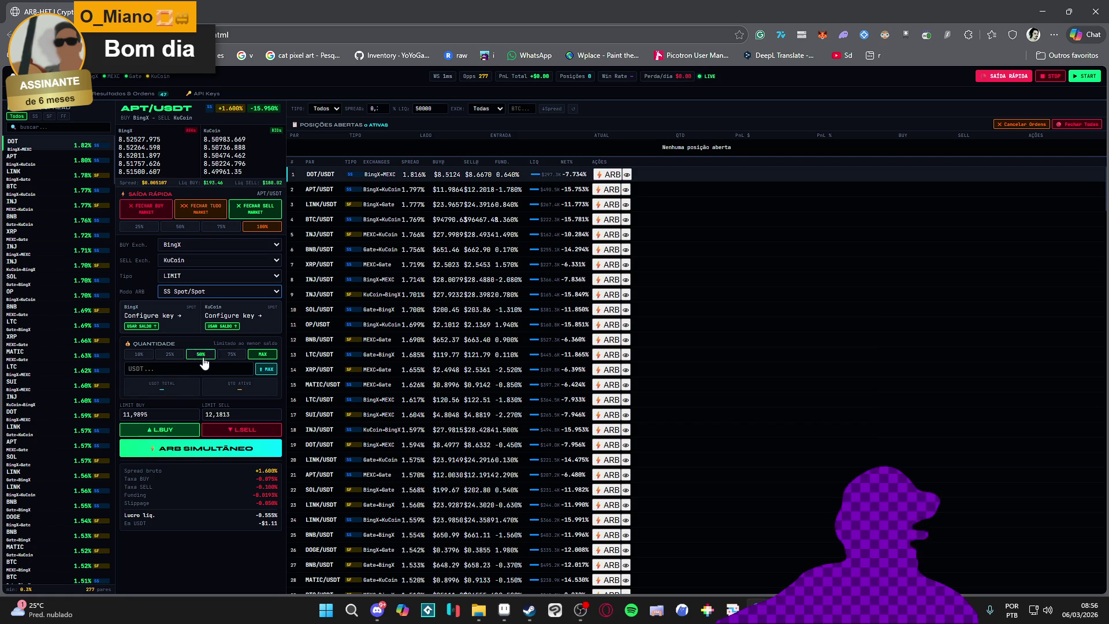
{"action": "left_click", "coordinate": [226, 356]}
{"action": "left_click", "coordinate": [232, 355]}
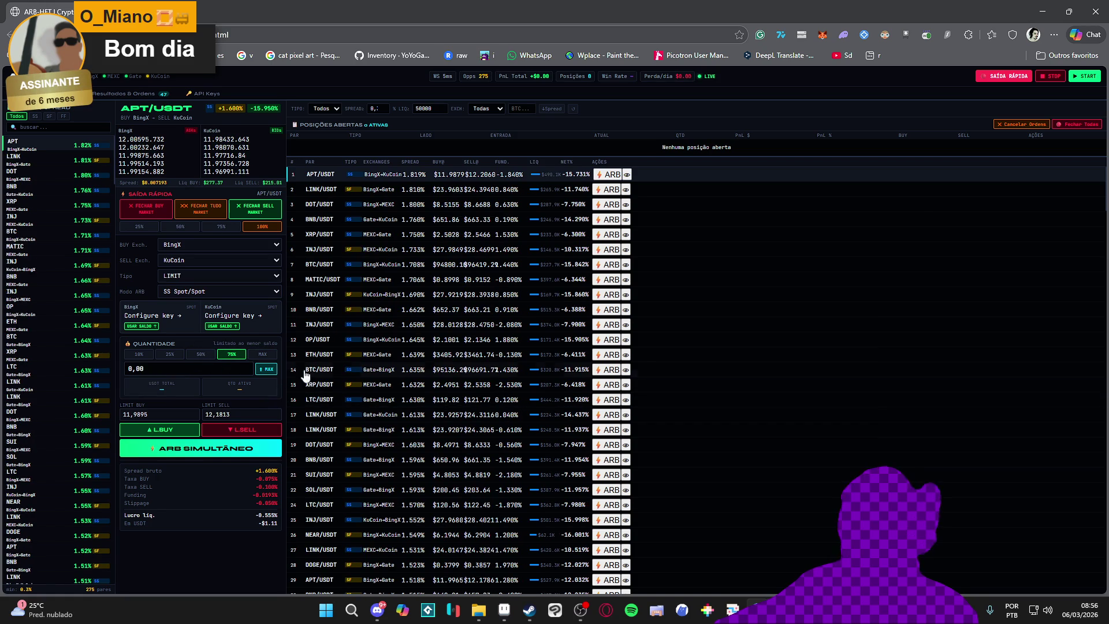
Step: Cancel all orders, launch ARB SIMULTÂNEO, start the bot, and close the dashboard
{"action": "left_click", "coordinate": [1077, 124]}
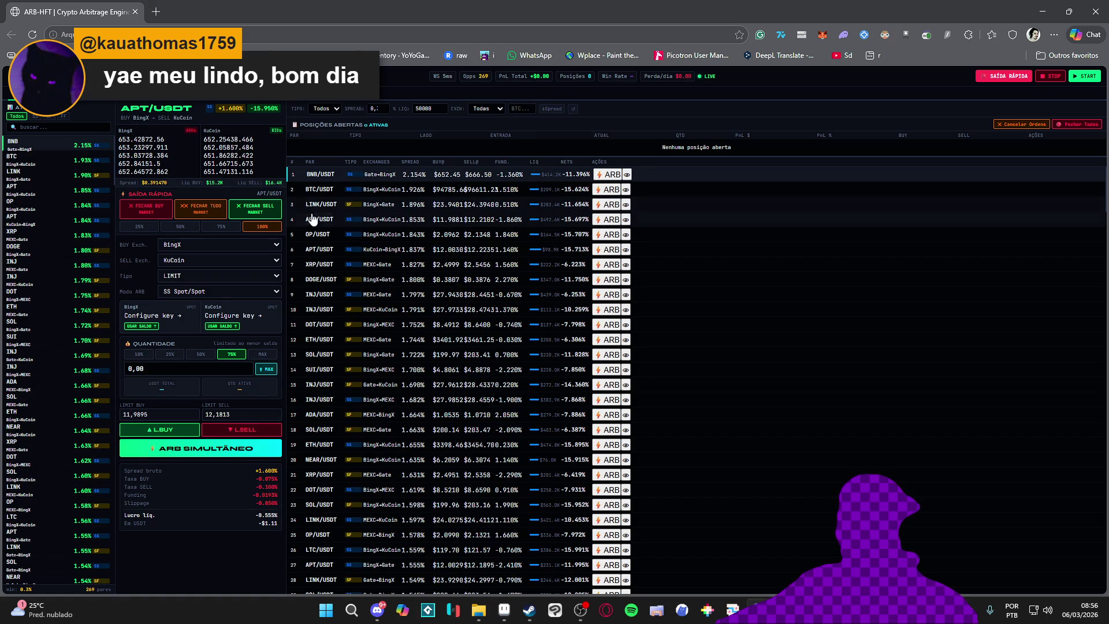
{"action": "left_click", "coordinate": [201, 455]}
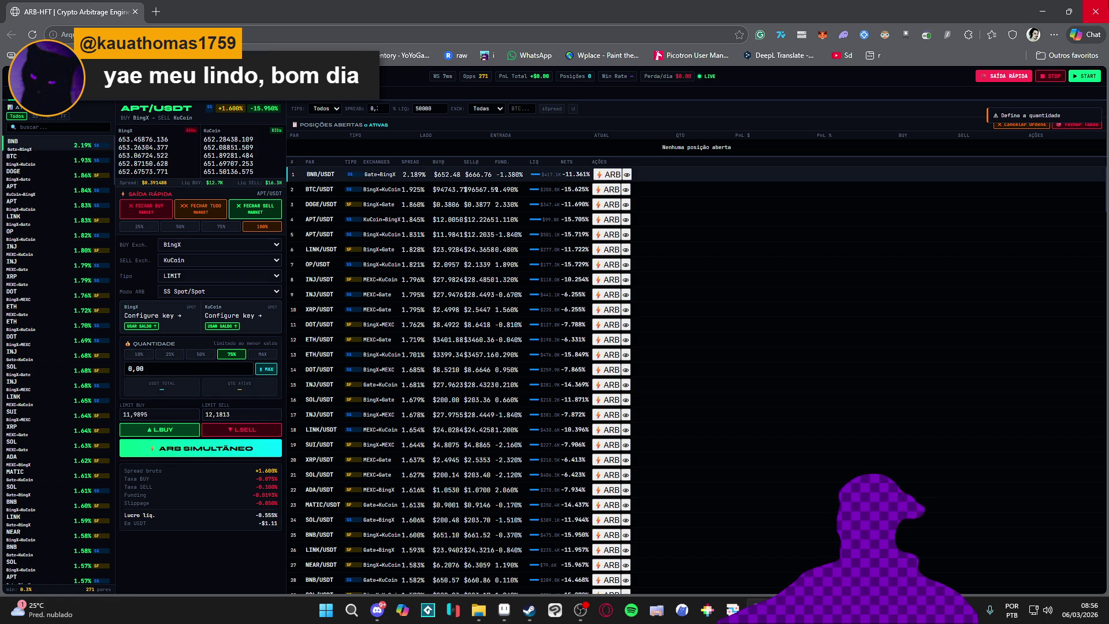
{"action": "left_click", "coordinate": [1085, 81]}
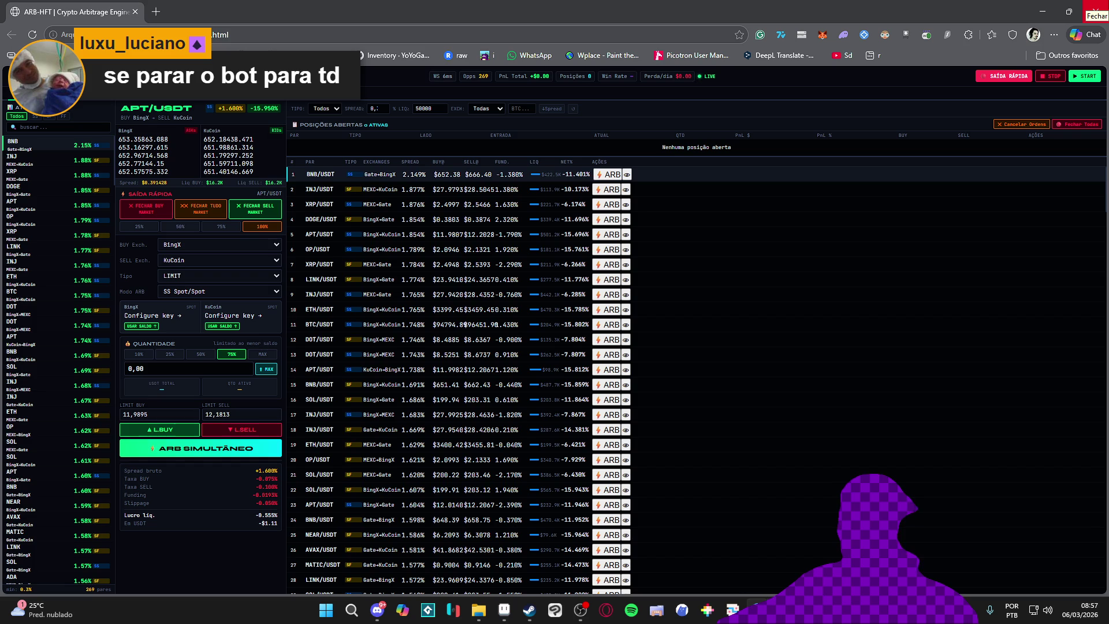
{"action": "left_click", "coordinate": [1096, 9]}
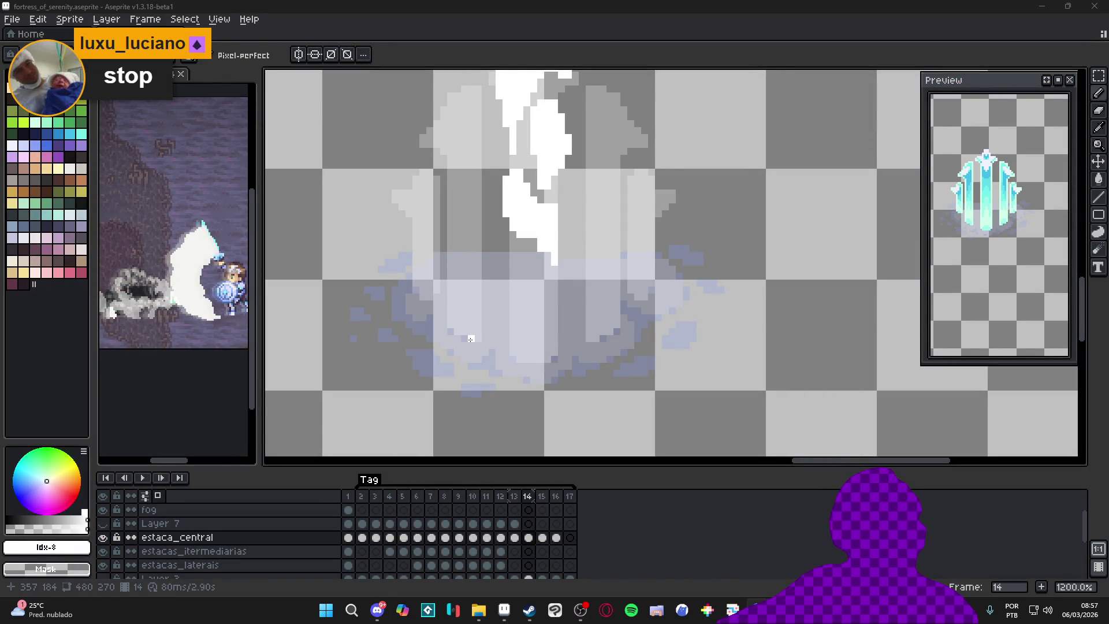
Step: Paint white highlights from the stake top down its left side, panning to the lower part
{"action": "scroll", "coordinate": [488, 295], "scroll_direction": "down", "scroll_amount": 3}
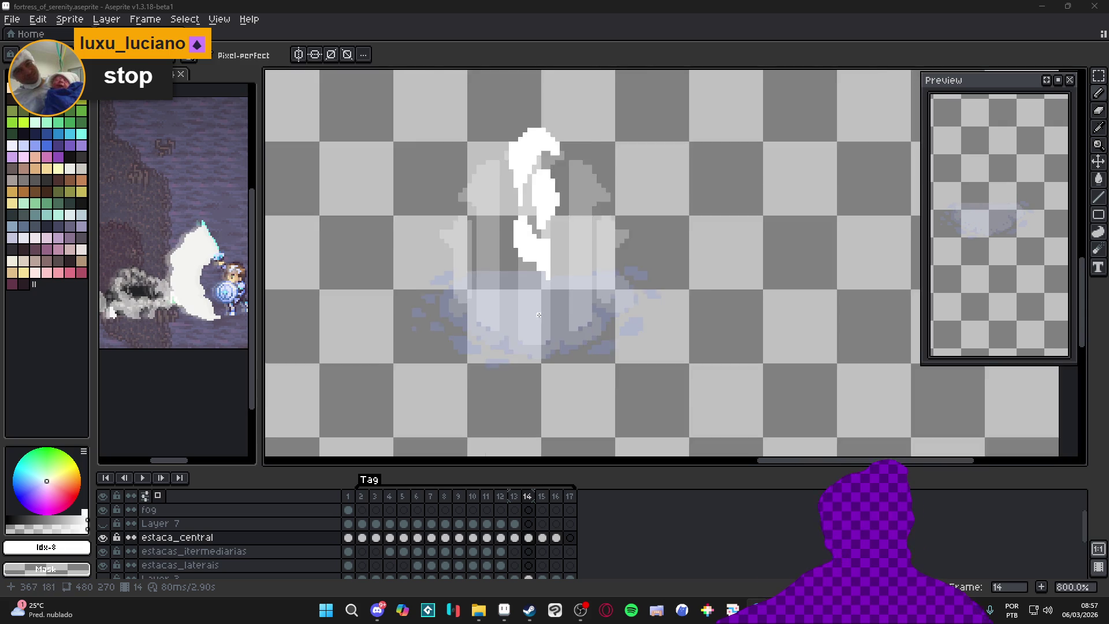
{"action": "scroll", "coordinate": [492, 216], "scroll_direction": "up", "scroll_amount": 3}
{"action": "mouse_move", "coordinate": [493, 211]}
{"action": "left_mouse_down"}
{"action": "mouse_move", "coordinate": [503, 193]}
{"action": "mouse_move", "coordinate": [477, 224]}
{"action": "mouse_move", "coordinate": [511, 196]}
{"action": "mouse_move", "coordinate": [518, 211]}
{"action": "mouse_move", "coordinate": [513, 236]}
{"action": "mouse_move", "coordinate": [517, 214]}
{"action": "mouse_move", "coordinate": [496, 227]}
{"action": "mouse_move", "coordinate": [516, 265]}
{"action": "mouse_move", "coordinate": [518, 305]}
{"action": "mouse_move", "coordinate": [493, 279]}
{"action": "mouse_move", "coordinate": [491, 376]}
{"action": "mouse_move", "coordinate": [517, 373]}
{"action": "left_mouse_up"}
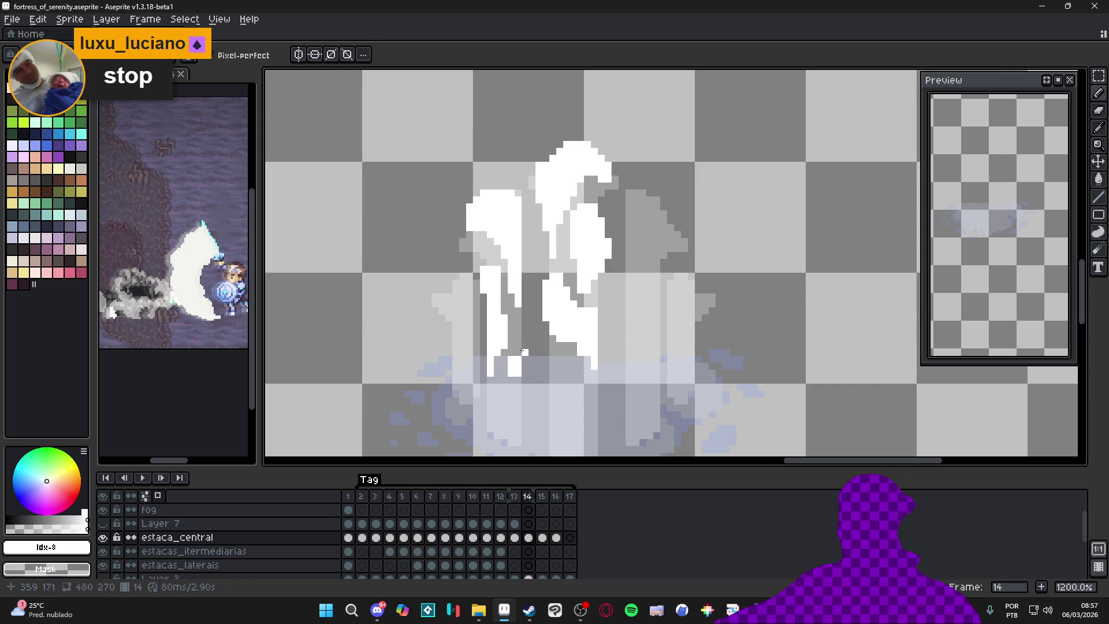
{"action": "left_click_drag", "start_coordinate": [519, 328], "coordinate": [529, 299]}
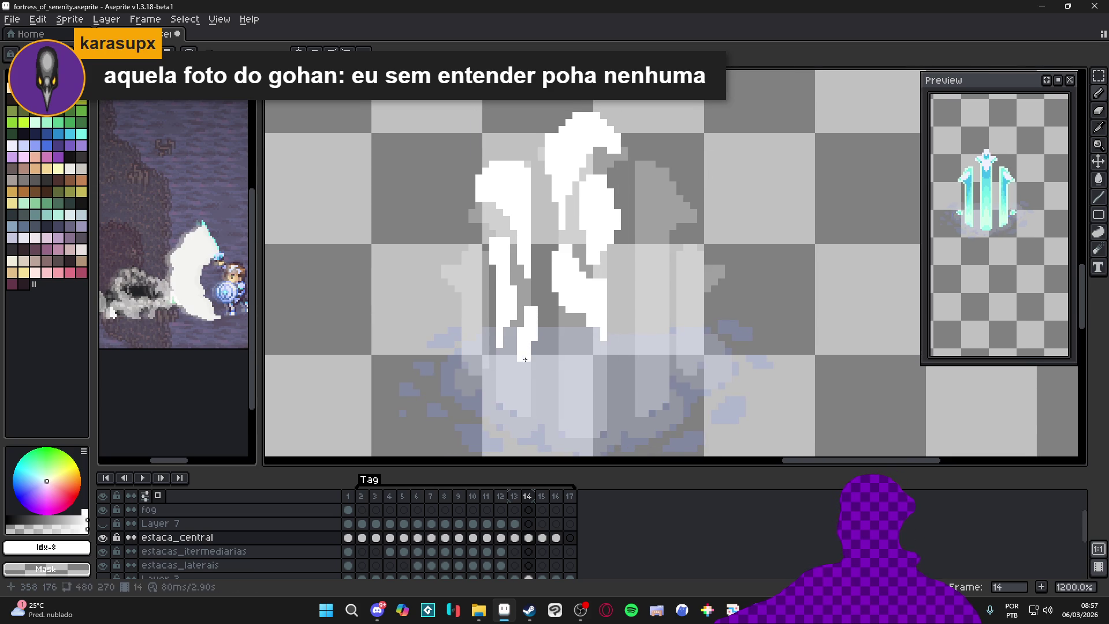
{"action": "mouse_move", "coordinate": [500, 363]}
{"action": "left_mouse_down"}
{"action": "mouse_move", "coordinate": [496, 349]}
{"action": "mouse_move", "coordinate": [512, 347]}
{"action": "mouse_move", "coordinate": [487, 341]}
{"action": "mouse_move", "coordinate": [493, 349]}
{"action": "left_mouse_up"}
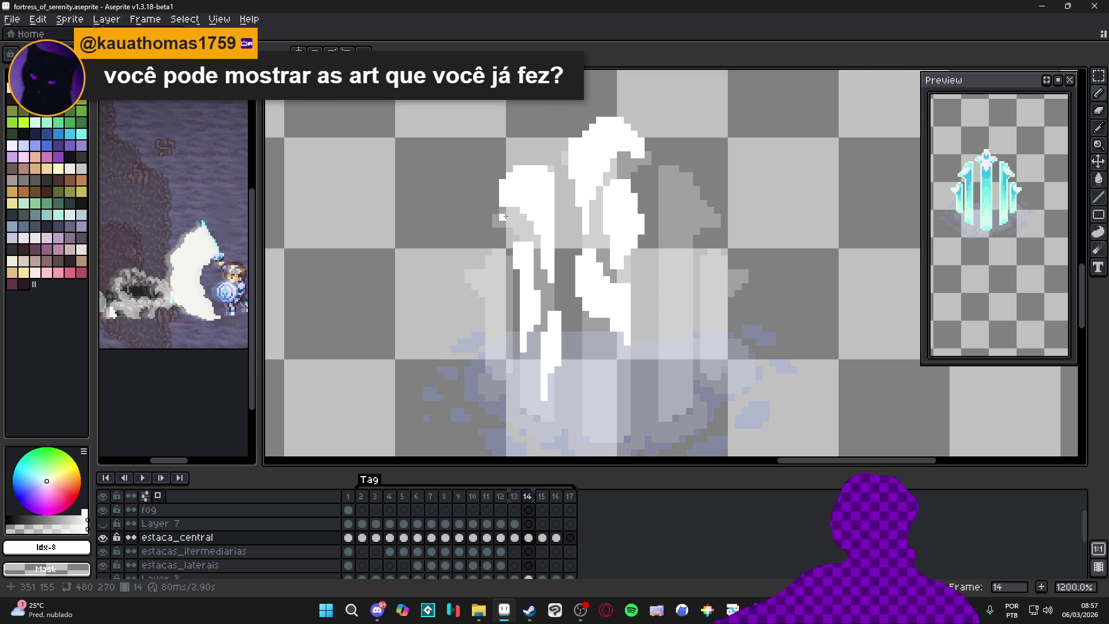
{"action": "scroll", "coordinate": [534, 202], "scroll_direction": "down", "scroll_amount": 4}
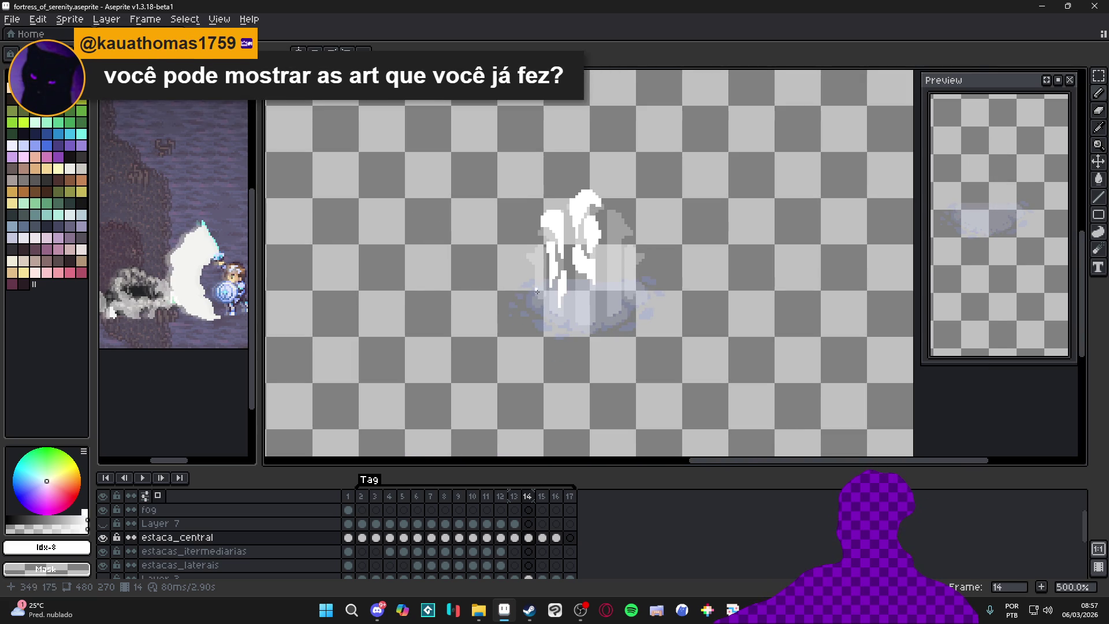
{"action": "scroll", "coordinate": [576, 358], "scroll_direction": "up", "scroll_amount": 1}
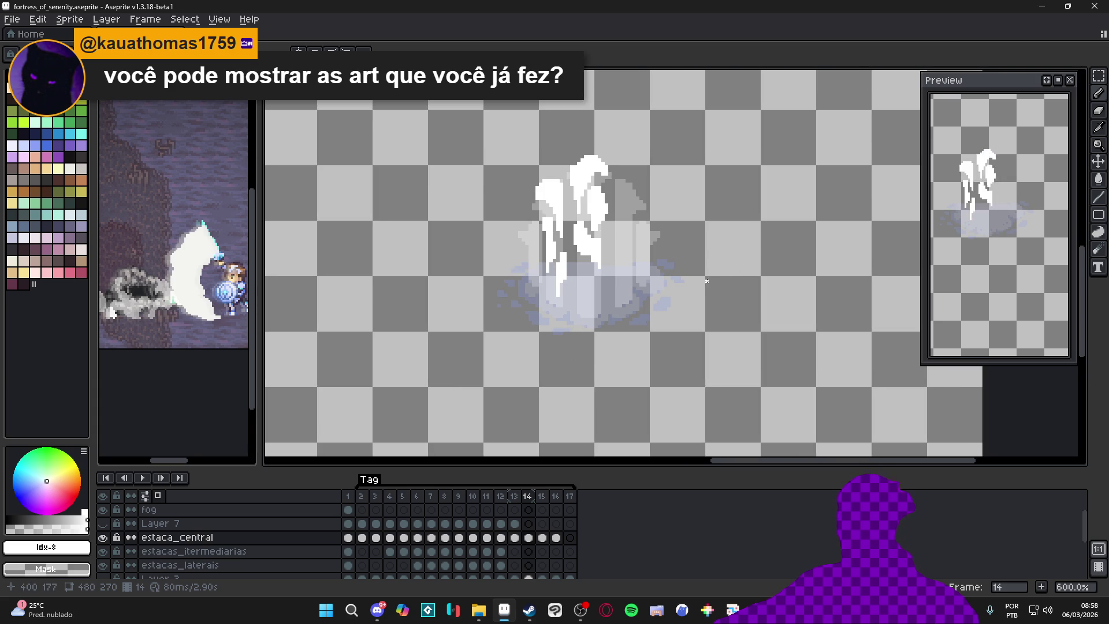
{"action": "scroll", "coordinate": [528, 266], "scroll_direction": "up", "scroll_amount": 4}
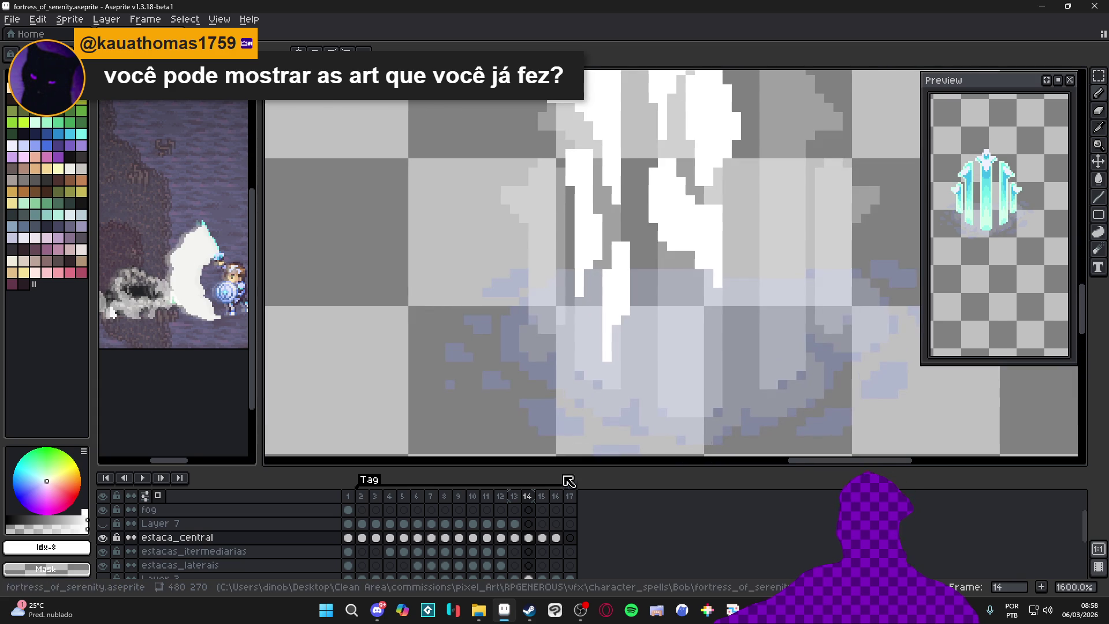
{"action": "left_click", "coordinate": [553, 544]}
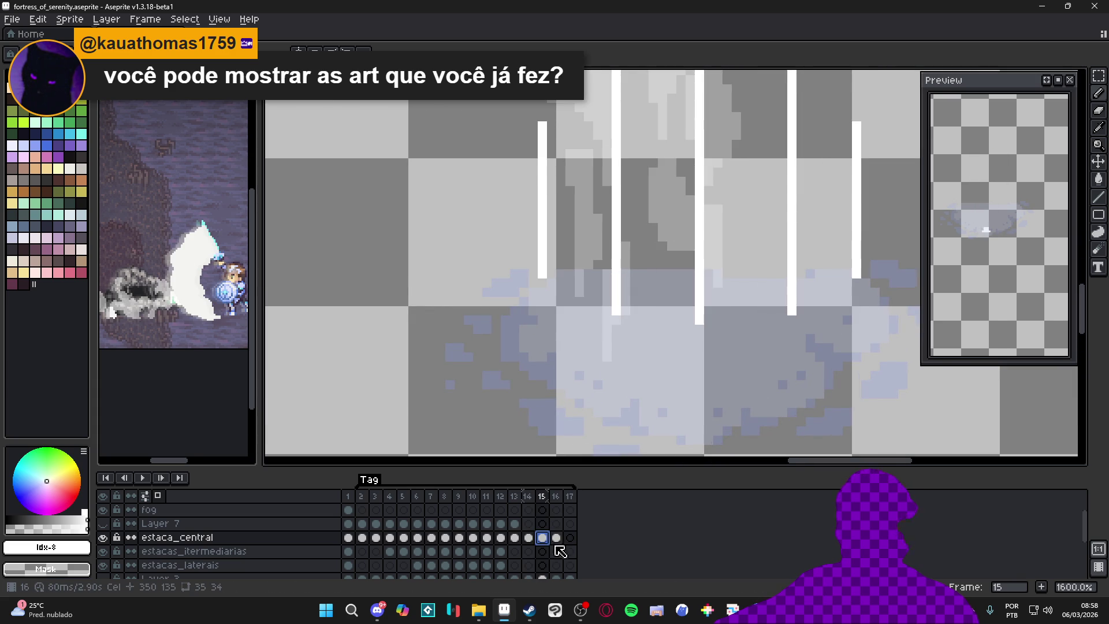
{"action": "left_click", "coordinate": [528, 537]}
{"action": "left_click", "coordinate": [528, 524]}
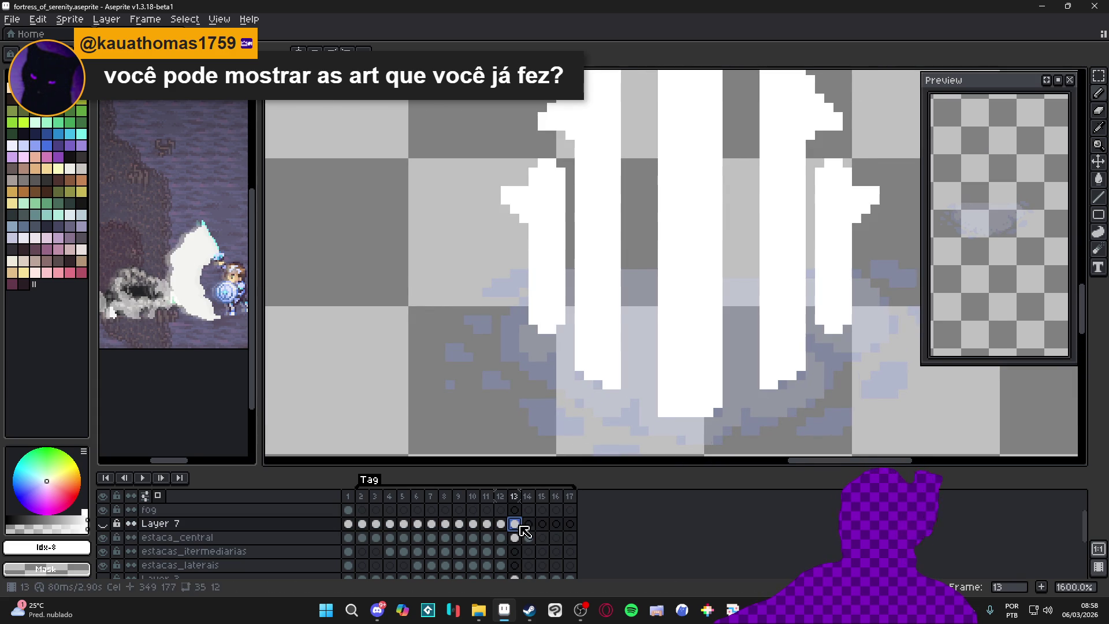
{"action": "scroll", "coordinate": [587, 307], "scroll_direction": "down", "scroll_amount": 2}
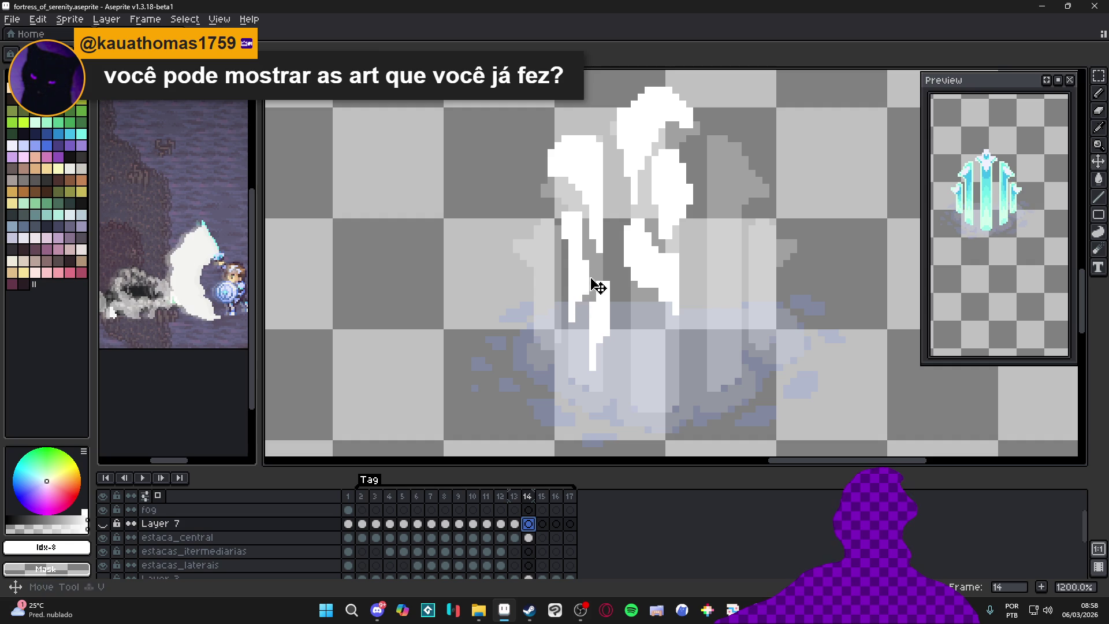
Step: Switch the active layer to estaca_central with the Down key
{"action": "key", "text": "Down"}
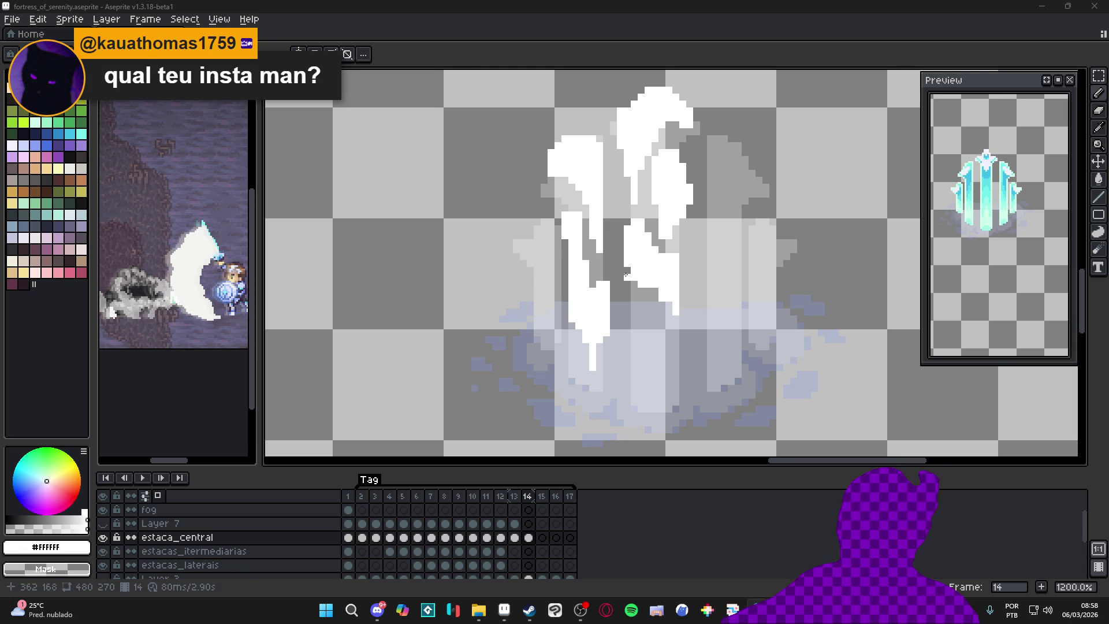
Step: Paint a diagonal white highlight stroke down the left spike of frame 14
{"action": "scroll", "coordinate": [585, 234], "scroll_direction": "down", "scroll_amount": 3}
{"action": "scroll", "coordinate": [586, 234], "scroll_direction": "up", "scroll_amount": 5}
{"action": "mouse_move", "coordinate": [586, 234]}
{"action": "left_mouse_down"}
{"action": "mouse_move", "coordinate": [595, 190]}
{"action": "mouse_move", "coordinate": [560, 238]}
{"action": "mouse_move", "coordinate": [590, 220]}
{"action": "mouse_move", "coordinate": [569, 243]}
{"action": "mouse_move", "coordinate": [554, 199]}
{"action": "mouse_move", "coordinate": [581, 186]}
{"action": "mouse_move", "coordinate": [608, 193]}
{"action": "mouse_move", "coordinate": [608, 369]}
{"action": "left_mouse_up"}
{"action": "left_click", "coordinate": [567, 257]}
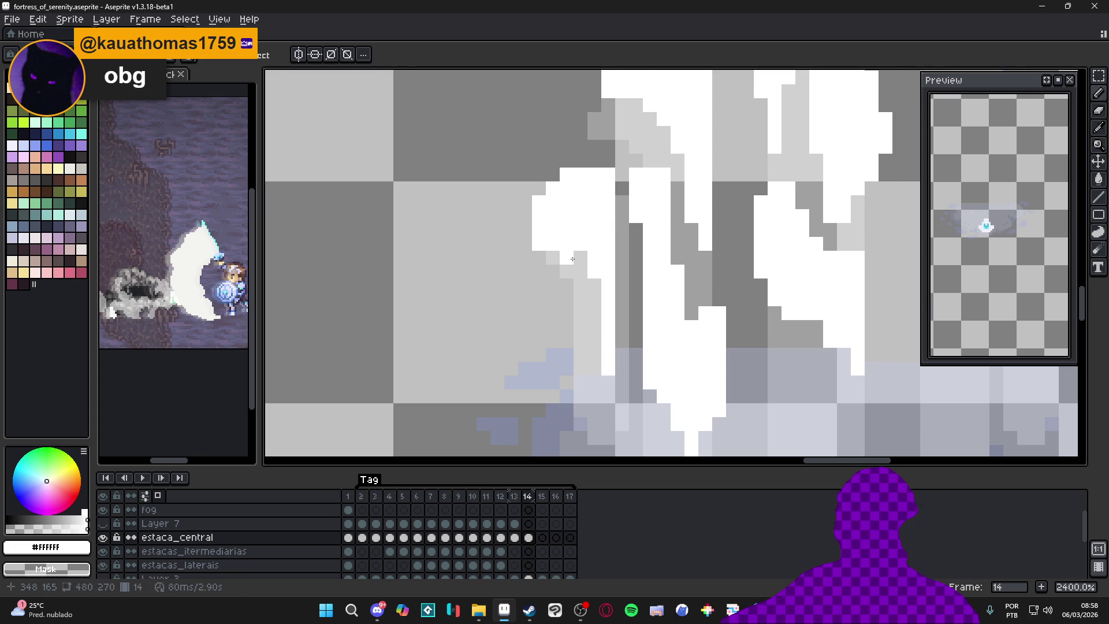
{"action": "left_click_drag", "start_coordinate": [595, 291], "coordinate": [595, 315]}
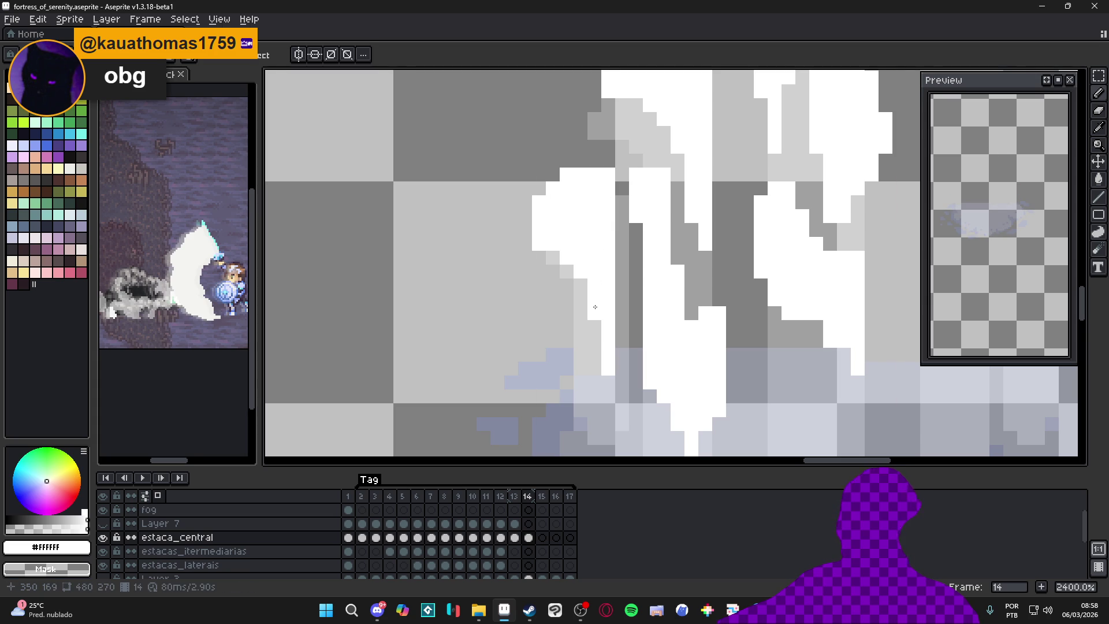
{"action": "scroll", "coordinate": [580, 304], "scroll_direction": "down", "scroll_amount": 5}
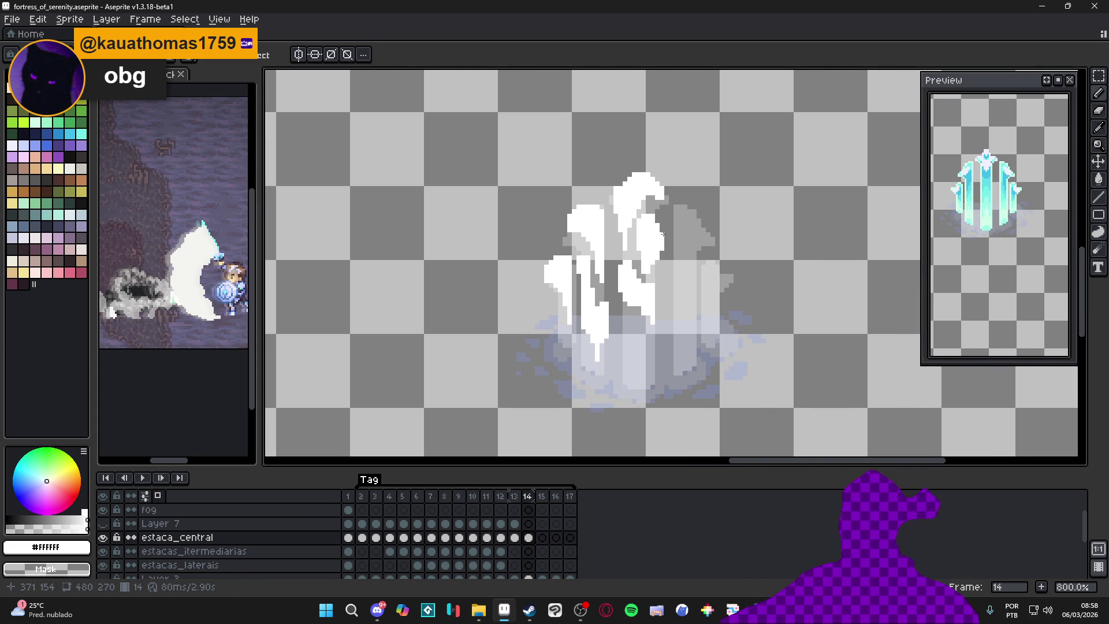
{"action": "scroll", "coordinate": [662, 234], "scroll_direction": "up", "scroll_amount": 3}
Step: Highlight the right spike's top and paint white over its gray body, closing the bottom gap
{"action": "left_click", "coordinate": [693, 196]}
{"action": "left_click_drag", "start_coordinate": [700, 196], "coordinate": [718, 197]}
{"action": "left_click", "coordinate": [731, 198]}
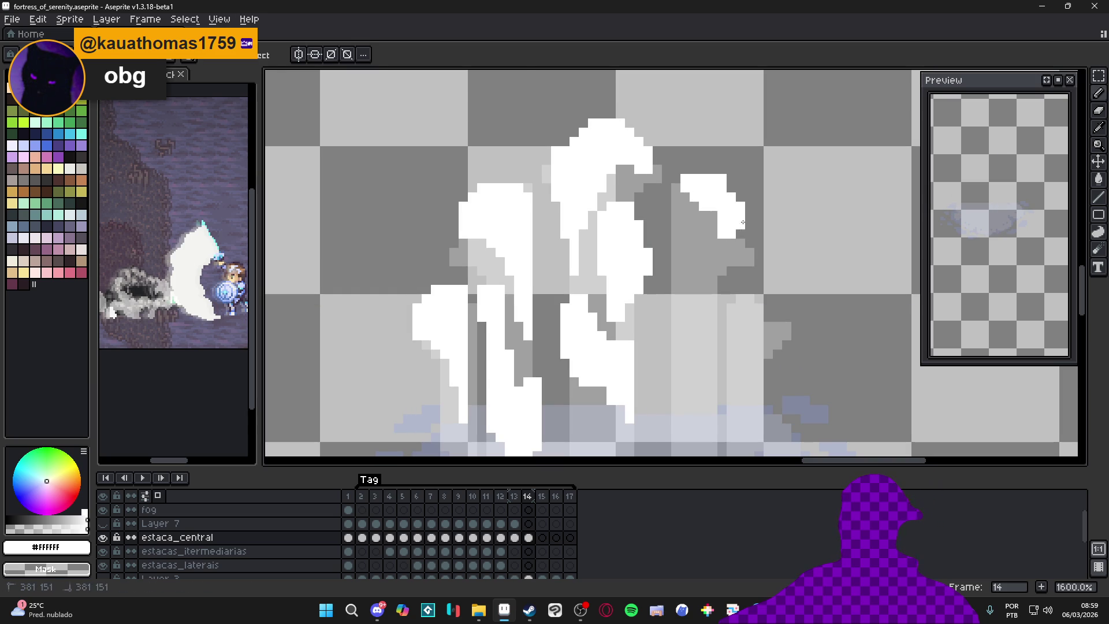
{"action": "mouse_move", "coordinate": [747, 234]}
{"action": "left_mouse_down"}
{"action": "mouse_move", "coordinate": [731, 237]}
{"action": "mouse_move", "coordinate": [673, 196]}
{"action": "mouse_move", "coordinate": [681, 220]}
{"action": "mouse_move", "coordinate": [719, 239]}
{"action": "mouse_move", "coordinate": [700, 226]}
{"action": "mouse_move", "coordinate": [706, 251]}
{"action": "mouse_move", "coordinate": [681, 312]}
{"action": "mouse_move", "coordinate": [680, 351]}
{"action": "left_mouse_up"}
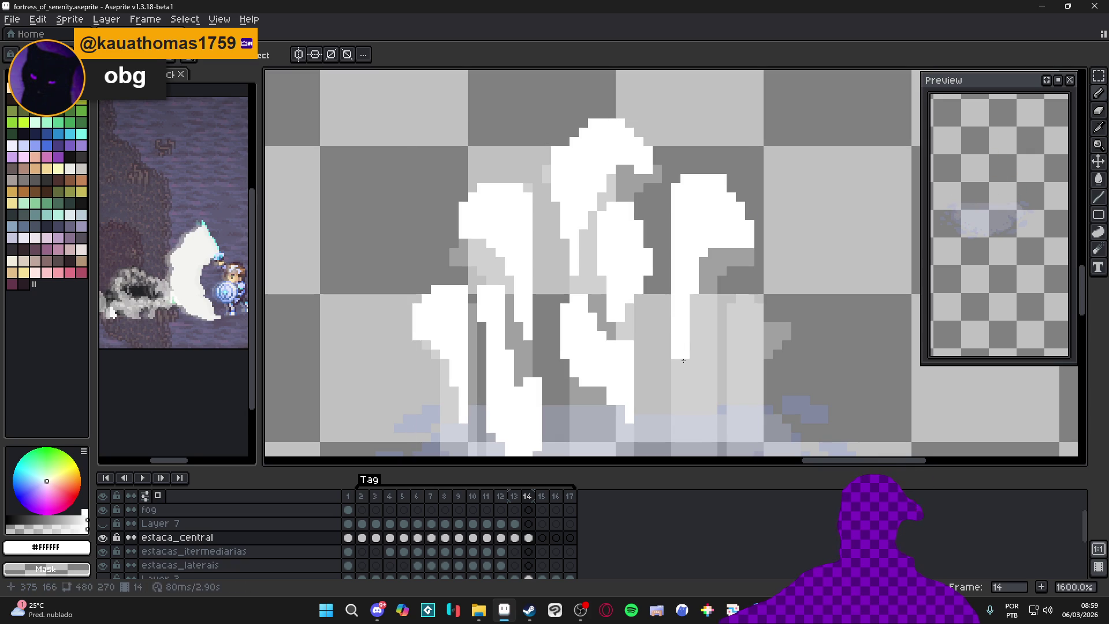
{"action": "left_click_drag", "start_coordinate": [674, 371], "coordinate": [675, 363]}
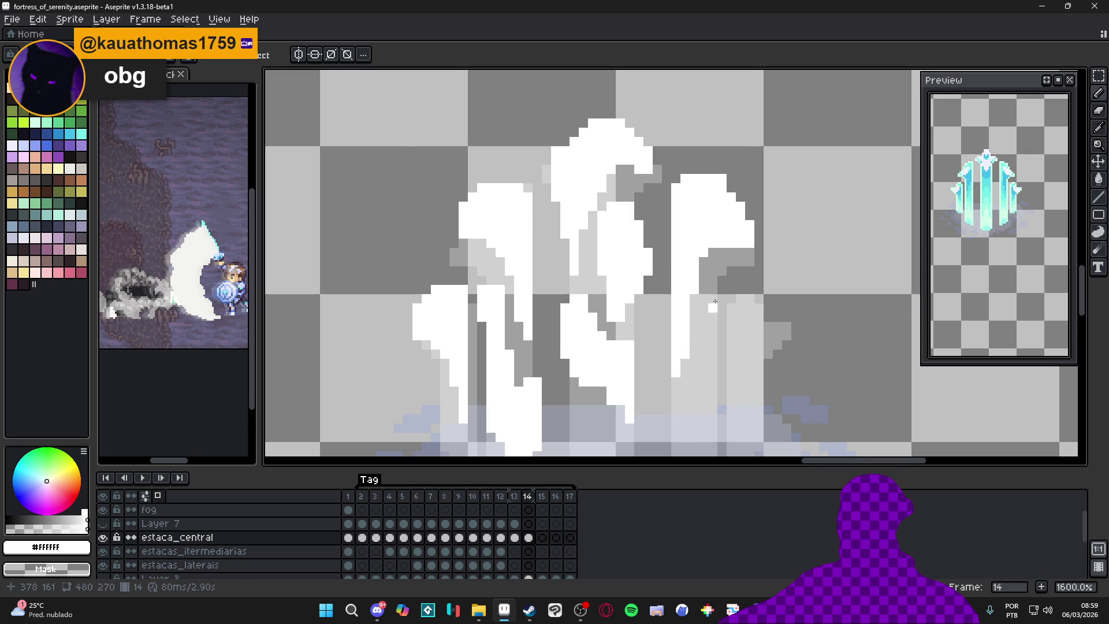
{"action": "scroll", "coordinate": [750, 256], "scroll_direction": "down", "scroll_amount": 3}
Step: Add a short white column and extend the right spike's highlight down into a small curl
{"action": "key", "text": "v"}
{"action": "key", "text": "m"}
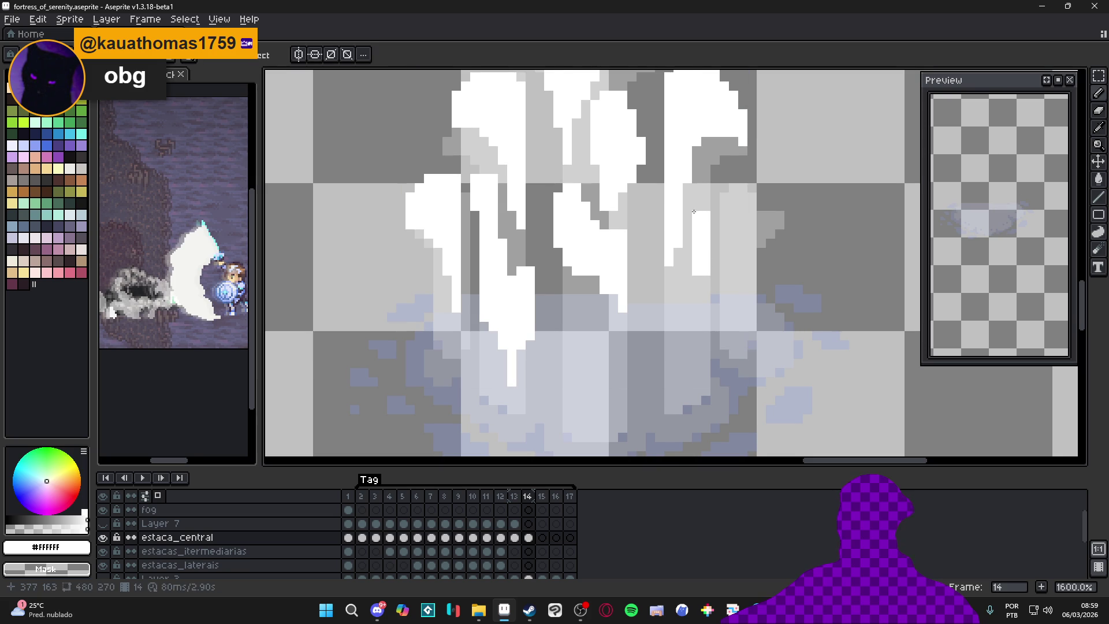
{"action": "left_click_drag", "start_coordinate": [716, 234], "coordinate": [714, 255]}
{"action": "mouse_move", "coordinate": [693, 299]}
{"action": "left_mouse_down"}
{"action": "mouse_move", "coordinate": [685, 304]}
{"action": "mouse_move", "coordinate": [700, 291]}
{"action": "mouse_move", "coordinate": [685, 346]}
{"action": "left_mouse_up"}
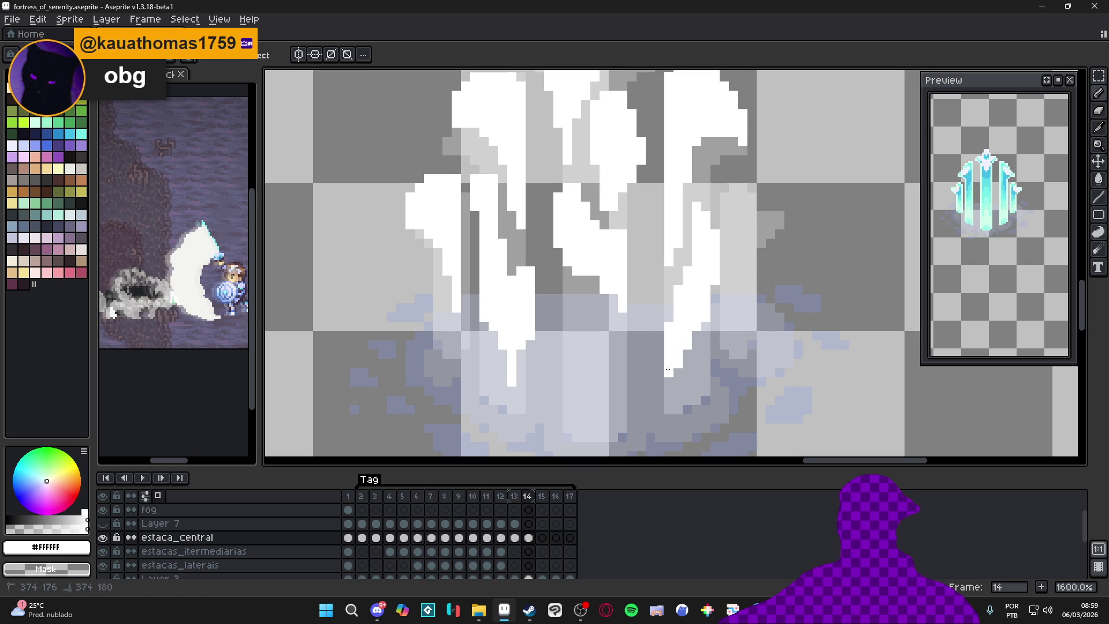
{"action": "mouse_move", "coordinate": [674, 368]}
{"action": "left_mouse_down"}
{"action": "mouse_move", "coordinate": [674, 379]}
{"action": "mouse_move", "coordinate": [706, 362]}
{"action": "mouse_move", "coordinate": [703, 376]}
{"action": "left_mouse_up"}
{"action": "left_click", "coordinate": [689, 359]}
Step: Paint white highlights on the right spike, using 2px blocks and 1px detail pixels
{"action": "scroll", "coordinate": [699, 379], "scroll_direction": "down", "scroll_amount": 2}
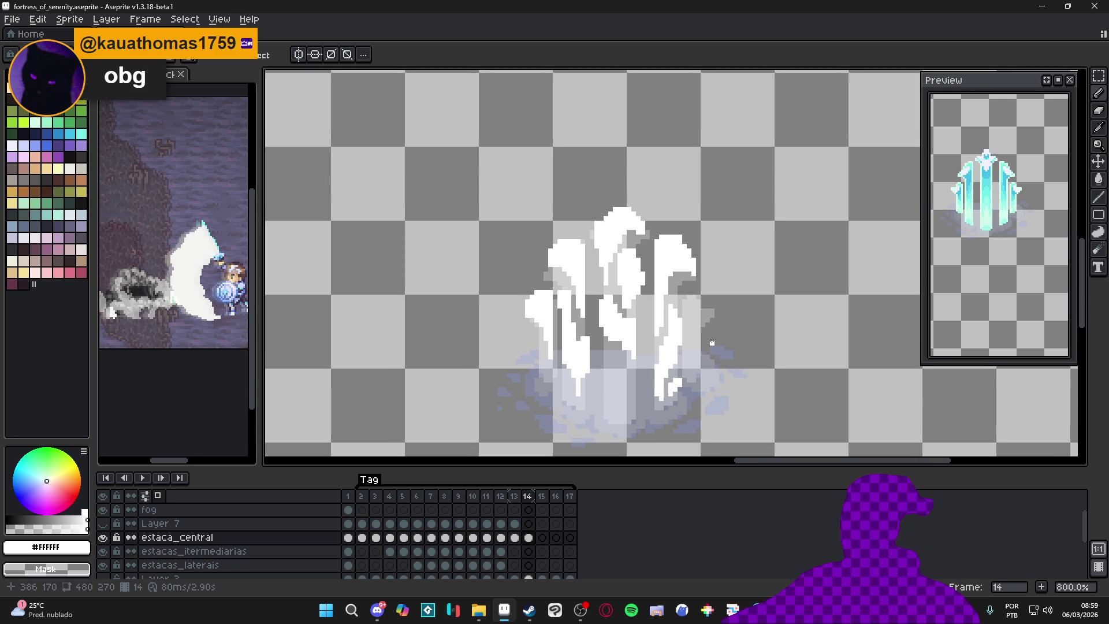
{"action": "scroll", "coordinate": [708, 323], "scroll_direction": "up", "scroll_amount": 1}
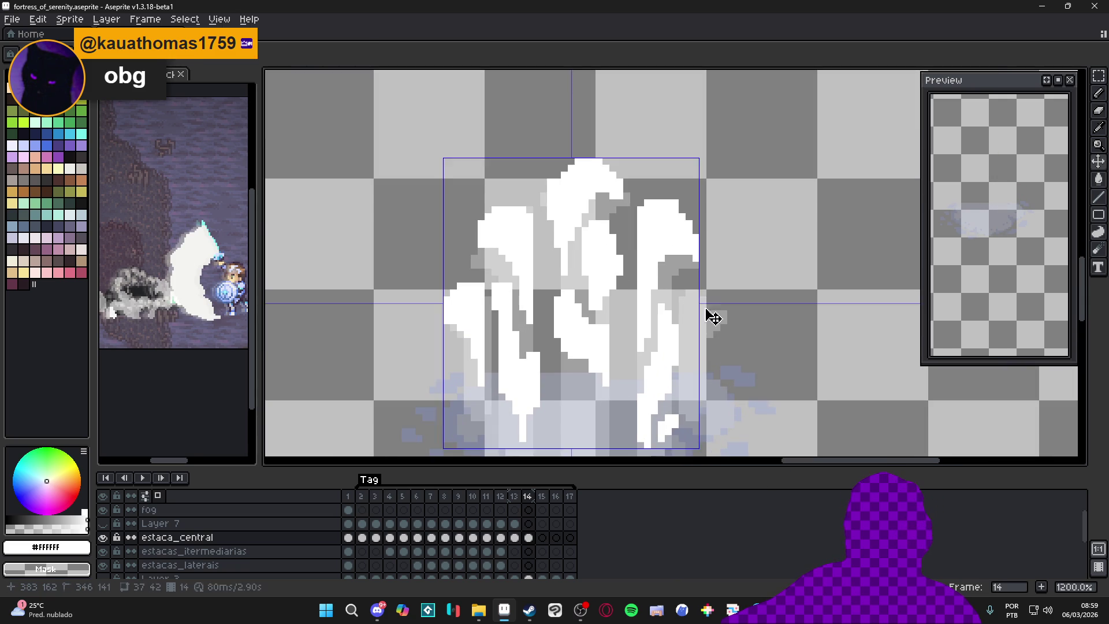
{"action": "mouse_move", "coordinate": [700, 300]}
{"action": "left_mouse_down"}
{"action": "mouse_move", "coordinate": [719, 305]}
{"action": "mouse_move", "coordinate": [724, 325]}
{"action": "mouse_move", "coordinate": [691, 315]}
{"action": "mouse_move", "coordinate": [689, 376]}
{"action": "mouse_move", "coordinate": [695, 364]}
{"action": "left_mouse_up"}
{"action": "scroll", "coordinate": [695, 365], "scroll_direction": "down", "scroll_amount": 2}
{"action": "key", "text": "plus"}
{"action": "left_click", "coordinate": [714, 348]}
{"action": "left_click", "coordinate": [708, 332]}
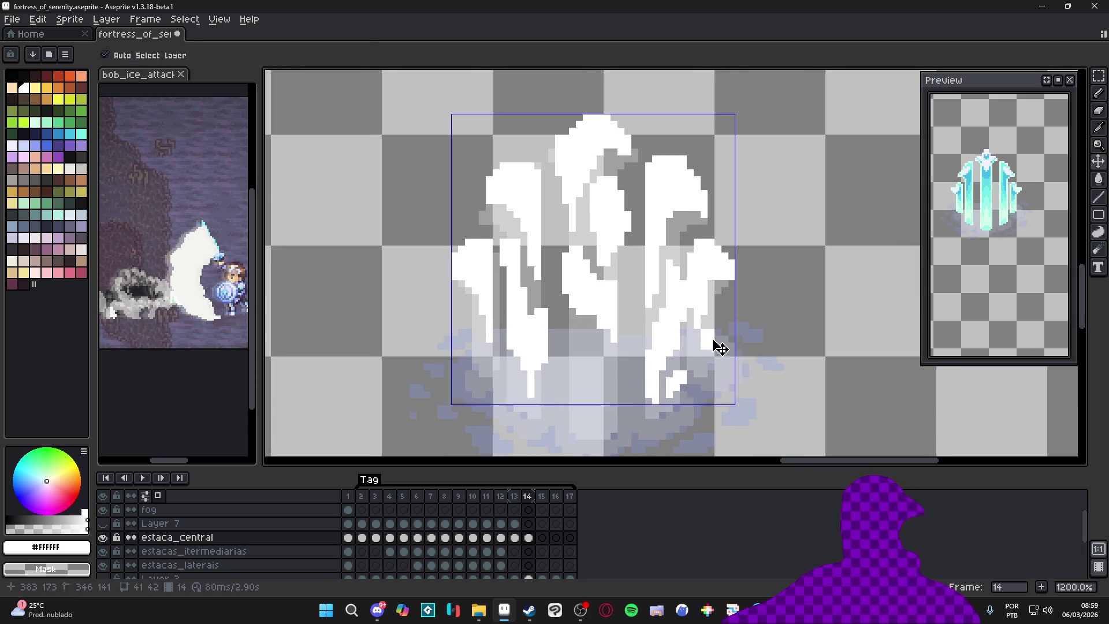
{"action": "key", "text": "minus"}
{"action": "left_click", "coordinate": [716, 332]}
{"action": "left_click", "coordinate": [715, 326]}
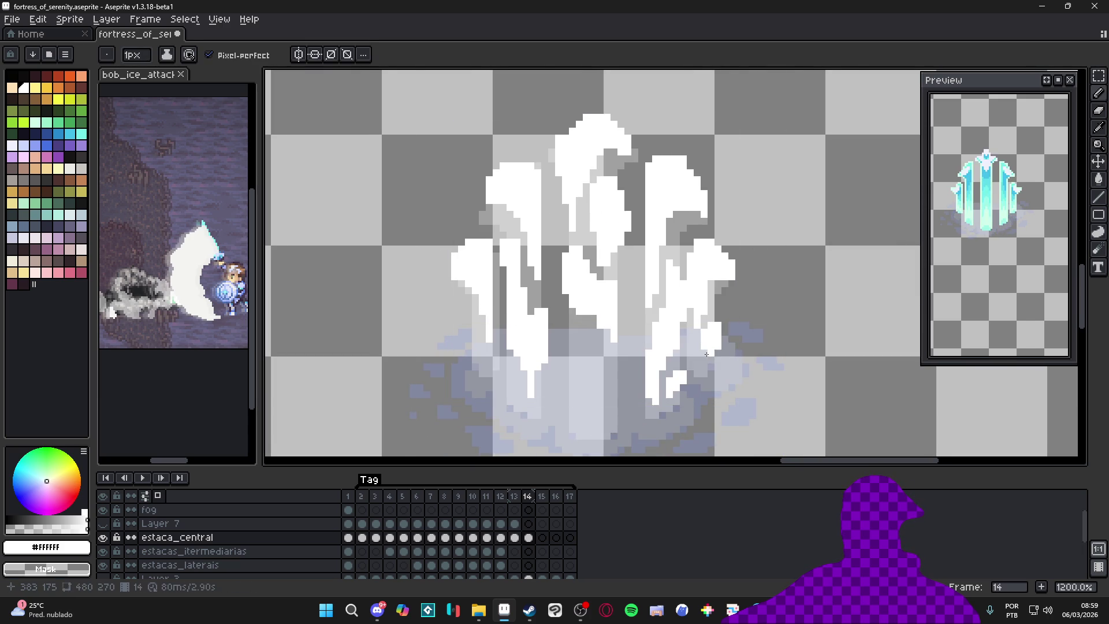
Step: Draw a thin vertical highlight line and short 2px strokes to whiten the remaining spikes
{"action": "scroll", "coordinate": [704, 362], "scroll_direction": "down", "scroll_amount": 4}
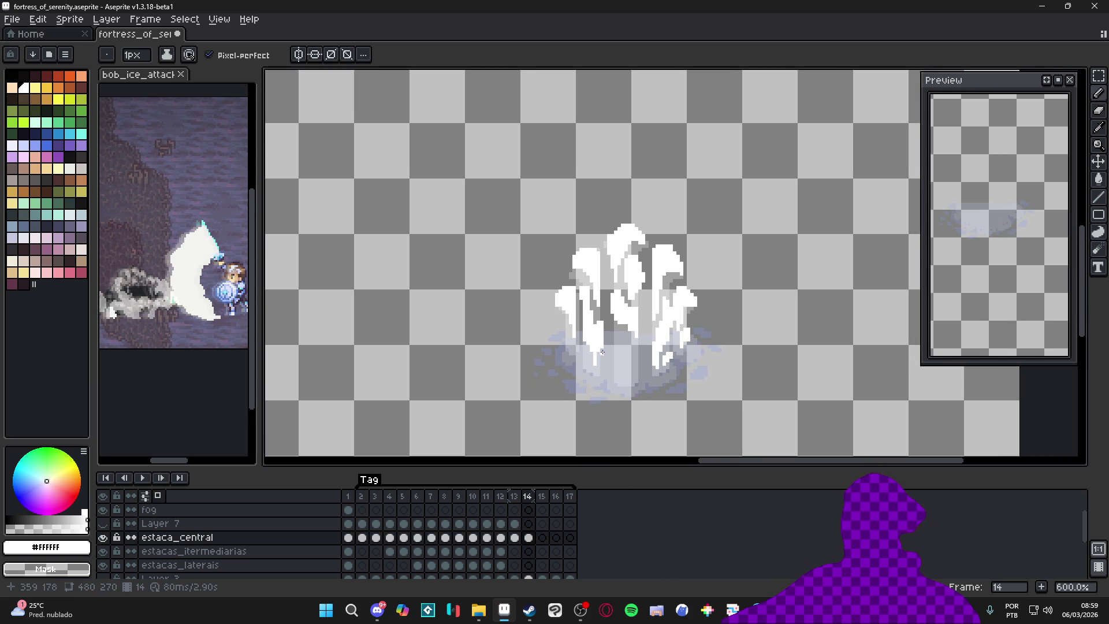
{"action": "scroll", "coordinate": [622, 357], "scroll_direction": "up", "scroll_amount": 4}
{"action": "mouse_move", "coordinate": [621, 298]}
{"action": "left_mouse_down"}
{"action": "mouse_move", "coordinate": [614, 331]}
{"action": "mouse_move", "coordinate": [641, 355]}
{"action": "mouse_move", "coordinate": [636, 335]}
{"action": "mouse_move", "coordinate": [611, 340]}
{"action": "mouse_move", "coordinate": [623, 365]}
{"action": "mouse_move", "coordinate": [642, 363]}
{"action": "mouse_move", "coordinate": [614, 383]}
{"action": "mouse_move", "coordinate": [620, 377]}
{"action": "left_mouse_up"}
{"action": "key", "text": "plus"}
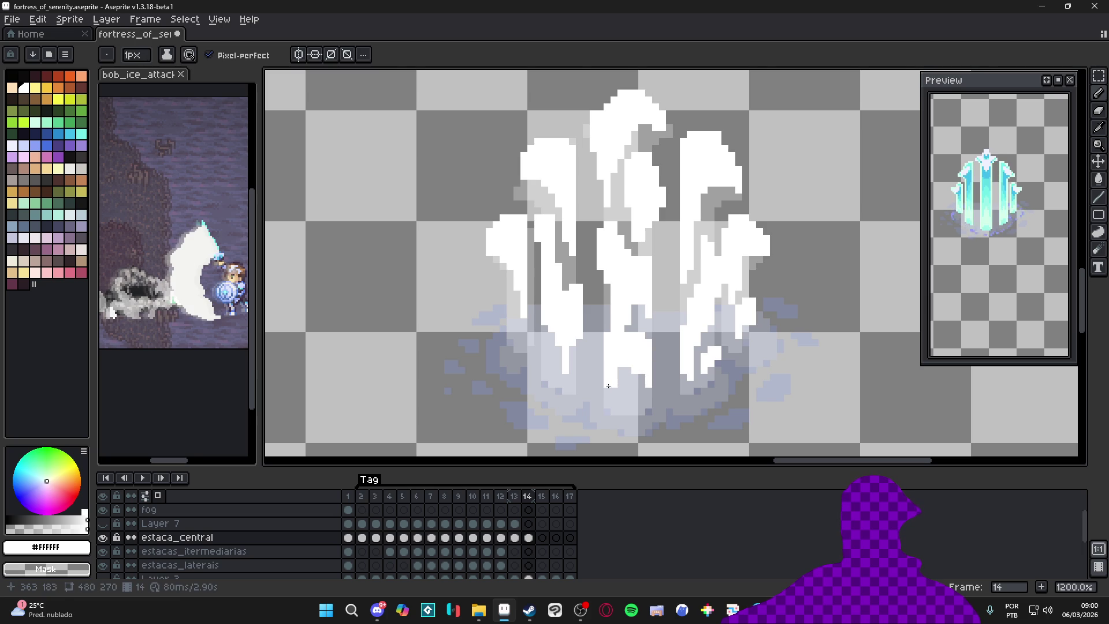
{"action": "scroll", "coordinate": [607, 384], "scroll_direction": "down", "scroll_amount": 4}
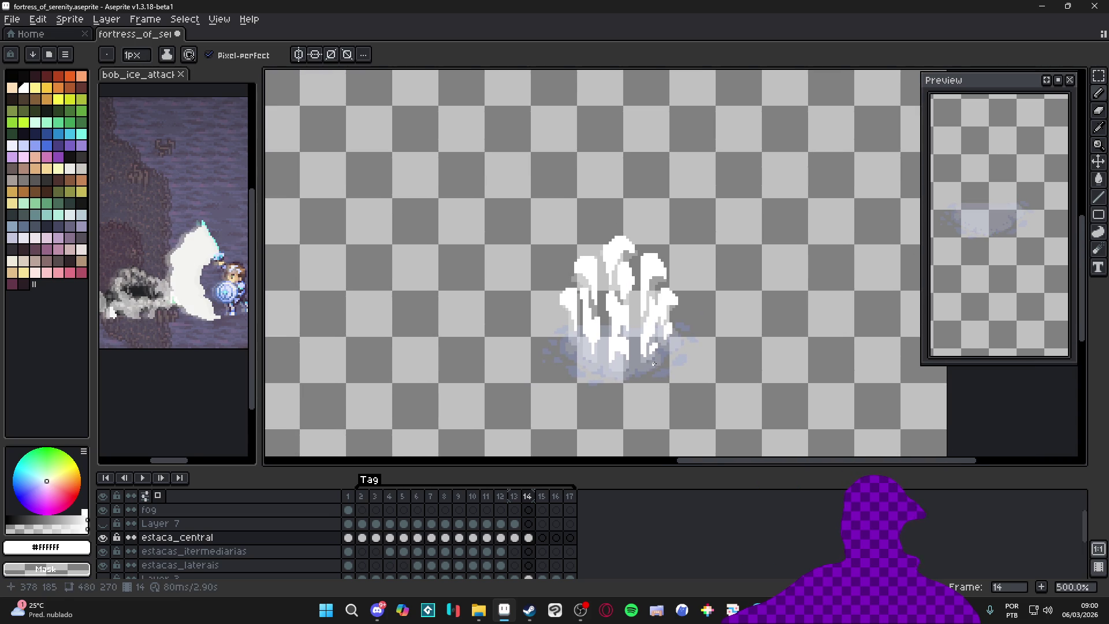
{"action": "left_click_drag", "start_coordinate": [649, 358], "coordinate": [629, 329]}
{"action": "left_click_drag", "start_coordinate": [529, 369], "coordinate": [521, 318]}
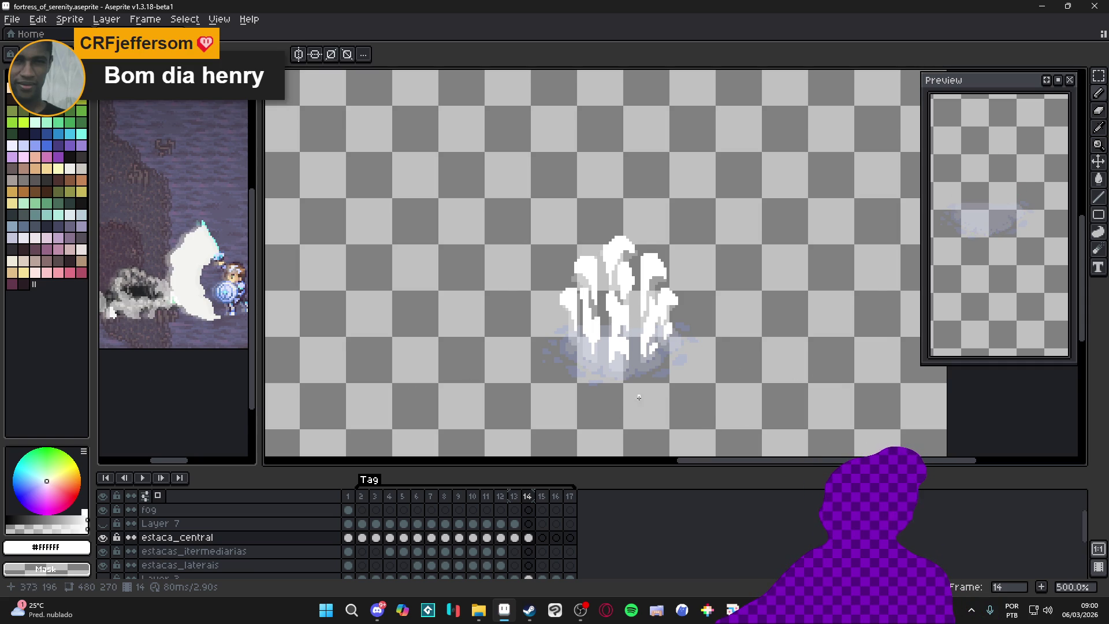
{"action": "left_click", "coordinate": [514, 537]}
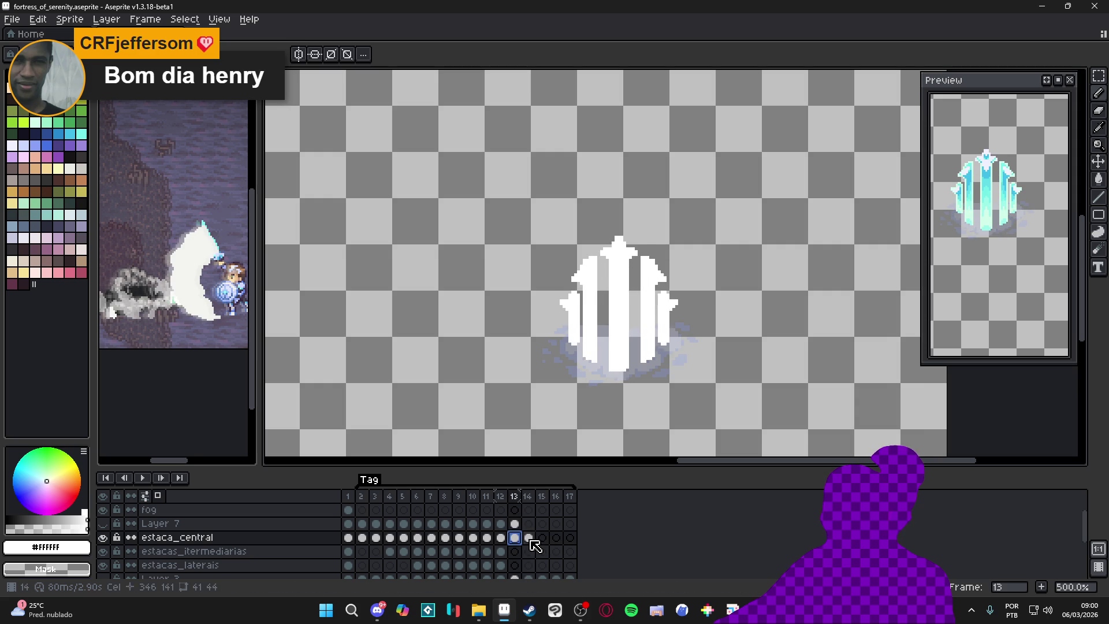
Step: Move to frame 15 of estaca_central, zoom in, and paint the first white highlight pixels
{"action": "left_click", "coordinate": [528, 537]}
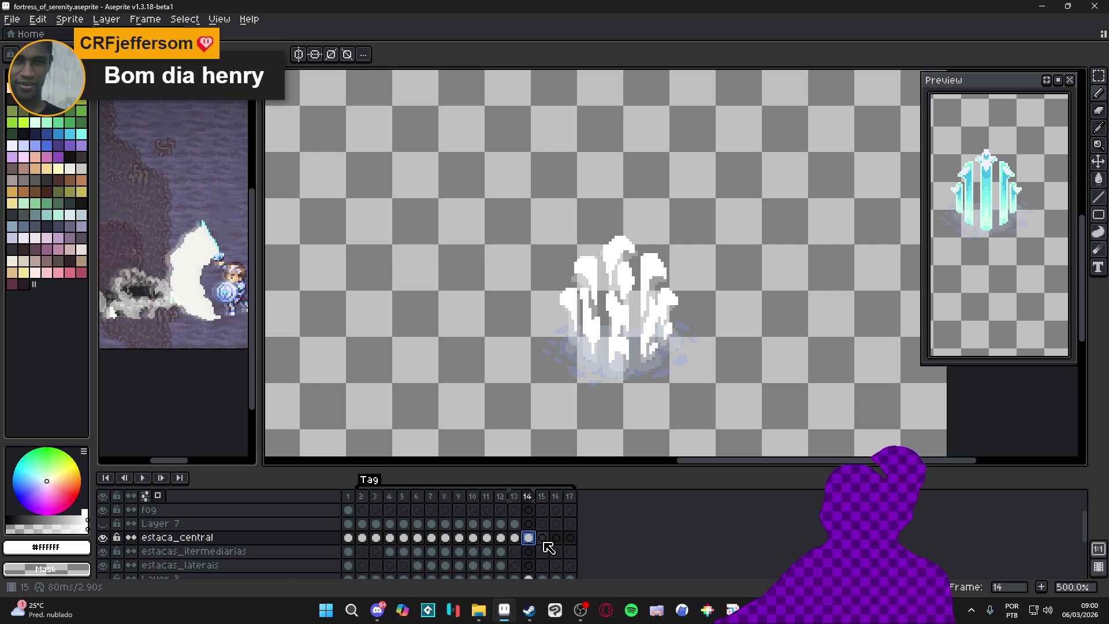
{"action": "left_click", "coordinate": [542, 537]}
{"action": "scroll", "coordinate": [628, 231], "scroll_direction": "up", "scroll_amount": 5}
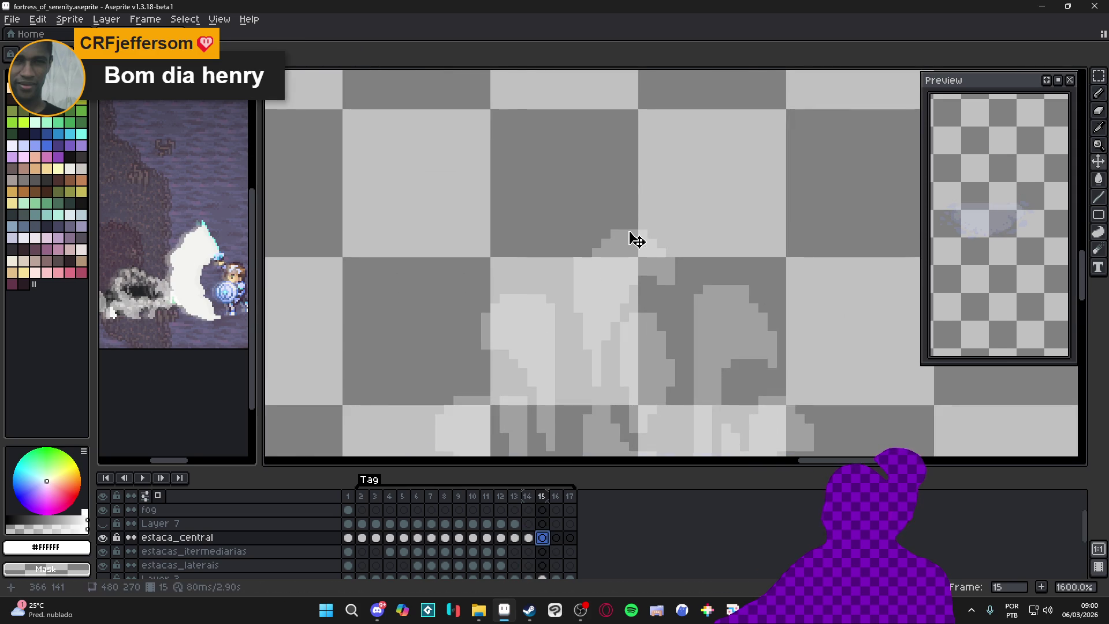
{"action": "left_click", "coordinate": [628, 230]}
{"action": "left_click", "coordinate": [634, 224]}
{"action": "left_click", "coordinate": [650, 245]}
Step: Extend the white highlight diagonally down-right, erasing stray pixels at the lower left
{"action": "left_click", "coordinate": [643, 215]}
{"action": "left_click", "coordinate": [662, 238]}
{"action": "left_click", "coordinate": [657, 252]}
{"action": "left_click", "coordinate": [670, 248]}
{"action": "left_click", "coordinate": [666, 260]}
{"action": "right_click", "coordinate": [652, 258]}
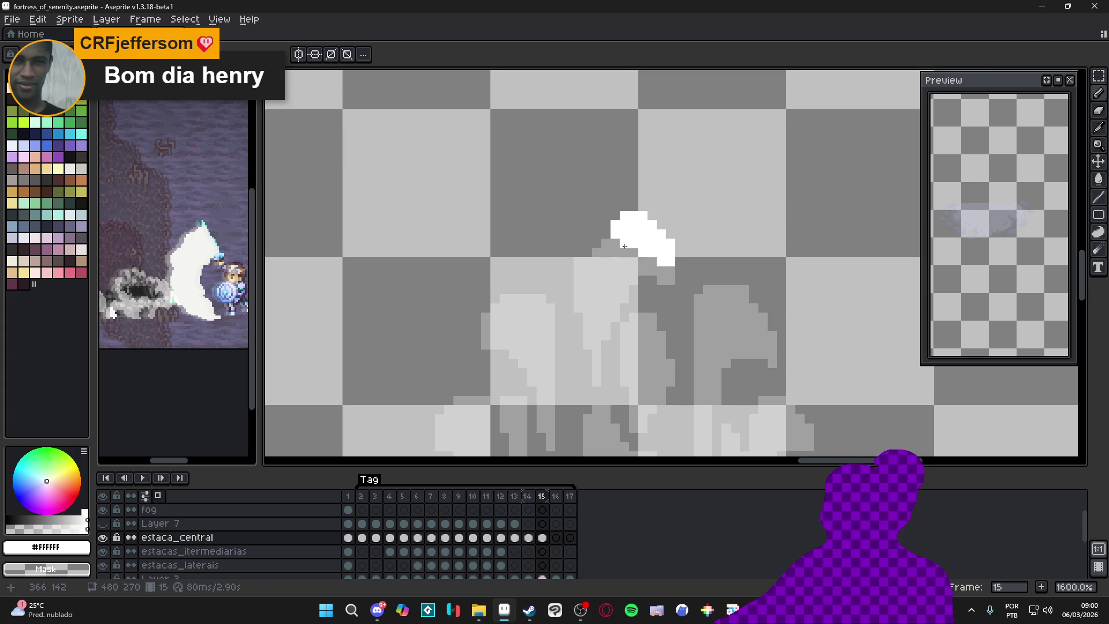
{"action": "left_click", "coordinate": [667, 274]}
Step: Widen the highlight's left side with a small white block and fill its notch
{"action": "left_click_drag", "start_coordinate": [615, 253], "coordinate": [624, 252]}
{"action": "left_click", "coordinate": [606, 253]}
{"action": "left_click", "coordinate": [603, 270]}
{"action": "left_click", "coordinate": [588, 265]}
{"action": "mouse_move", "coordinate": [574, 257]}
{"action": "left_mouse_down"}
{"action": "mouse_move", "coordinate": [588, 335]}
{"action": "mouse_move", "coordinate": [616, 298]}
{"action": "left_mouse_up"}
{"action": "left_click", "coordinate": [597, 271]}
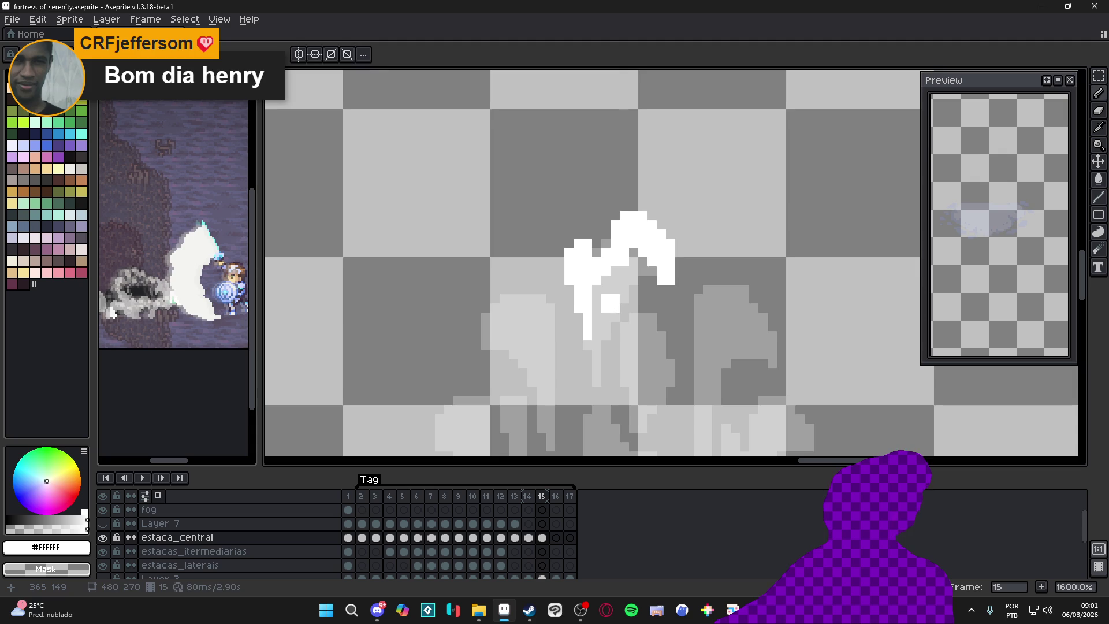
{"action": "left_click", "coordinate": [615, 289]}
Step: Paint a white block on the spike and a highlight arc along the left arm's top
{"action": "scroll", "coordinate": [621, 288], "scroll_direction": "down", "scroll_amount": 1}
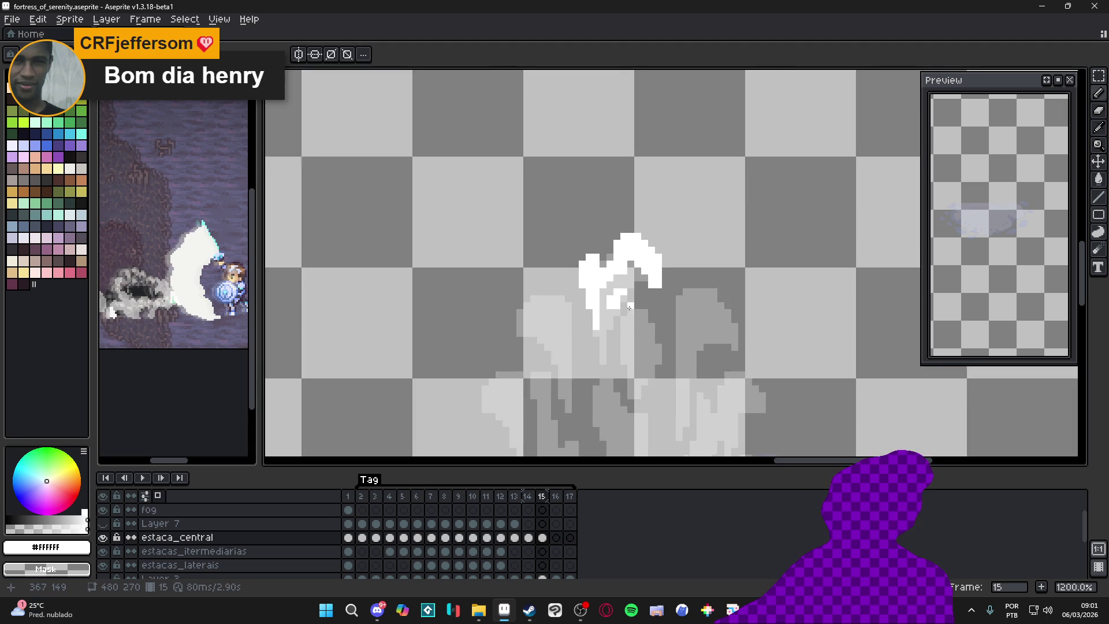
{"action": "scroll", "coordinate": [621, 288], "scroll_direction": "up", "scroll_amount": 1}
{"action": "left_click", "coordinate": [621, 281]}
{"action": "mouse_move", "coordinate": [620, 281]}
{"action": "left_mouse_down"}
{"action": "mouse_move", "coordinate": [646, 301]}
{"action": "mouse_move", "coordinate": [646, 324]}
{"action": "mouse_move", "coordinate": [590, 306]}
{"action": "mouse_move", "coordinate": [626, 267]}
{"action": "left_mouse_up"}
{"action": "mouse_move", "coordinate": [532, 229]}
{"action": "left_mouse_down"}
{"action": "mouse_move", "coordinate": [549, 220]}
{"action": "mouse_move", "coordinate": [548, 250]}
{"action": "left_mouse_up"}
{"action": "mouse_move", "coordinate": [543, 202]}
{"action": "left_mouse_down"}
{"action": "mouse_move", "coordinate": [494, 215]}
{"action": "mouse_move", "coordinate": [493, 248]}
{"action": "left_mouse_up"}
Step: Edge the left arm in white, add a short vertical line, and fill the grey notch below
{"action": "left_click", "coordinate": [493, 246]}
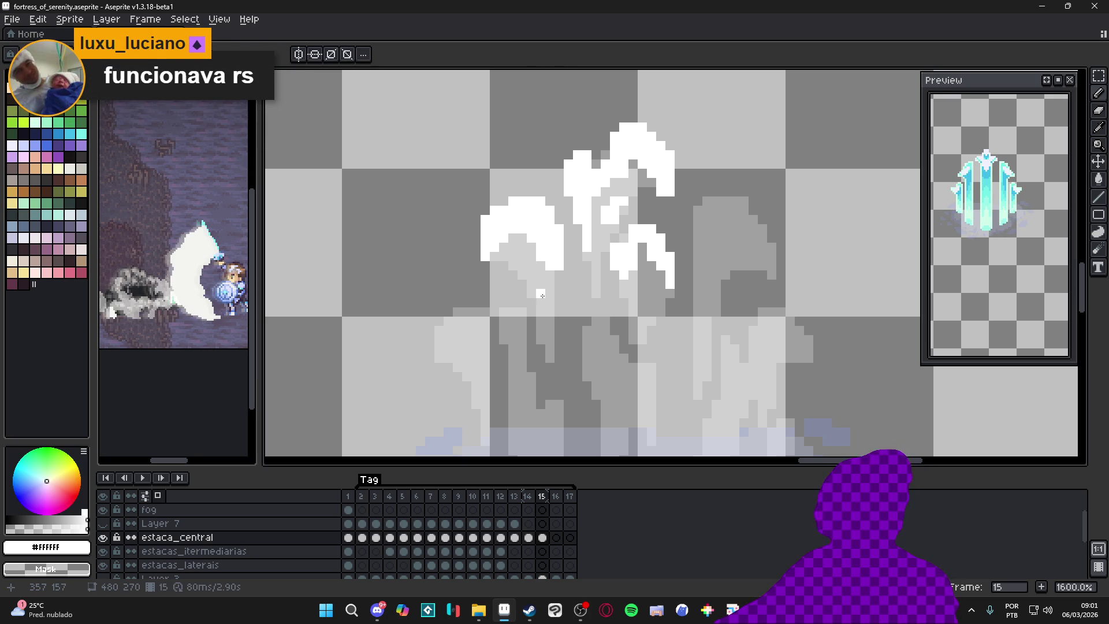
{"action": "left_click_drag", "start_coordinate": [553, 274], "coordinate": [550, 292]}
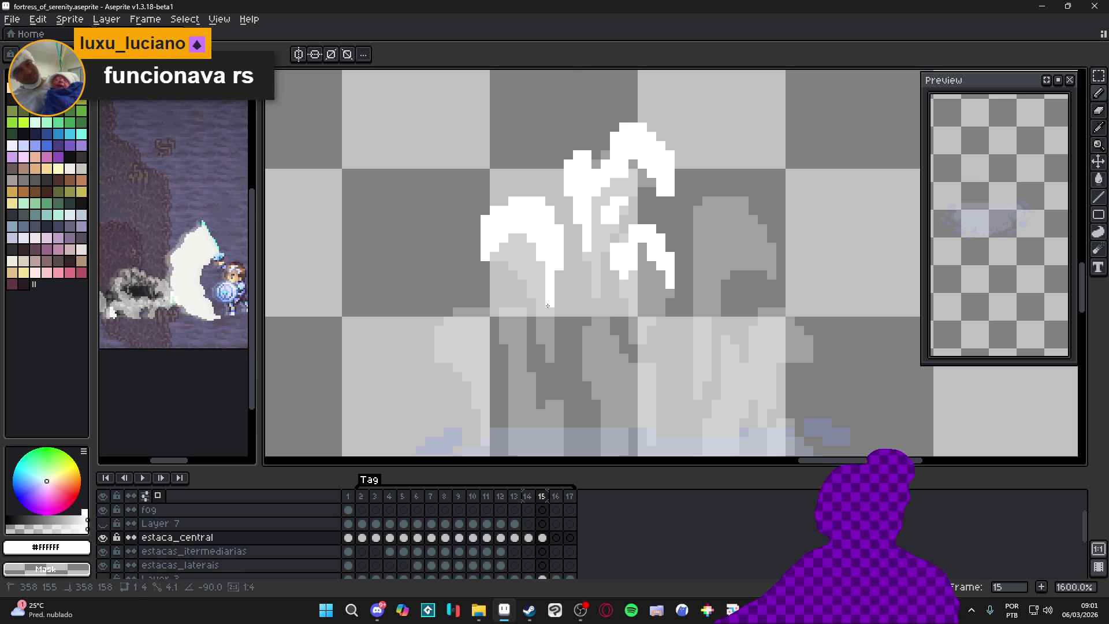
{"action": "left_click", "coordinate": [532, 257]}
{"action": "left_click", "coordinate": [523, 256]}
{"action": "left_click", "coordinate": [541, 265]}
{"action": "left_click", "coordinate": [517, 265]}
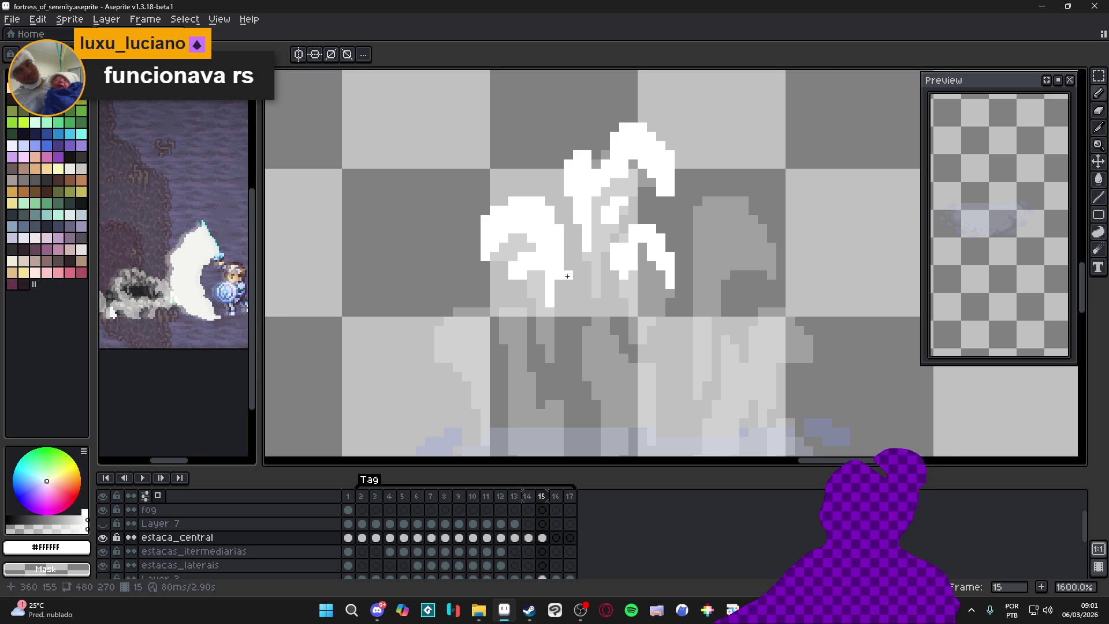
Step: Paint a small white highlight arc on the stake's right spike
{"action": "scroll", "coordinate": [550, 287], "scroll_direction": "down", "scroll_amount": 1}
{"action": "scroll", "coordinate": [628, 241], "scroll_direction": "up", "scroll_amount": 1}
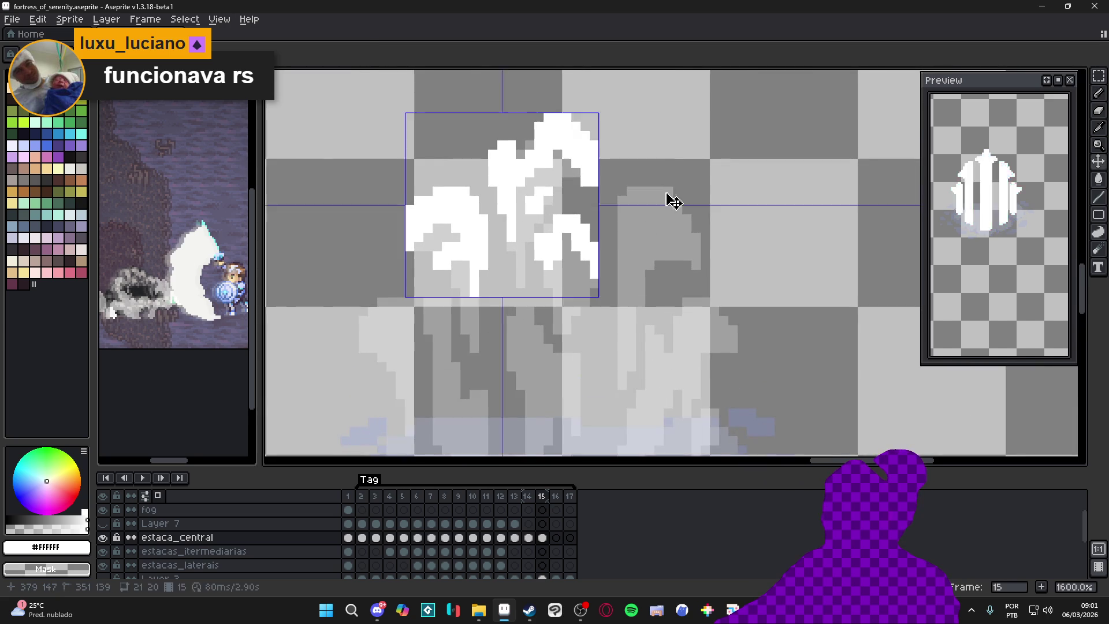
{"action": "mouse_move", "coordinate": [656, 192]}
{"action": "left_mouse_down"}
{"action": "mouse_move", "coordinate": [685, 217]}
{"action": "mouse_move", "coordinate": [650, 194]}
{"action": "left_mouse_up"}
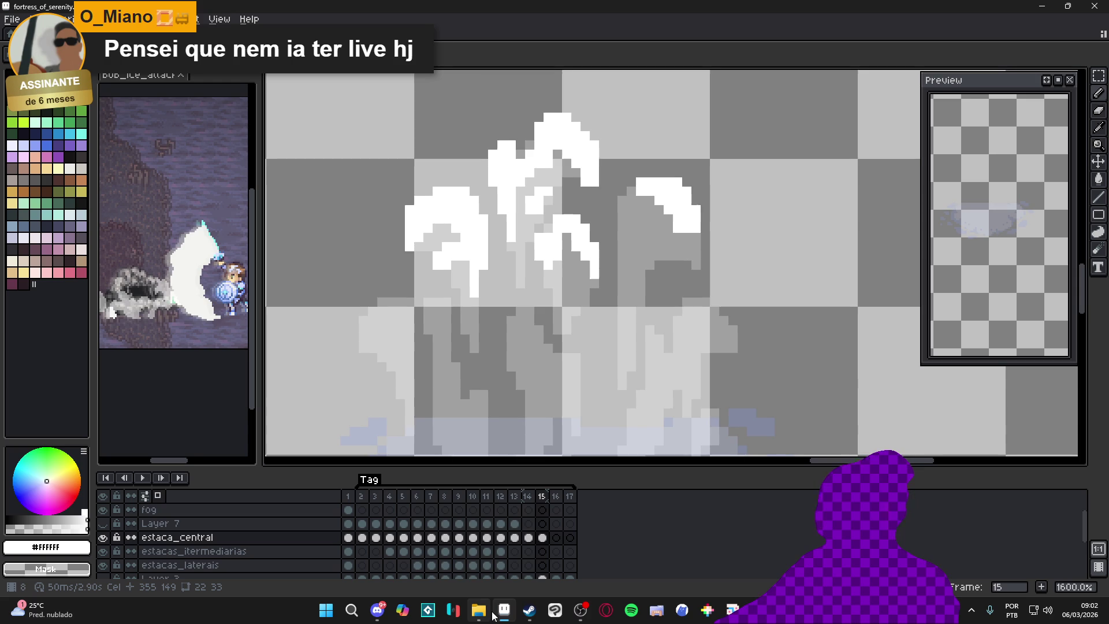
Step: Bring the Explorer window forward, go back to Downloads, then forward to character_spells
{"action": "mouse_move", "coordinate": [479, 610]}
{"action": "mouse_move", "coordinate": [682, 610]}
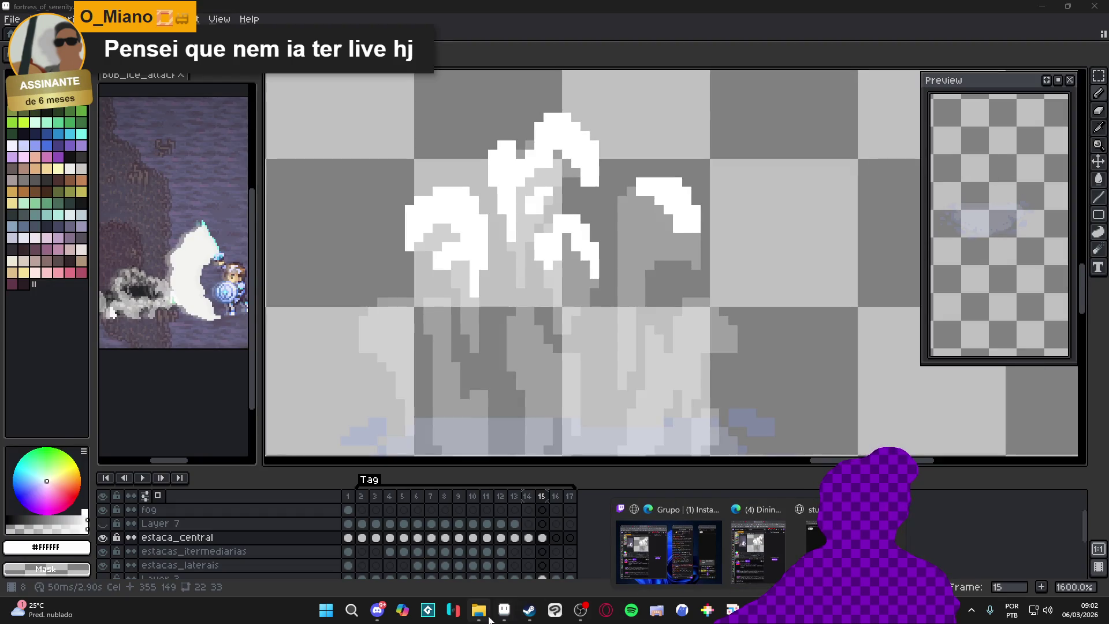
{"action": "left_click", "coordinate": [488, 617]}
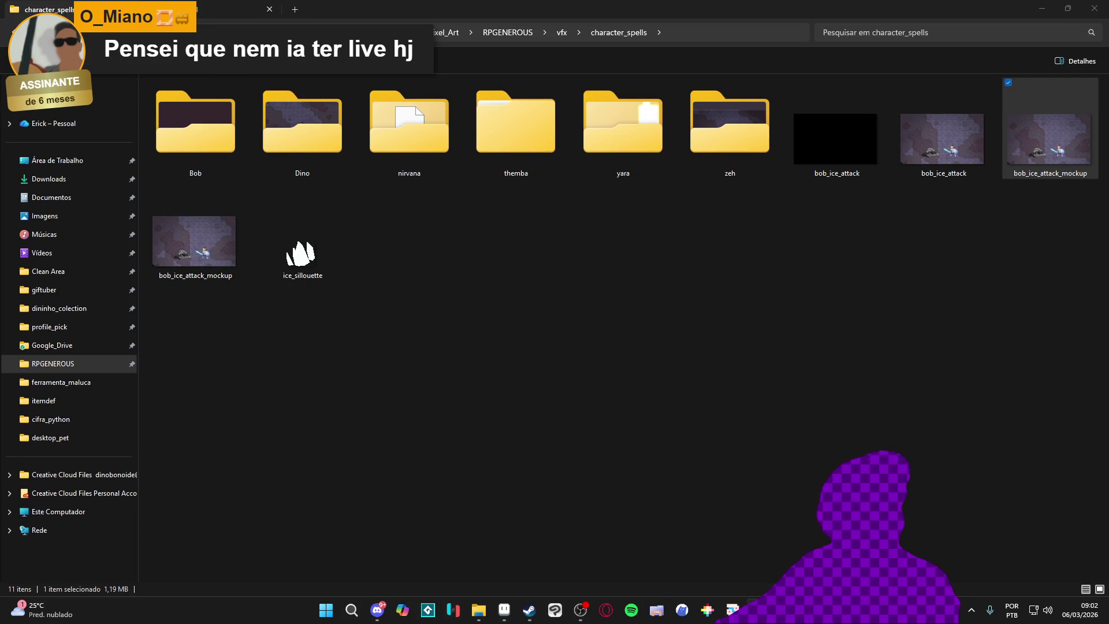
{"action": "key", "text": "alt+Left"}
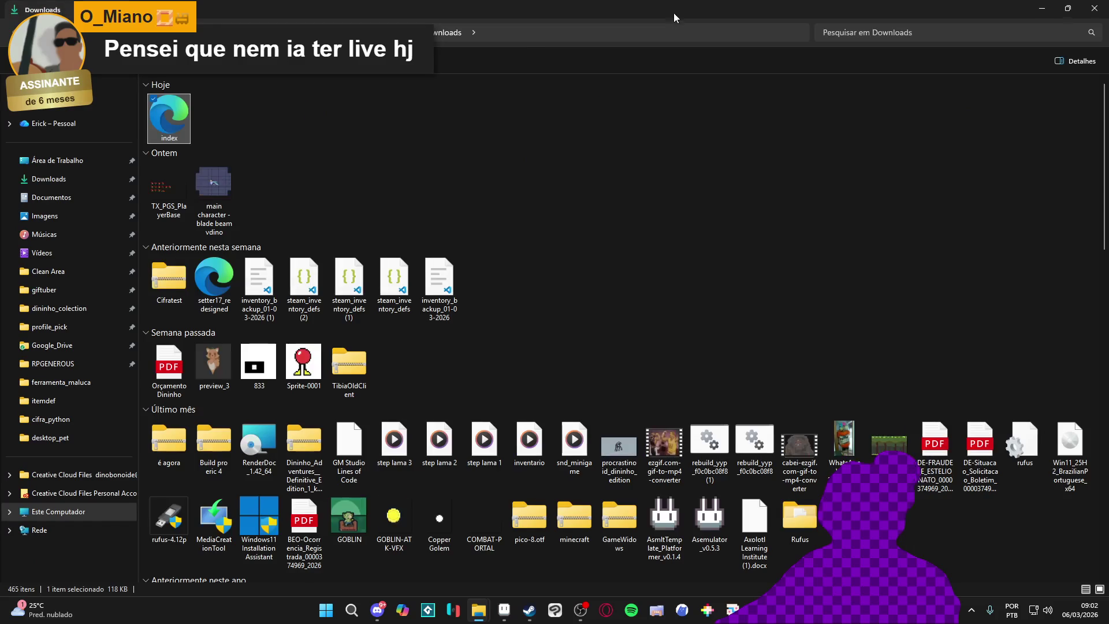
{"action": "key", "text": "alt+Right"}
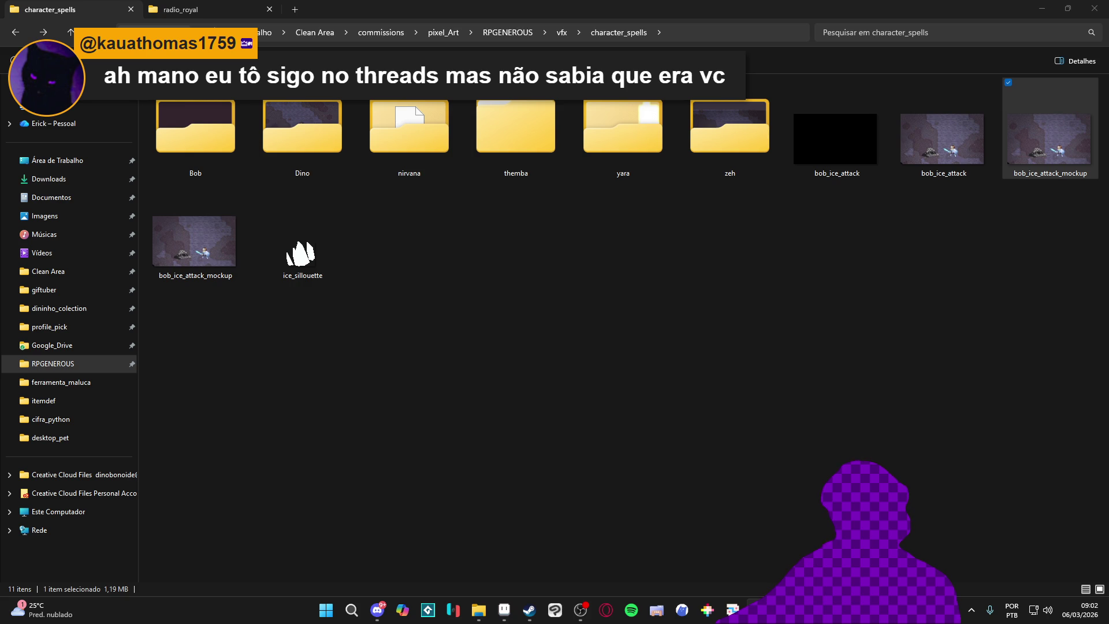
Step: Launch Visual Studio Code from Start search and switch back to the character_spells window
{"action": "left_click", "coordinate": [317, 610]}
{"action": "type", "text": "vs"}
{"action": "key", "text": "Return"}
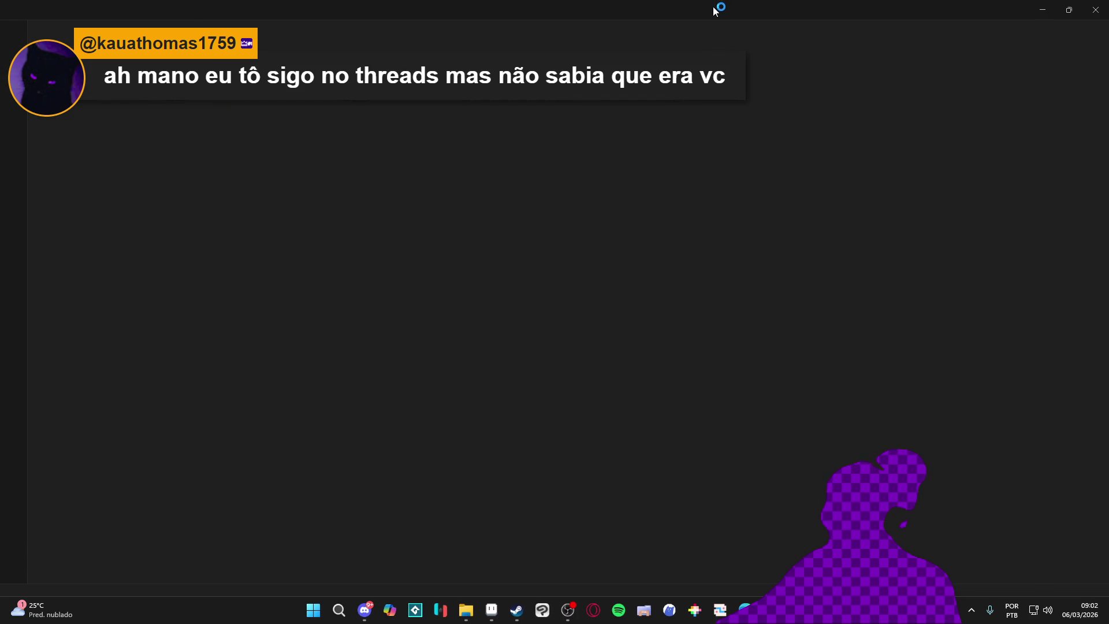
{"action": "key", "text": "alt+Tab"}
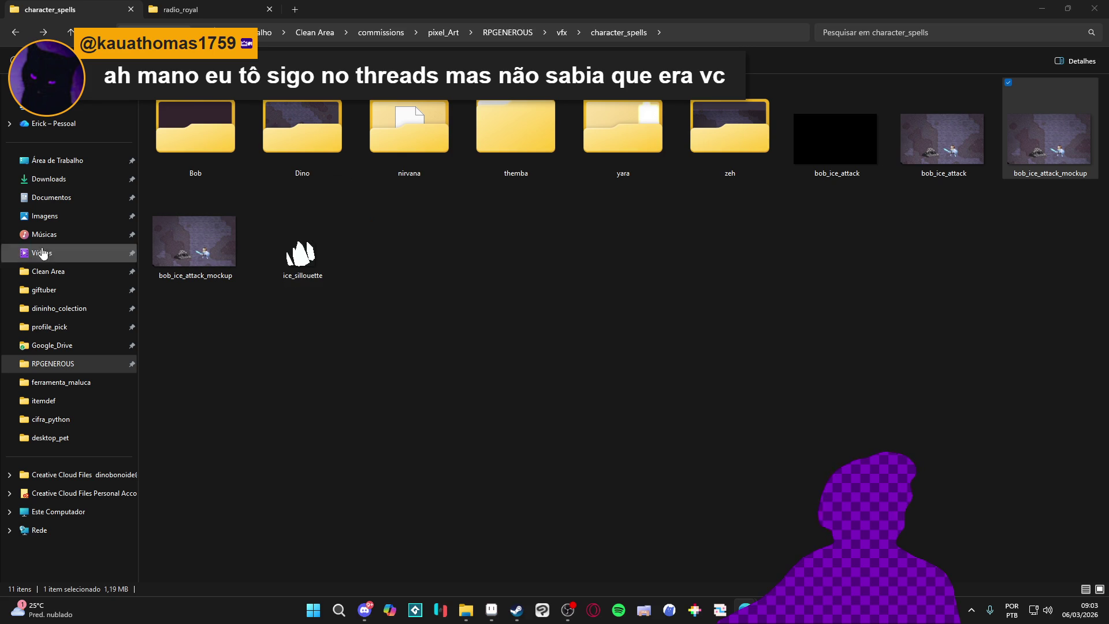
Step: Open a new Explorer window at Downloads, open the index file, and search 'vs' again
{"action": "key", "text": "super+e"}
{"action": "left_click", "coordinate": [192, 147]}
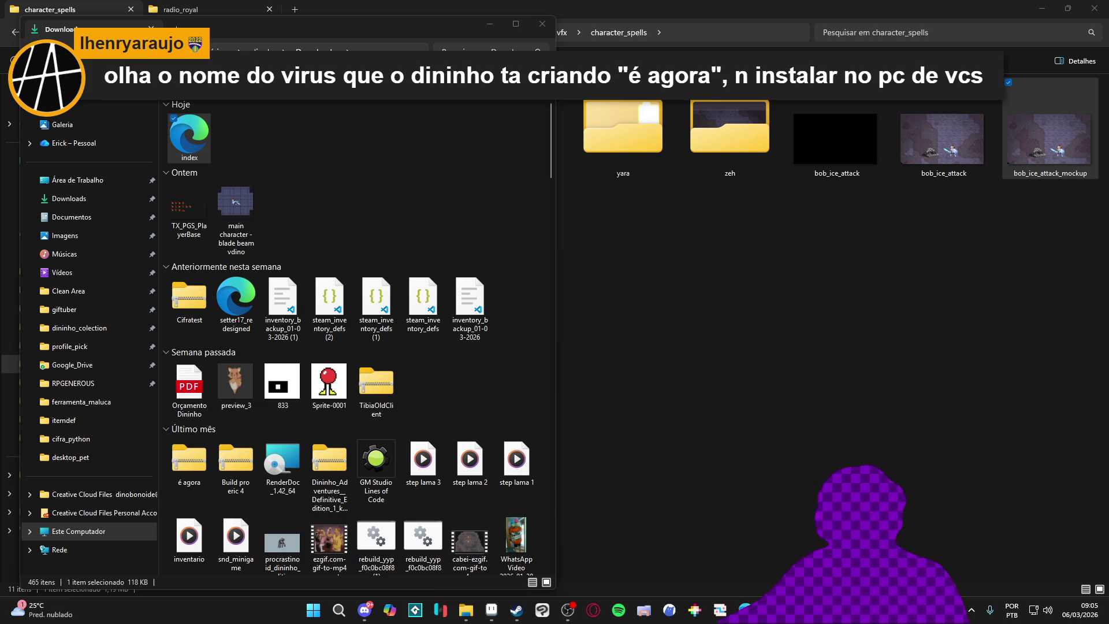
{"action": "key", "text": "Return"}
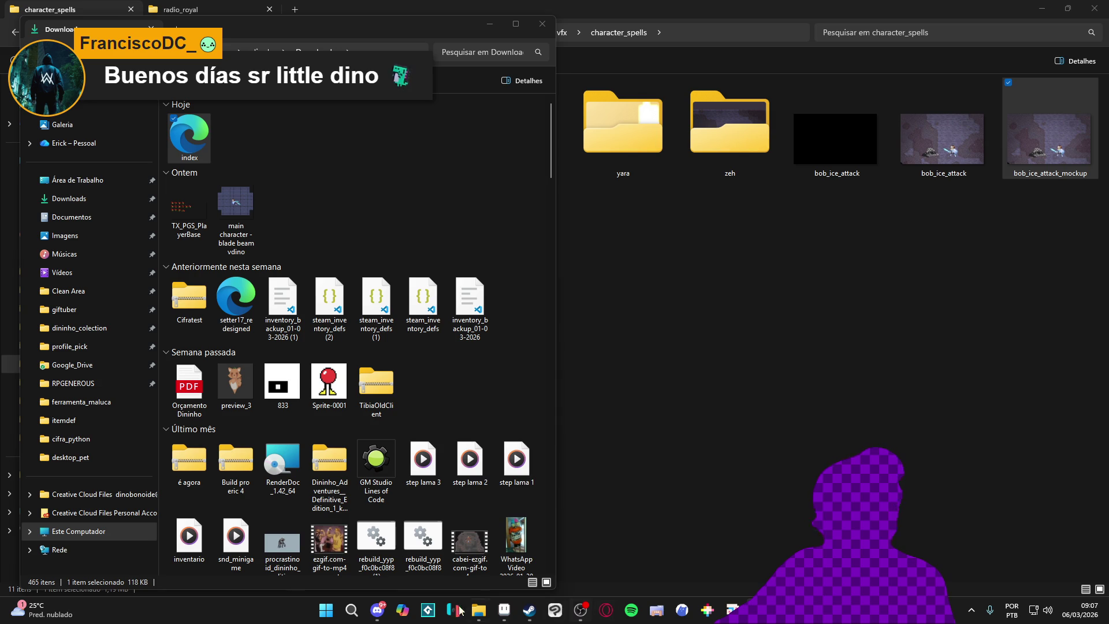
{"action": "left_click", "coordinate": [322, 611]}
{"action": "type", "text": "vs"}
{"action": "left_click", "coordinate": [405, 283]}
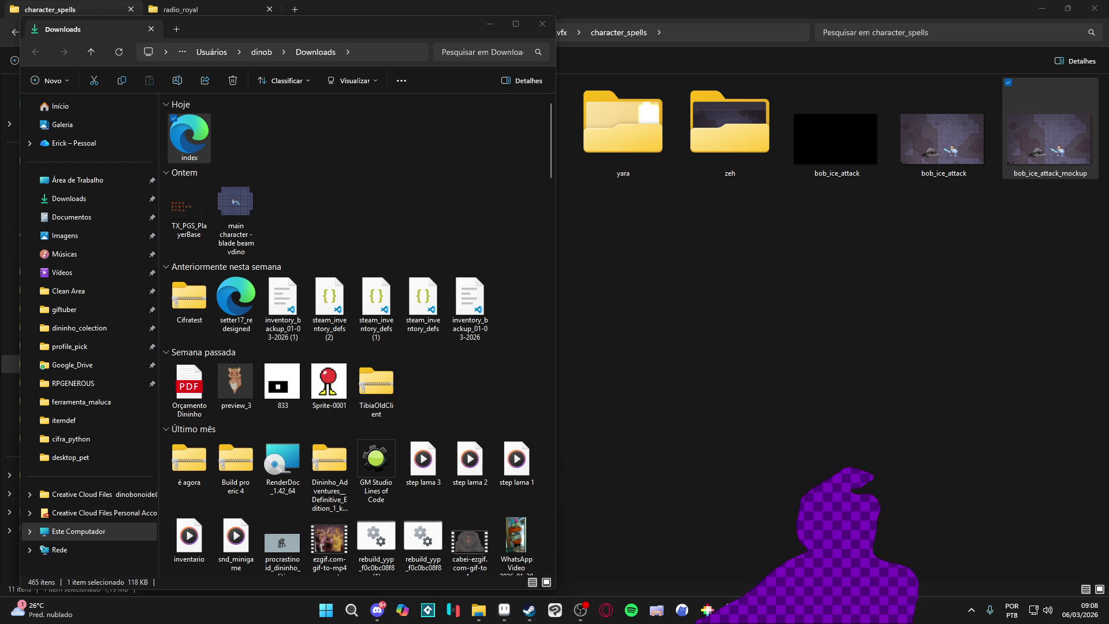
{"action": "key", "text": "super+shift+s"}
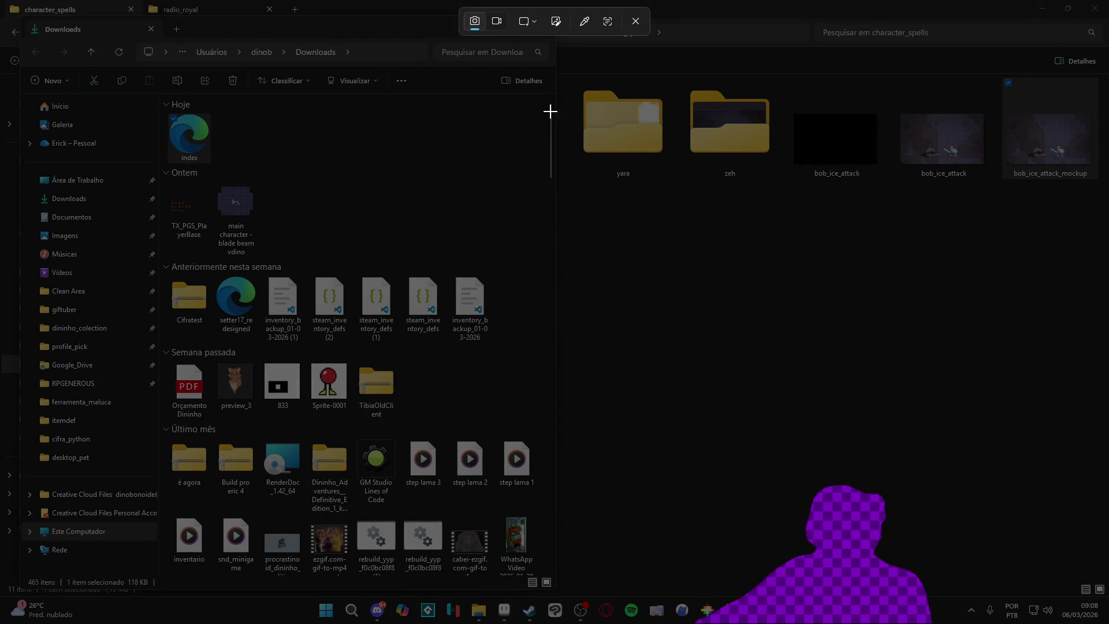
{"action": "key", "text": "Escape"}
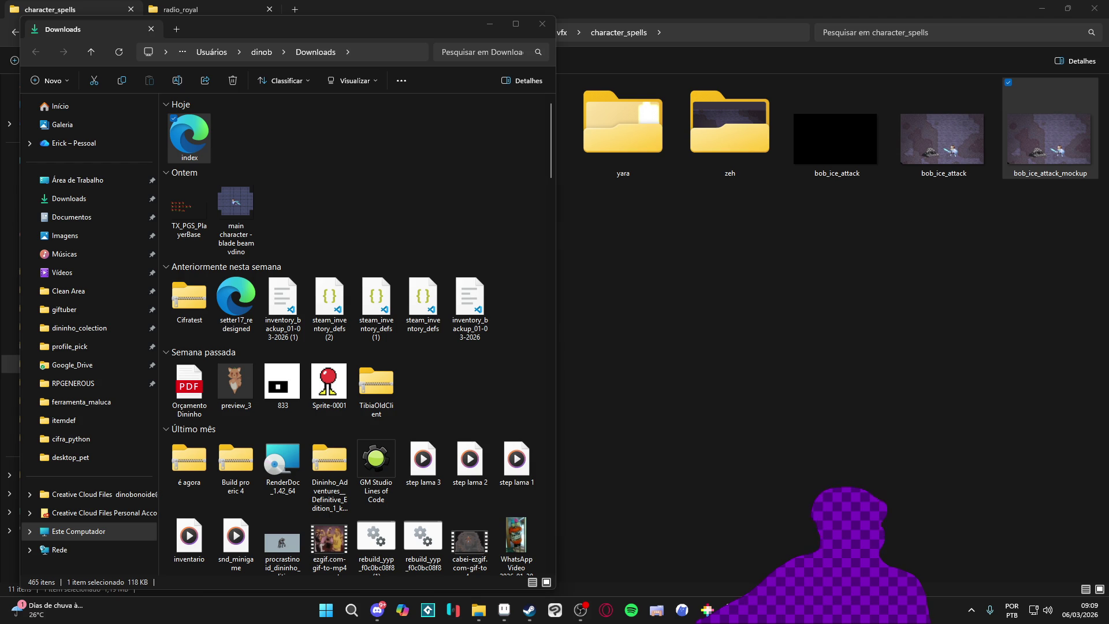
Step: Close the Downloads window and minimize character_spells to reveal the Aseprite project
{"action": "key", "text": "alt+Tab"}
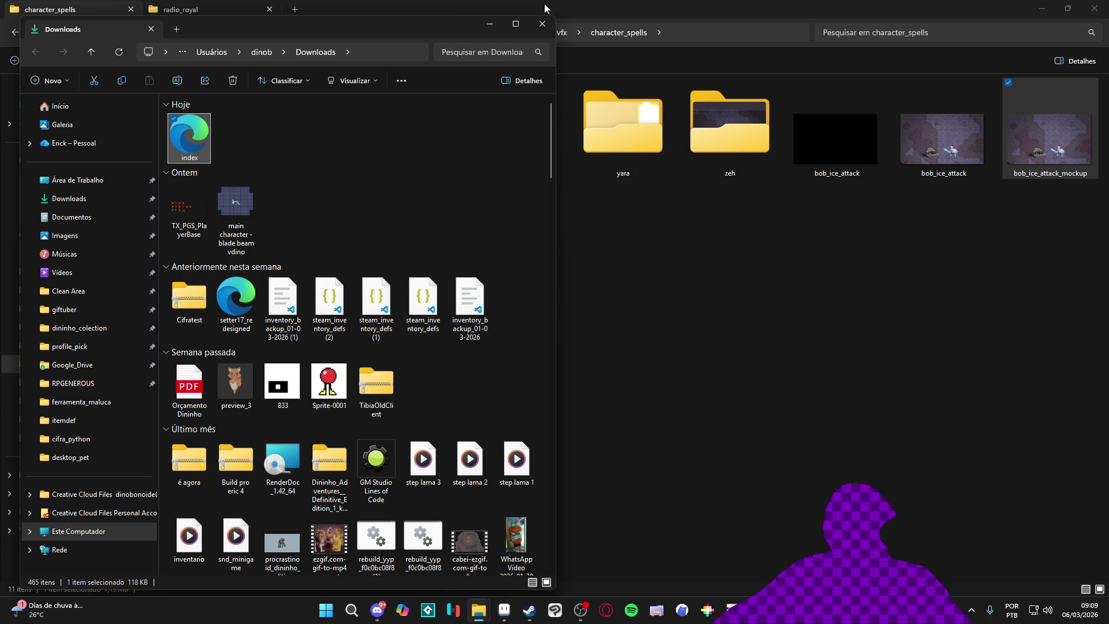
{"action": "left_click", "coordinate": [543, 26]}
{"action": "left_click", "coordinate": [1043, 8]}
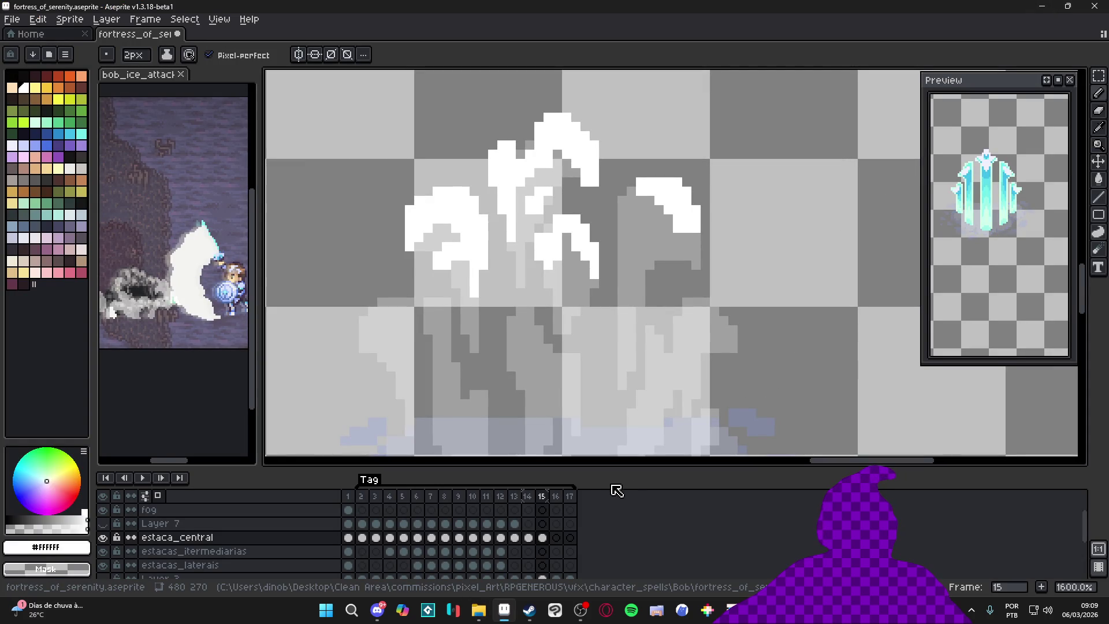
{"action": "left_click", "coordinate": [580, 611]}
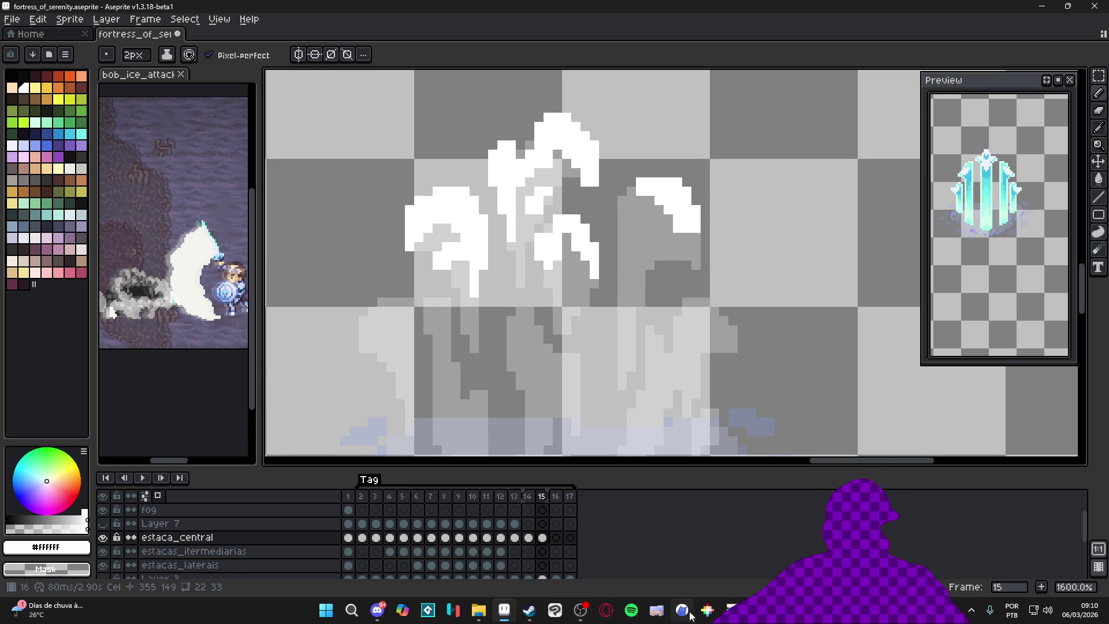
{"action": "mouse_move", "coordinate": [732, 611]}
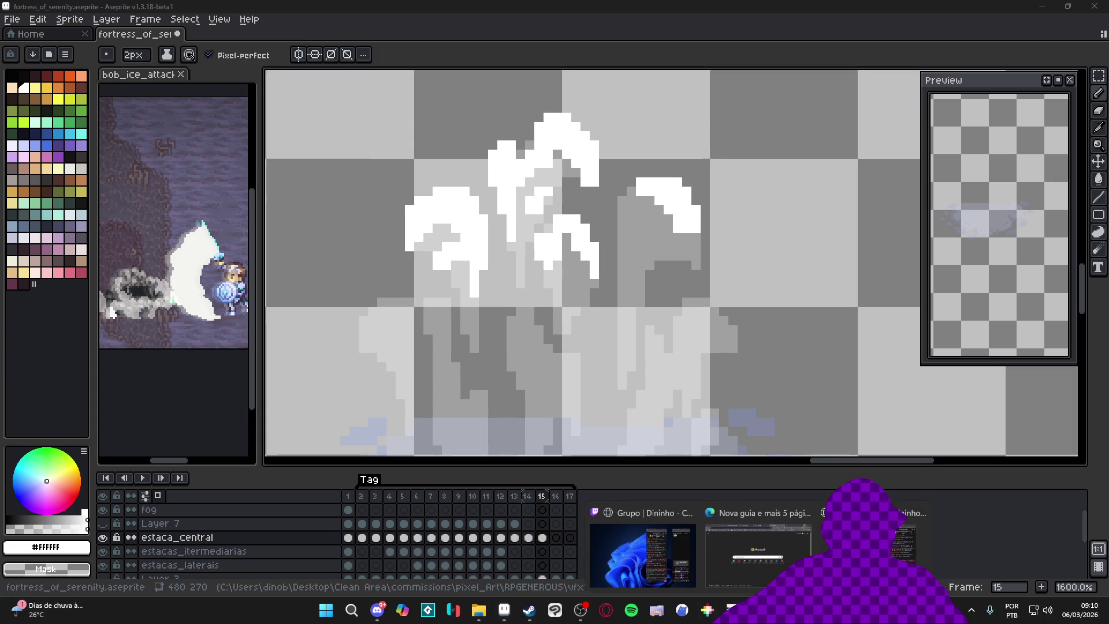
{"action": "mouse_move", "coordinate": [656, 553]}
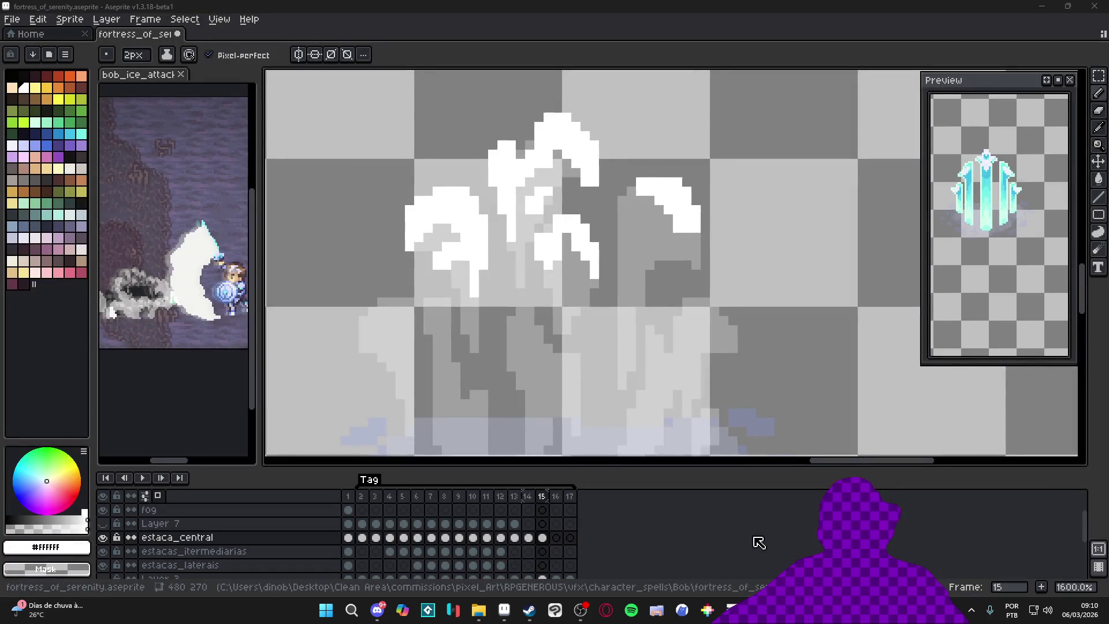
{"action": "left_click", "coordinate": [613, 305]}
{"action": "key", "text": "ctrl+z"}
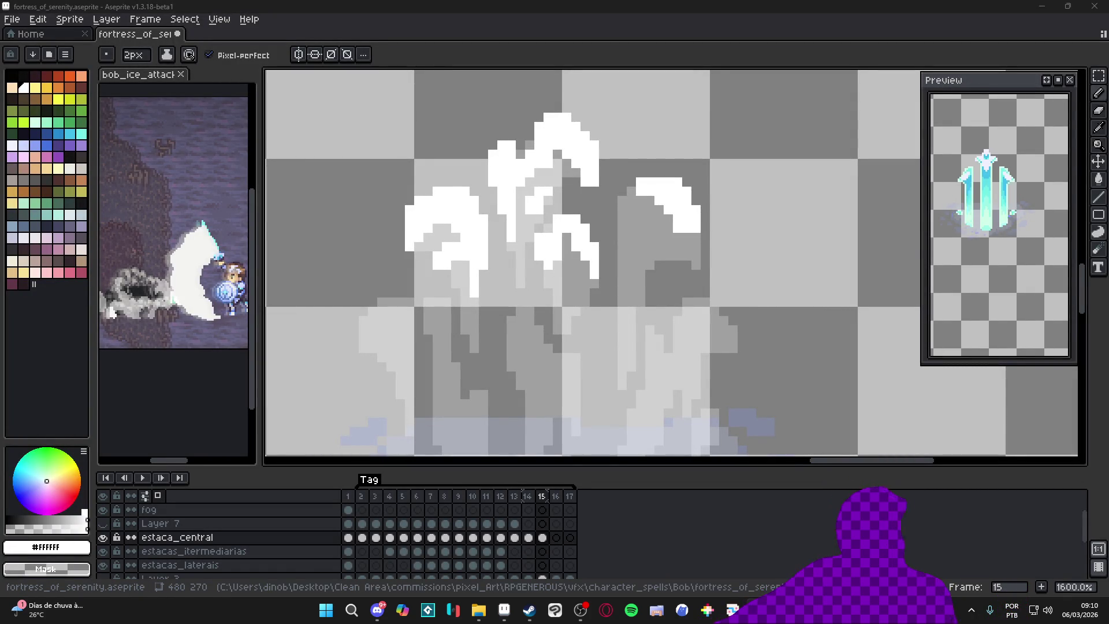
Step: Undo a stray stroke, shrink the brush to 1 pixel, and draw a thin highlight down the stake's left edge
{"action": "scroll", "coordinate": [603, 313], "scroll_direction": "down", "scroll_amount": 3}
{"action": "scroll", "coordinate": [532, 301], "scroll_direction": "up", "scroll_amount": 3}
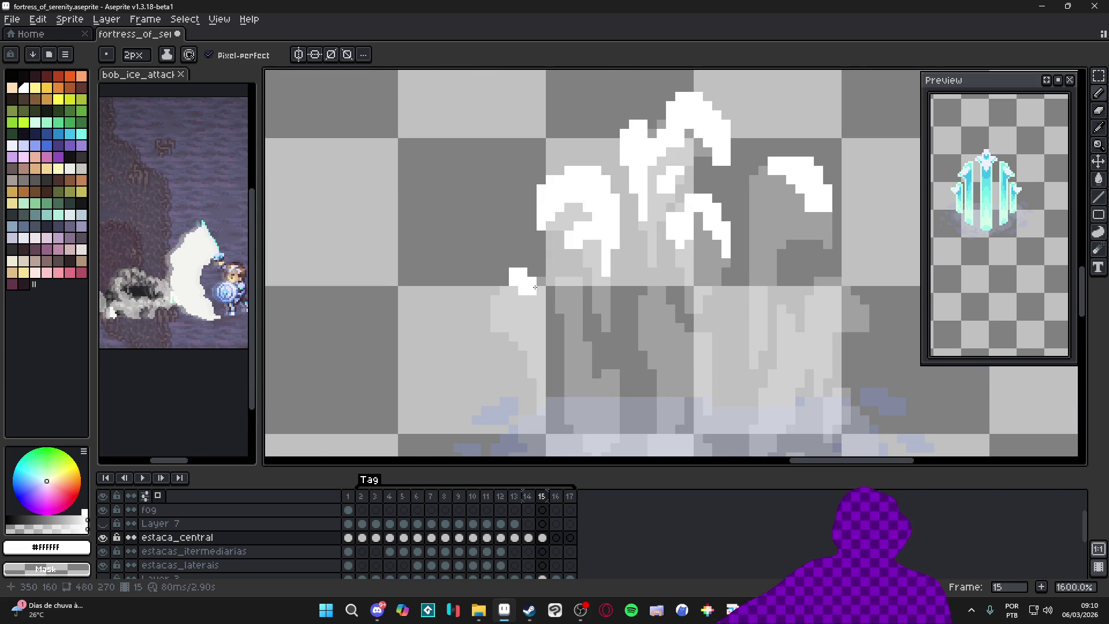
{"action": "mouse_move", "coordinate": [537, 289]}
{"action": "left_mouse_down"}
{"action": "mouse_move", "coordinate": [535, 306]}
{"action": "mouse_move", "coordinate": [496, 295]}
{"action": "mouse_move", "coordinate": [505, 281]}
{"action": "mouse_move", "coordinate": [504, 318]}
{"action": "left_mouse_up"}
{"action": "key", "text": "ctrl+z"}
{"action": "key", "text": "minus"}
{"action": "left_click_drag", "start_coordinate": [538, 322], "coordinate": [538, 376]}
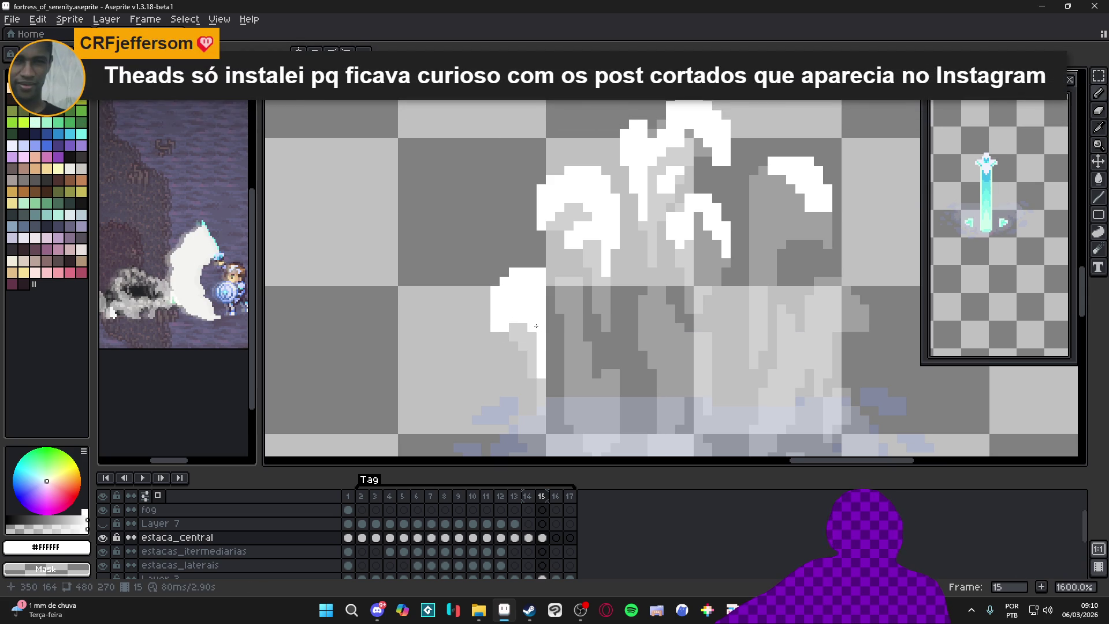
Step: Pan the canvas and add white highlight pixels to the stake's arcs
{"action": "mouse_move", "coordinate": [607, 319]}
{"action": "left_mouse_down"}
{"action": "mouse_move", "coordinate": [579, 274]}
{"action": "mouse_move", "coordinate": [542, 252]}
{"action": "mouse_move", "coordinate": [562, 349]}
{"action": "mouse_move", "coordinate": [586, 342]}
{"action": "mouse_move", "coordinate": [574, 358]}
{"action": "left_mouse_up"}
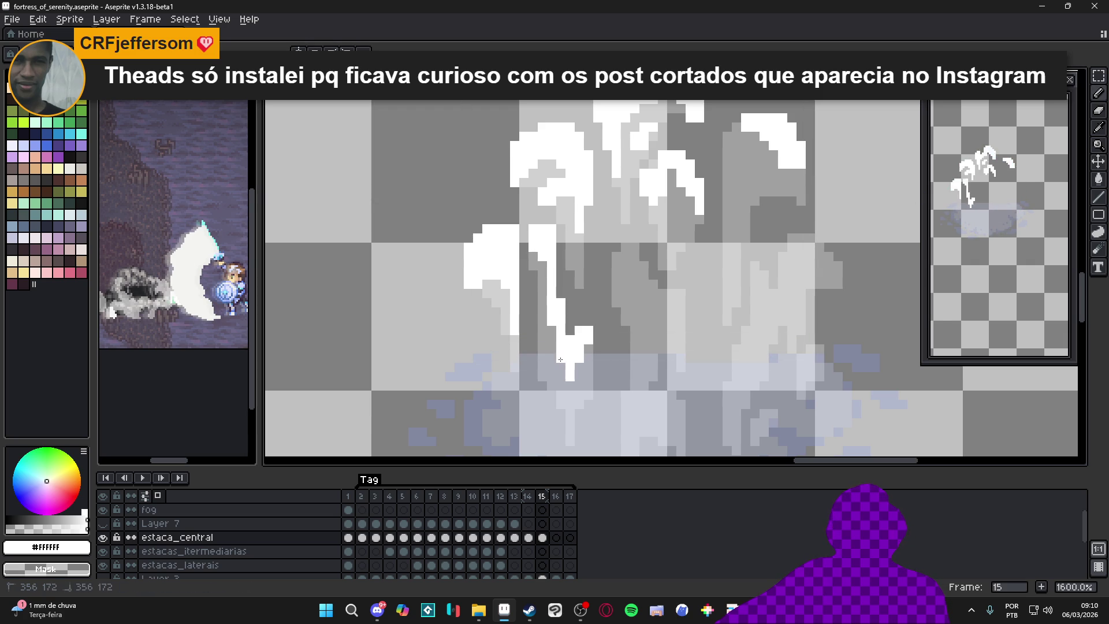
{"action": "scroll", "coordinate": [607, 280], "scroll_direction": "down", "scroll_amount": 1}
{"action": "mouse_move", "coordinate": [607, 281]}
{"action": "left_mouse_down"}
{"action": "mouse_move", "coordinate": [597, 305]}
{"action": "mouse_move", "coordinate": [611, 296]}
{"action": "mouse_move", "coordinate": [649, 333]}
{"action": "left_mouse_up"}
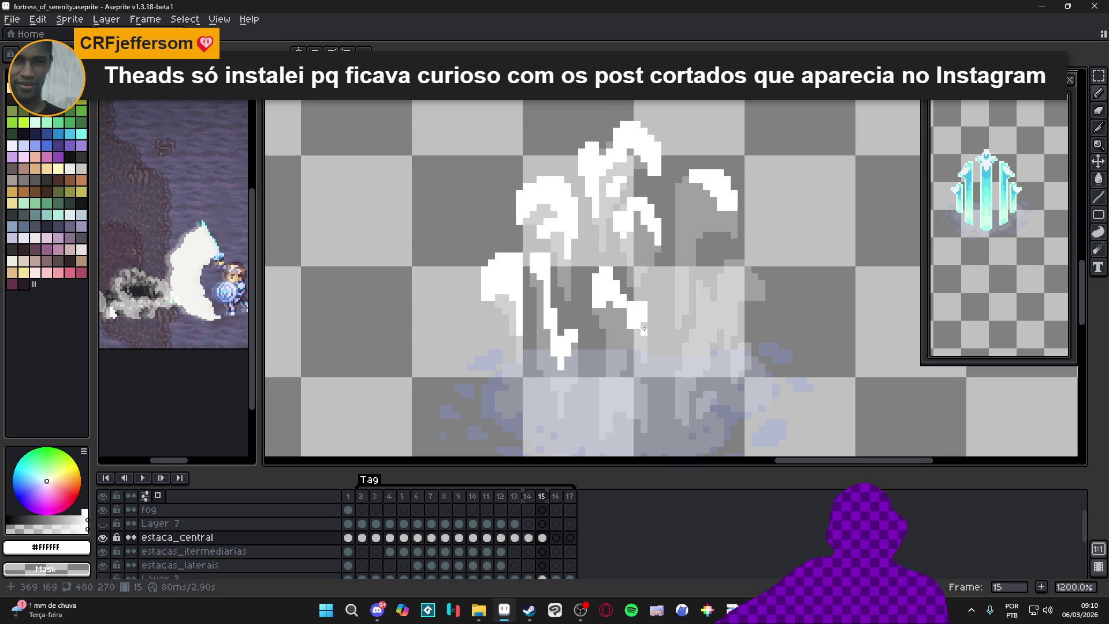
Step: Set a 1-pixel eraser and touch up short white highlights near the stake's base and lower middle
{"action": "key", "text": "e"}
{"action": "key", "text": "minus"}
{"action": "key", "text": "minus"}
{"action": "key", "text": "minus"}
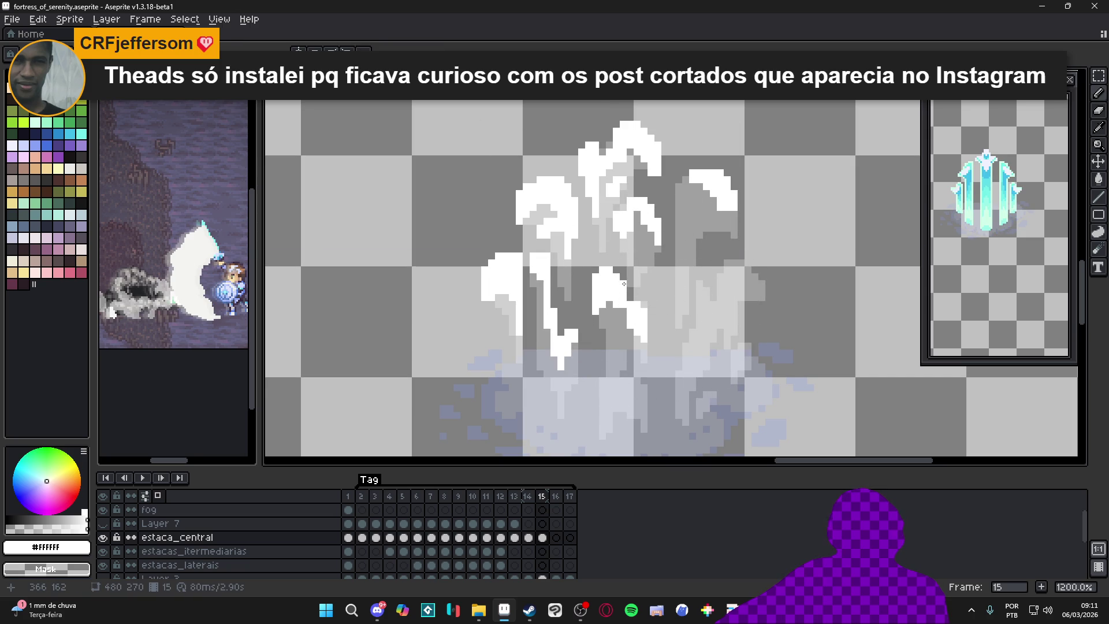
{"action": "scroll", "coordinate": [608, 285], "scroll_direction": "down", "scroll_amount": 1}
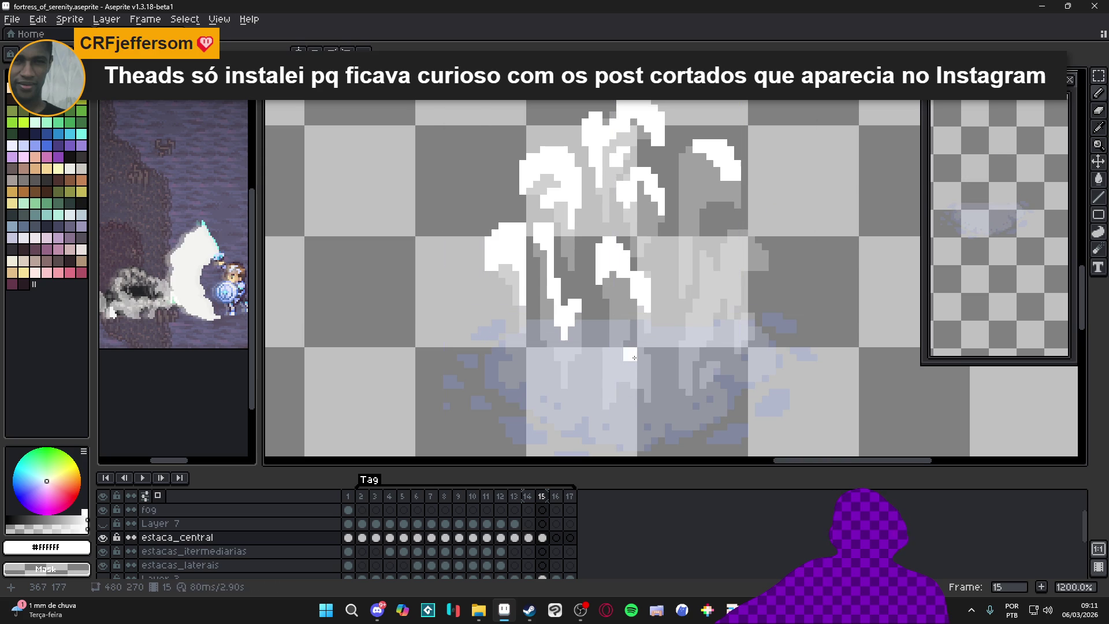
{"action": "mouse_move", "coordinate": [640, 357]}
{"action": "left_mouse_down"}
{"action": "mouse_move", "coordinate": [620, 354]}
{"action": "mouse_move", "coordinate": [642, 373]}
{"action": "left_mouse_up"}
{"action": "key", "text": "ctrl"}
{"action": "left_click_drag", "start_coordinate": [614, 357], "coordinate": [610, 382]}
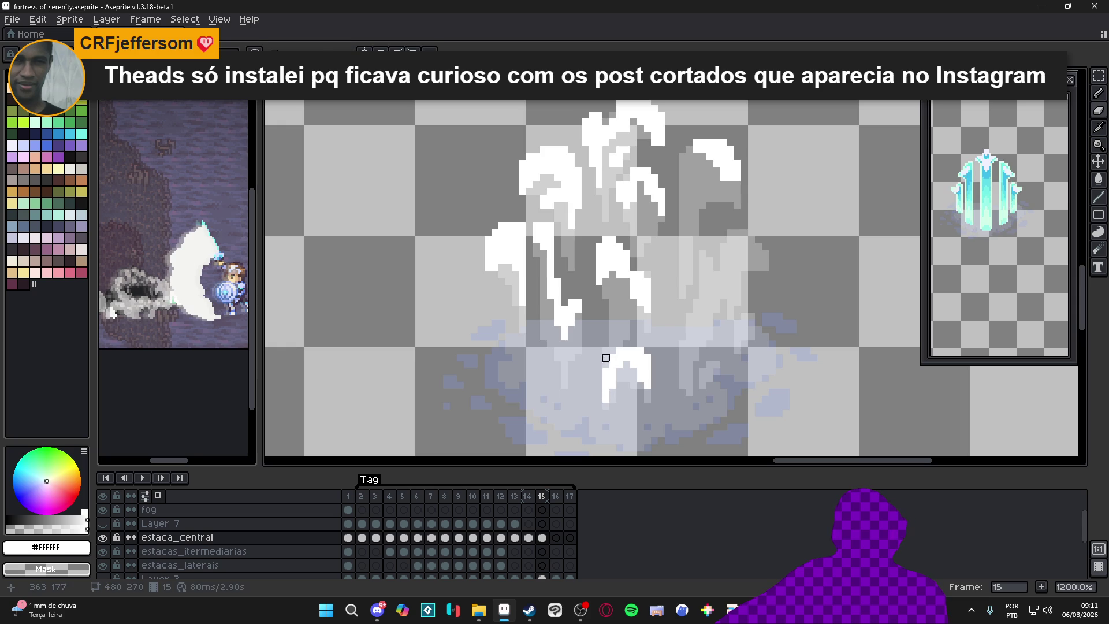
Step: Extend the white highlight arc downward on the upper spike
{"action": "scroll", "coordinate": [646, 292], "scroll_direction": "right", "scroll_amount": 1}
{"action": "scroll", "coordinate": [650, 266], "scroll_direction": "up", "scroll_amount": 1}
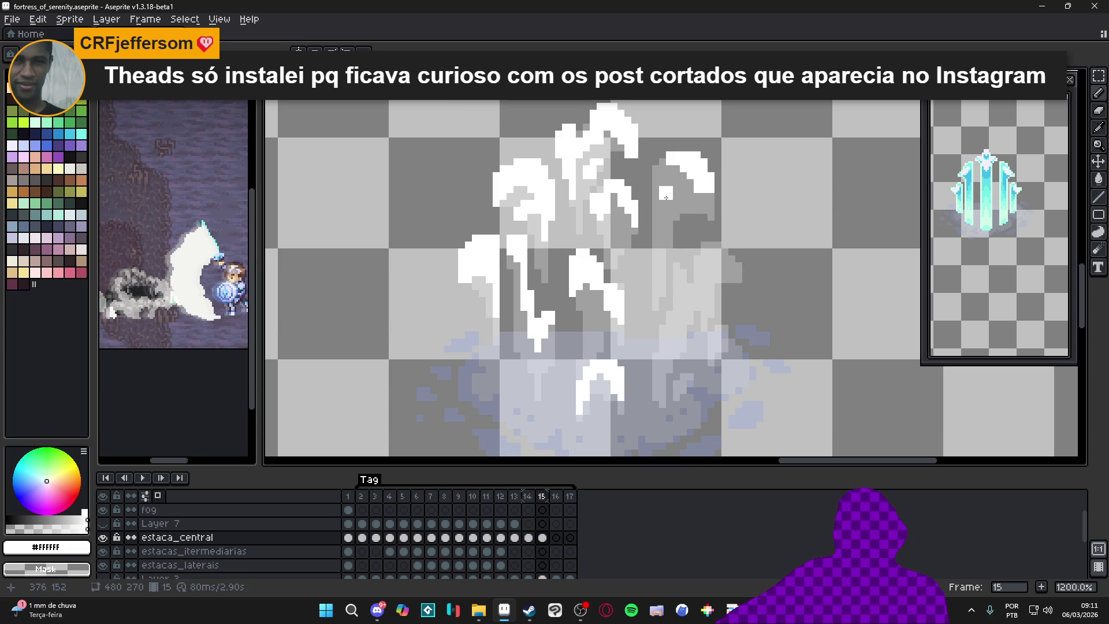
{"action": "left_click_drag", "start_coordinate": [662, 196], "coordinate": [664, 209]}
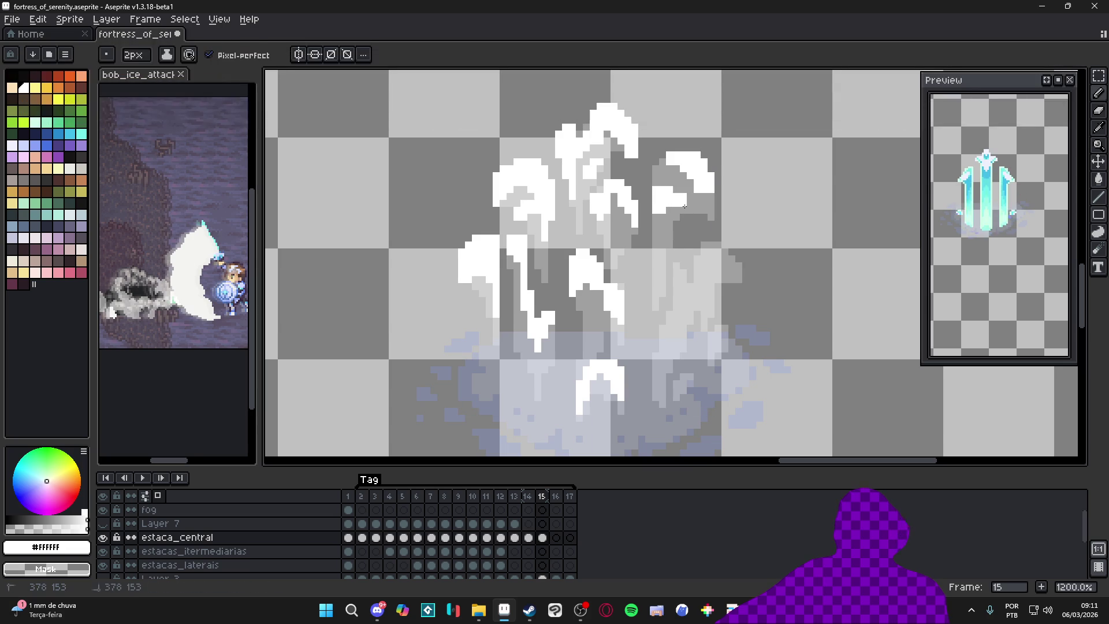
{"action": "key", "text": "ctrl"}
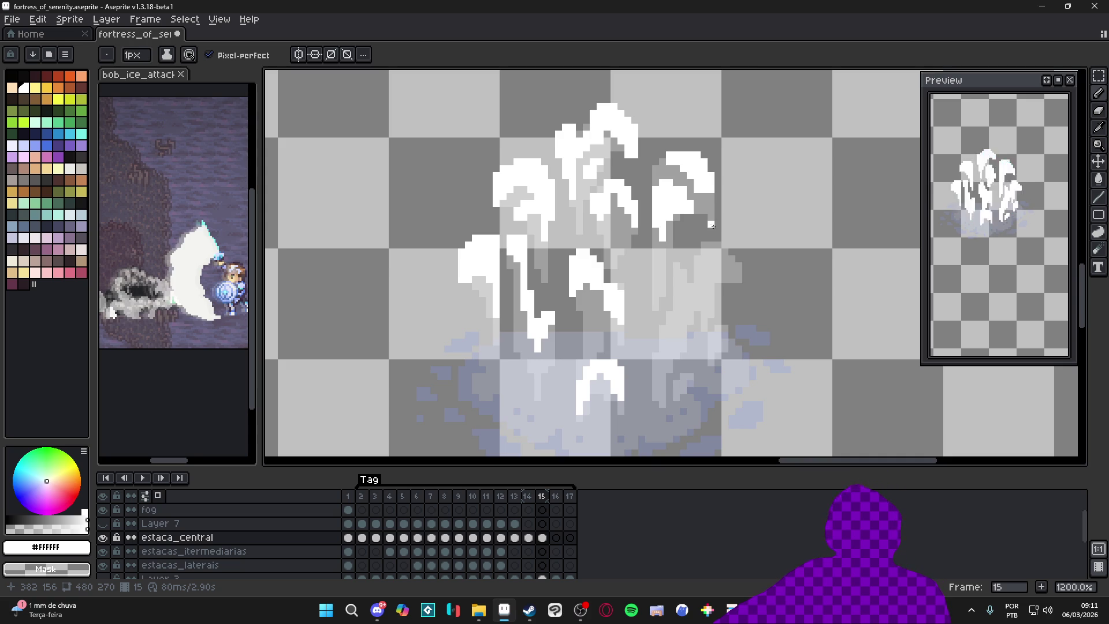
Step: Draw a white arc on the spike's right branch with a 2-pixel brush, then return to 1 pixel
{"action": "key", "text": "plus"}
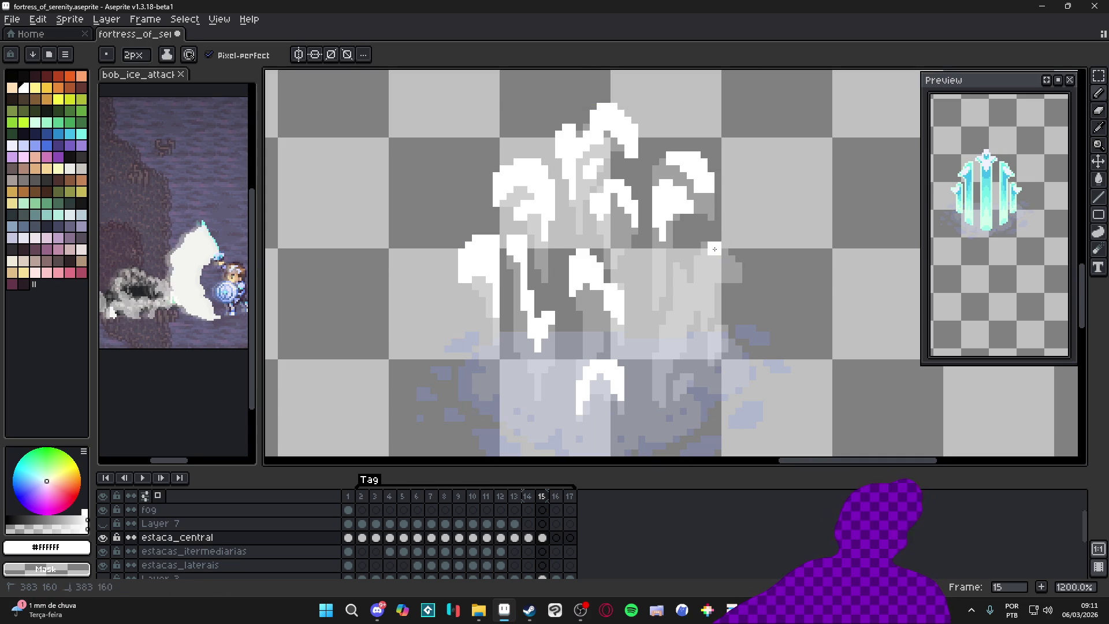
{"action": "mouse_move", "coordinate": [718, 252]}
{"action": "left_mouse_down"}
{"action": "mouse_move", "coordinate": [739, 267]}
{"action": "mouse_move", "coordinate": [711, 254]}
{"action": "left_mouse_up"}
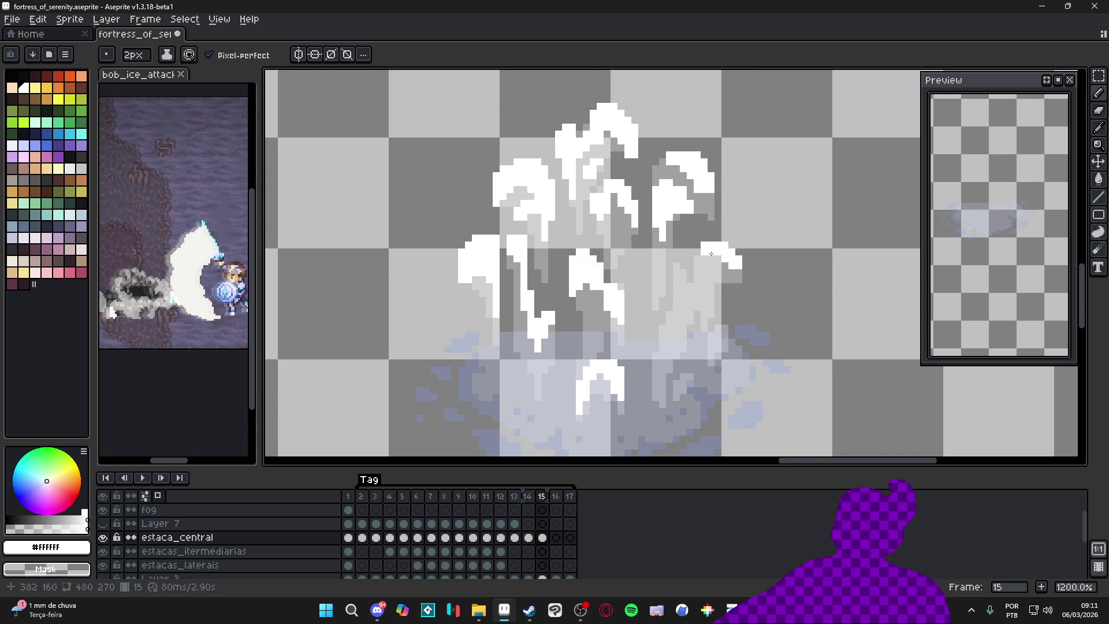
{"action": "key", "text": "minus"}
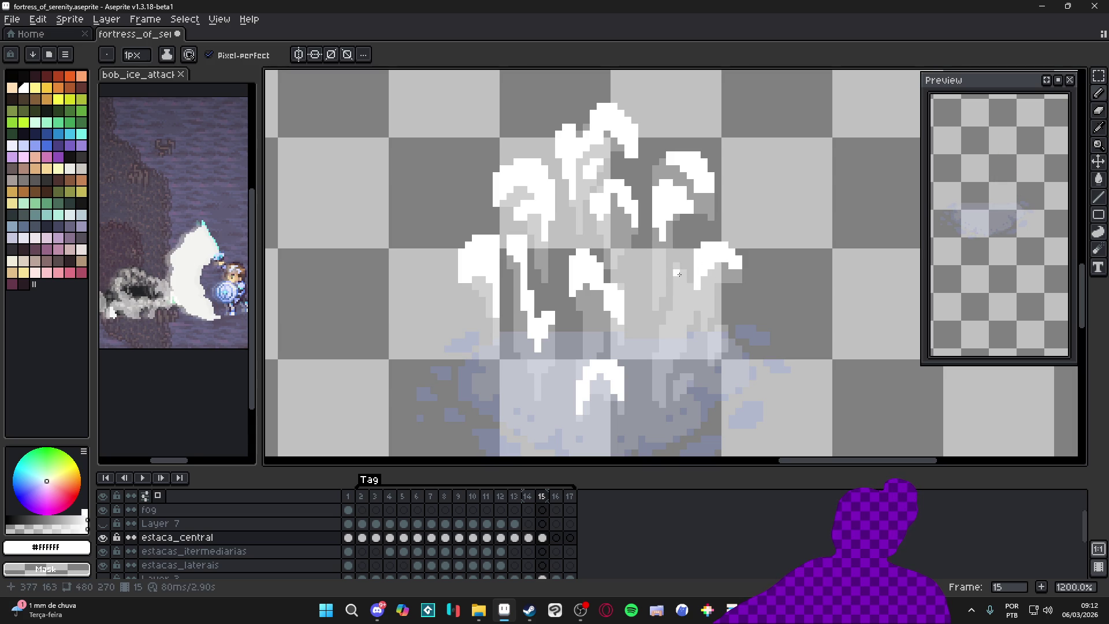
{"action": "key", "text": "plus"}
{"action": "key", "text": "minus"}
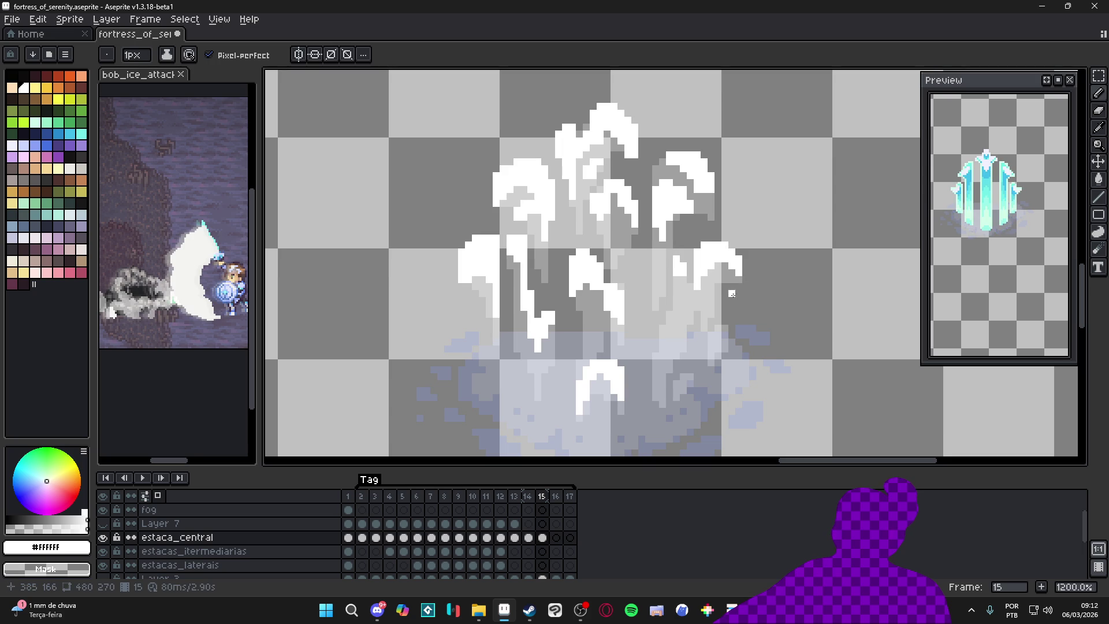
{"action": "scroll", "coordinate": [681, 319], "scroll_direction": "left", "scroll_amount": 1}
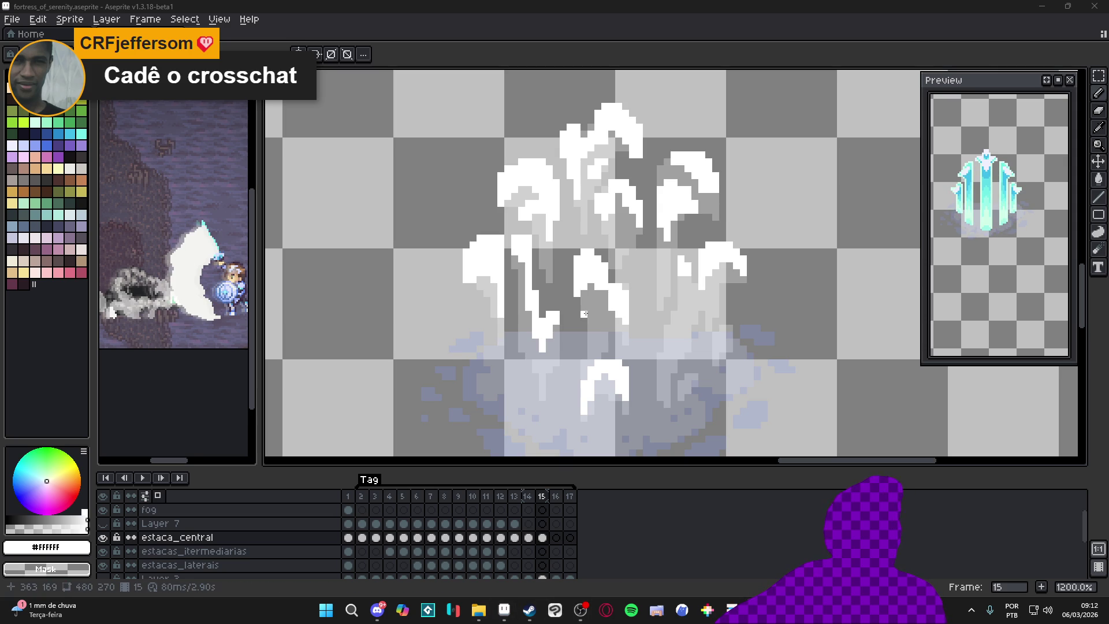
{"action": "scroll", "coordinate": [608, 312], "scroll_direction": "down", "scroll_amount": 2}
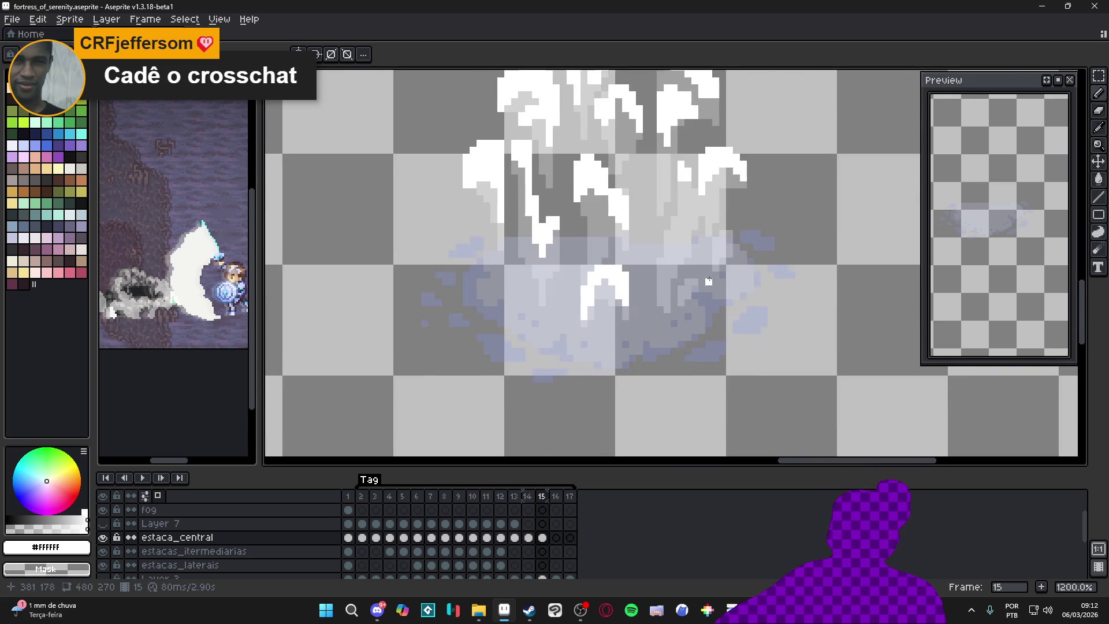
Step: Add a short white highlight stroke near the spike's middle and return to the Pencil
{"action": "scroll", "coordinate": [706, 280], "scroll_direction": "right", "scroll_amount": 2}
{"action": "left_click_drag", "start_coordinate": [636, 281], "coordinate": [644, 295]}
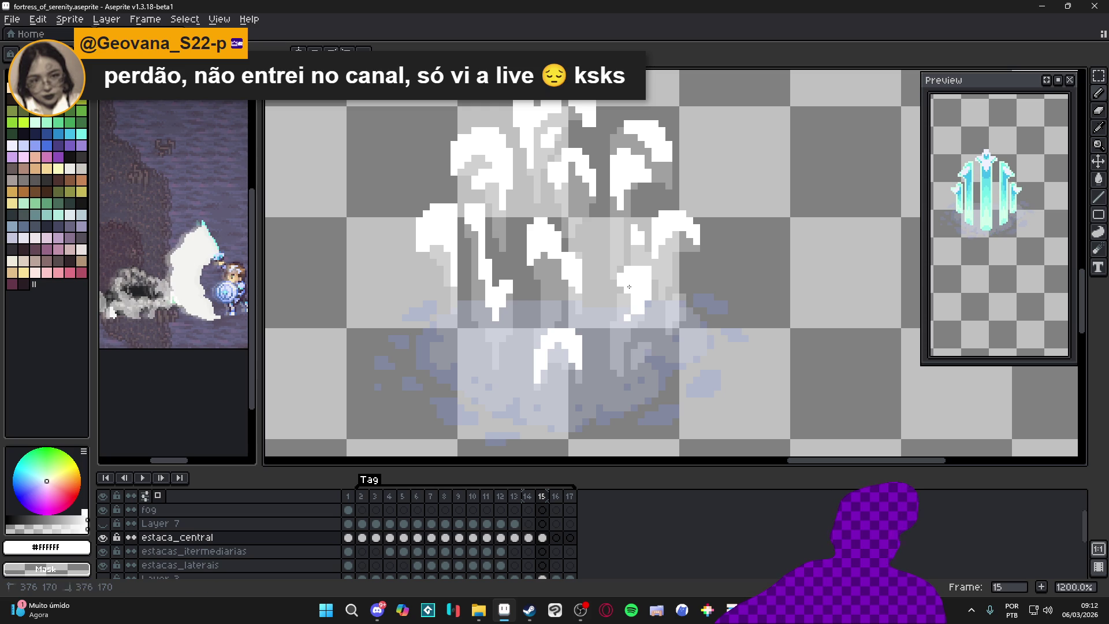
{"action": "key", "text": "b"}
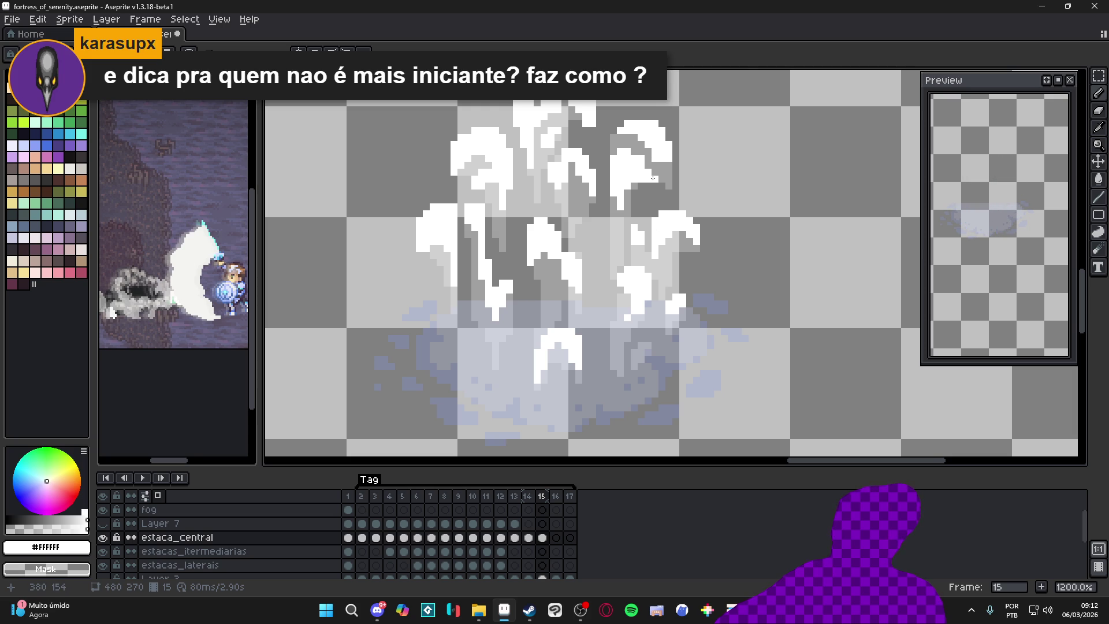
{"action": "scroll", "coordinate": [648, 192], "scroll_direction": "down", "scroll_amount": 2}
Step: Compare frames 14 and 15, then advance to frame 16 and zoom in with the Pencil active
{"action": "left_click", "coordinate": [531, 497]}
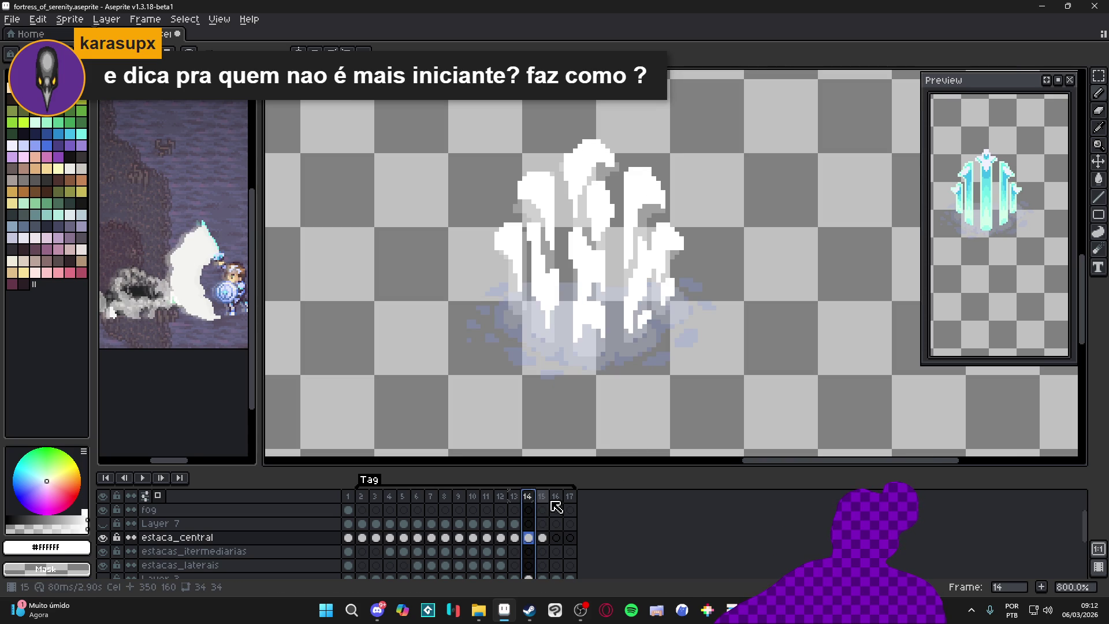
{"action": "left_click", "coordinate": [542, 497]}
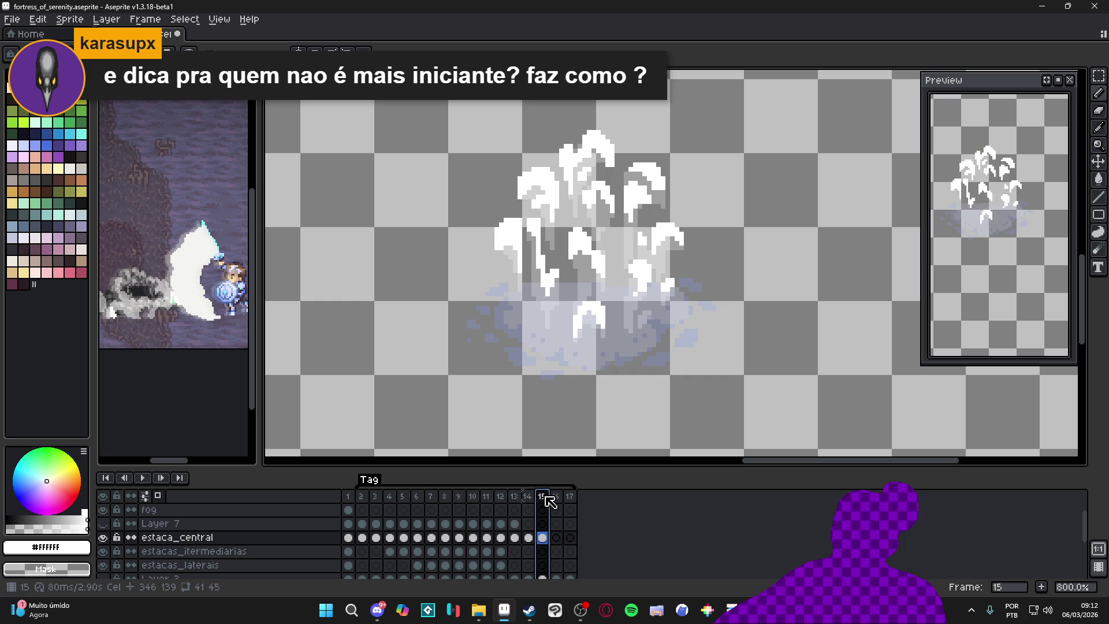
{"action": "left_click", "coordinate": [514, 498]}
{"action": "left_click", "coordinate": [534, 500]}
{"action": "left_click", "coordinate": [543, 498]}
{"action": "key", "text": "v"}
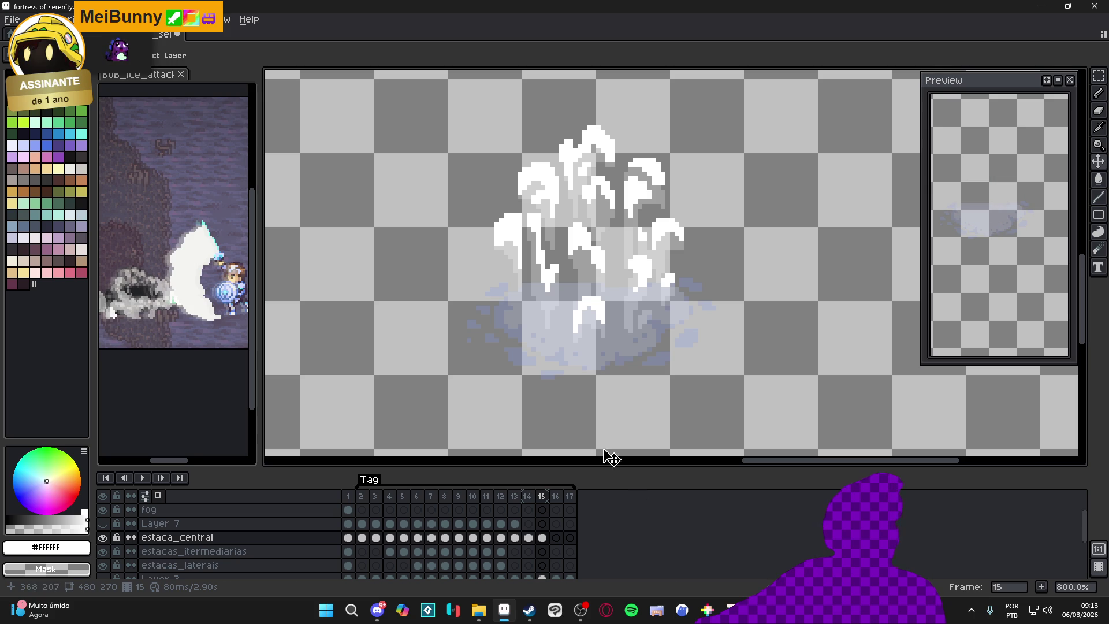
{"action": "key", "text": "Right"}
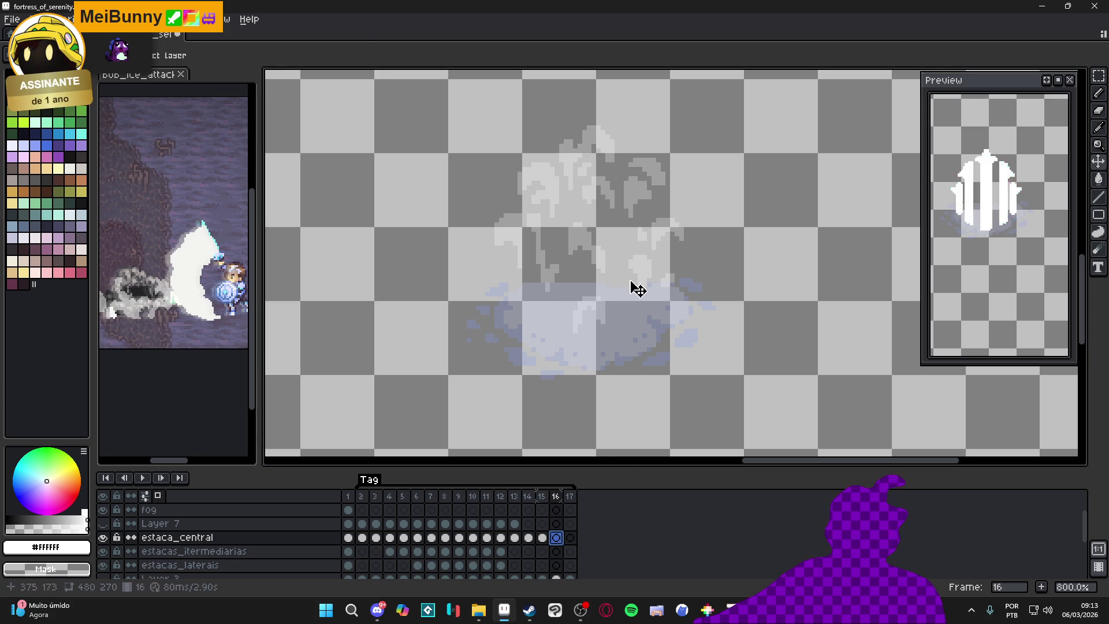
{"action": "key", "text": "b"}
{"action": "scroll", "coordinate": [592, 127], "scroll_direction": "up", "scroll_amount": 2}
Step: Draw a white arc down from the spike's tip with a stepped arc to its left
{"action": "left_click_drag", "start_coordinate": [578, 118], "coordinate": [614, 134]}
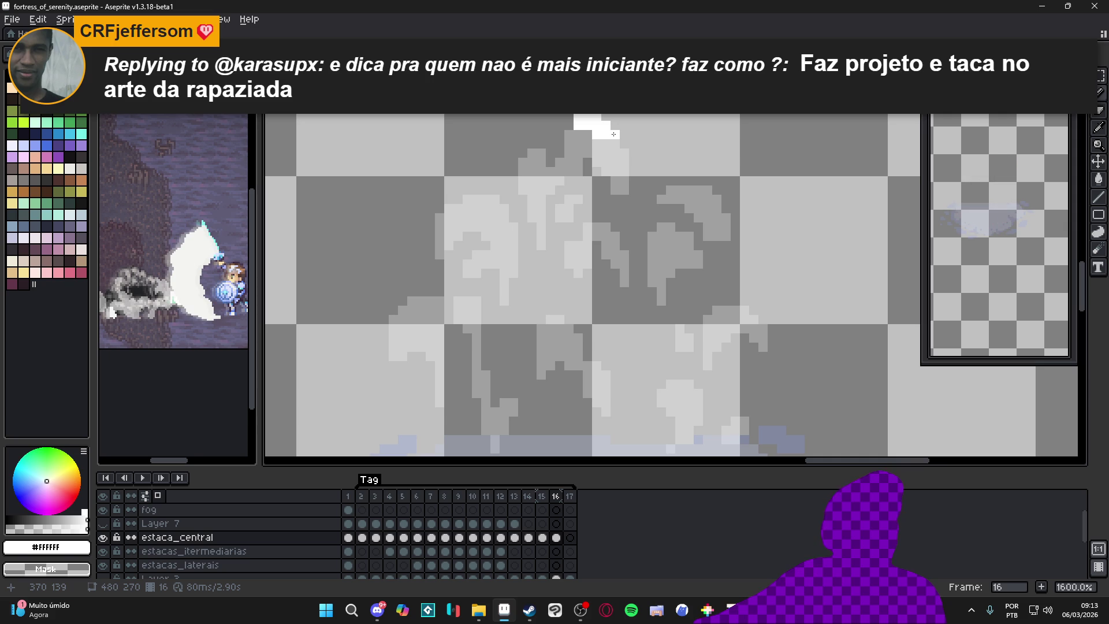
{"action": "left_click_drag", "start_coordinate": [617, 138], "coordinate": [623, 169]}
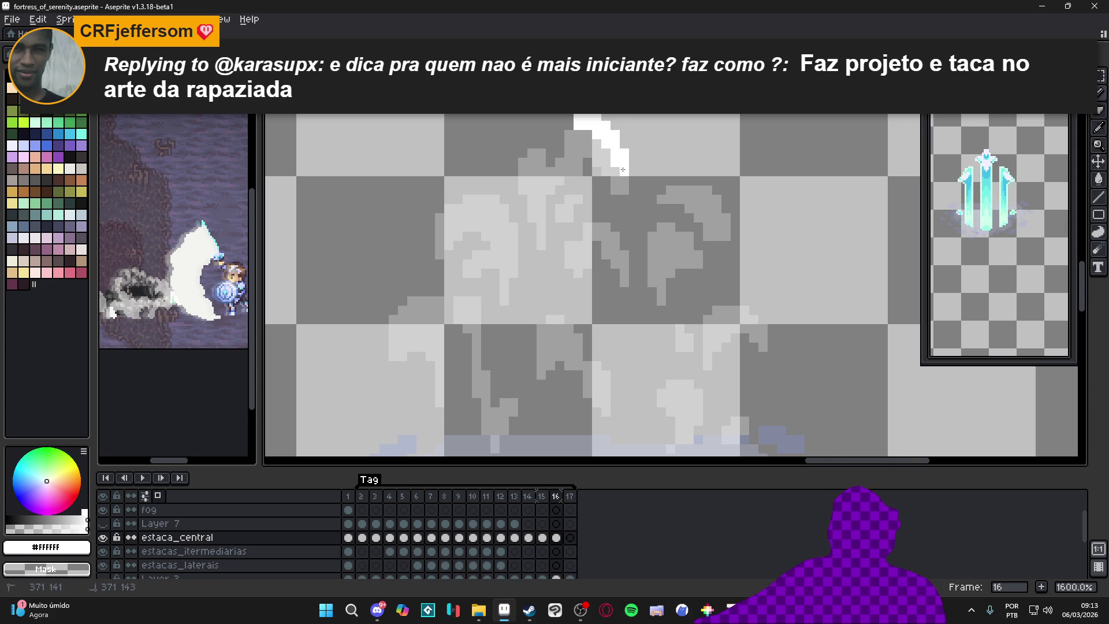
{"action": "left_click_drag", "start_coordinate": [571, 136], "coordinate": [570, 149]}
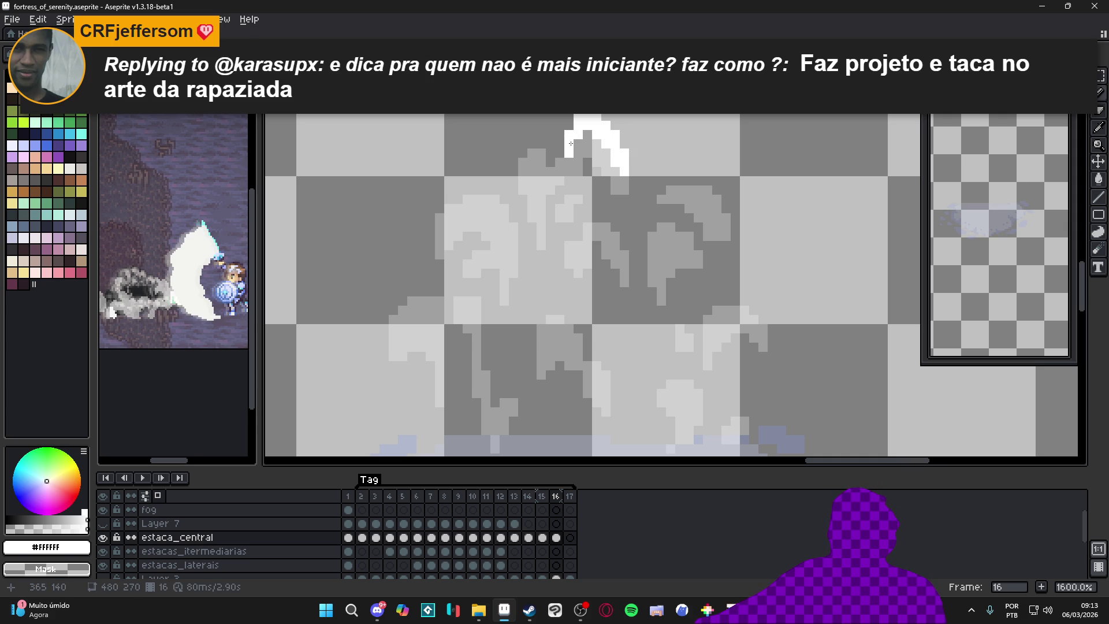
{"action": "left_click", "coordinate": [537, 149]}
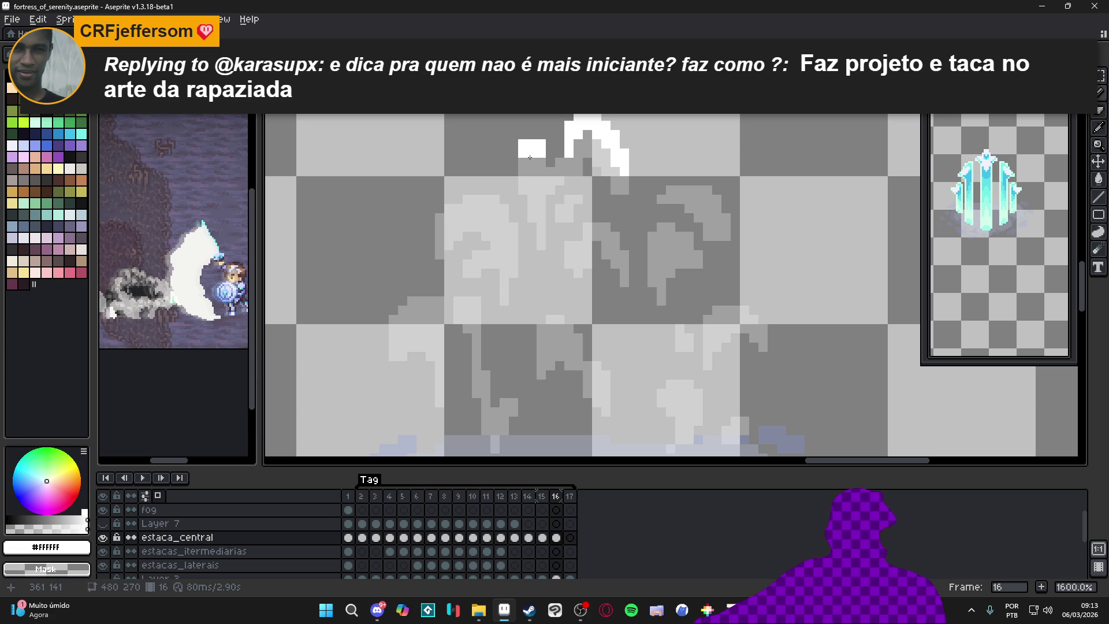
{"action": "left_click", "coordinate": [528, 162]}
{"action": "left_click", "coordinate": [523, 172]}
{"action": "left_click", "coordinate": [540, 191]}
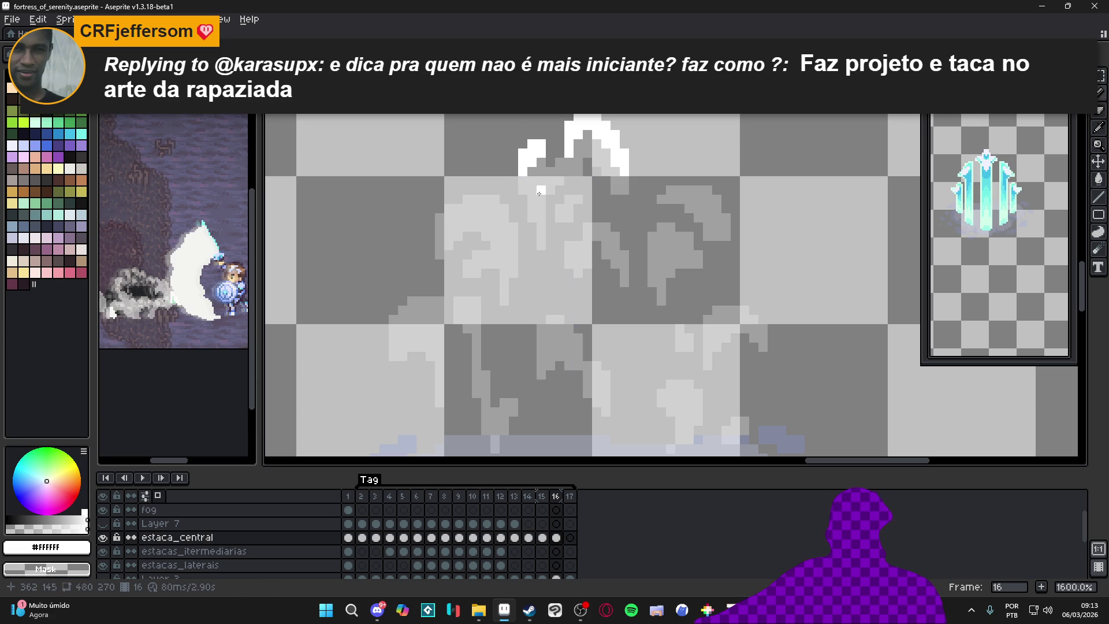
Step: Build a white staircase highlight arc down the spike's left branch
{"action": "left_click", "coordinate": [475, 204]}
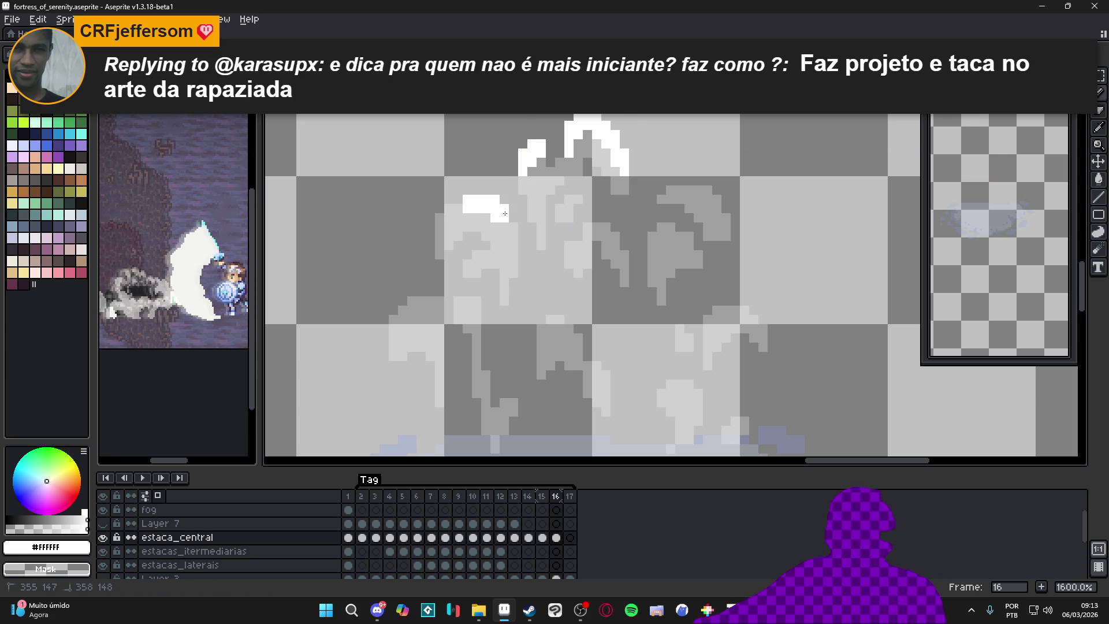
{"action": "left_click", "coordinate": [511, 230]}
{"action": "left_click", "coordinate": [454, 215]}
{"action": "left_click", "coordinate": [440, 222]}
{"action": "left_click", "coordinate": [474, 245]}
{"action": "left_click", "coordinate": [474, 262]}
{"action": "left_click", "coordinate": [492, 254]}
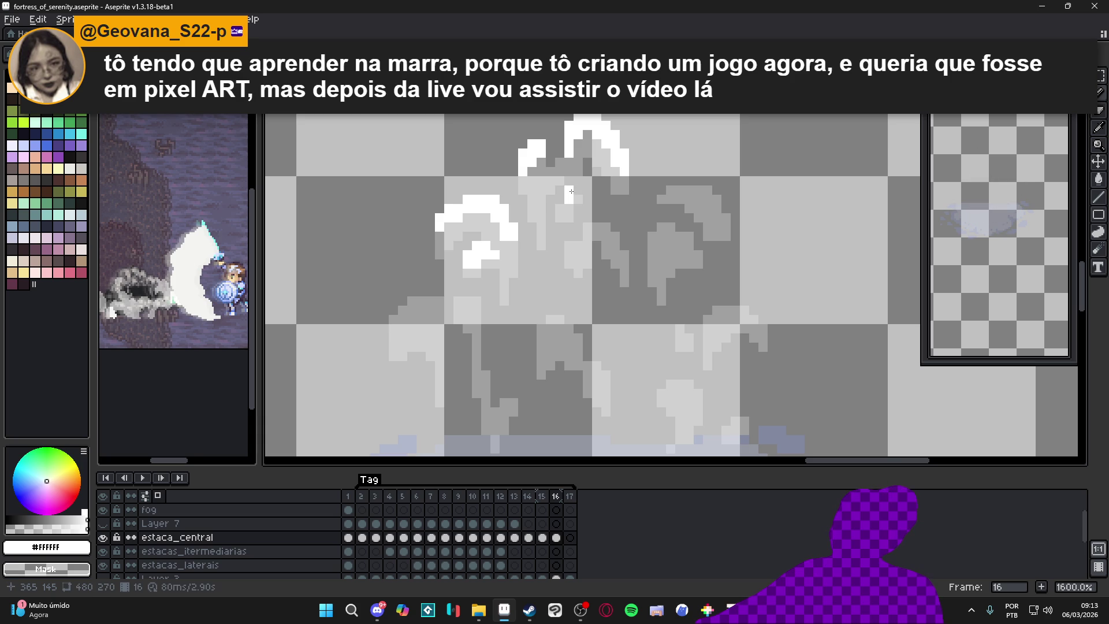
Step: Draw a white highlight across the right branch, undoing a misplaced pixel
{"action": "left_click", "coordinate": [574, 191]}
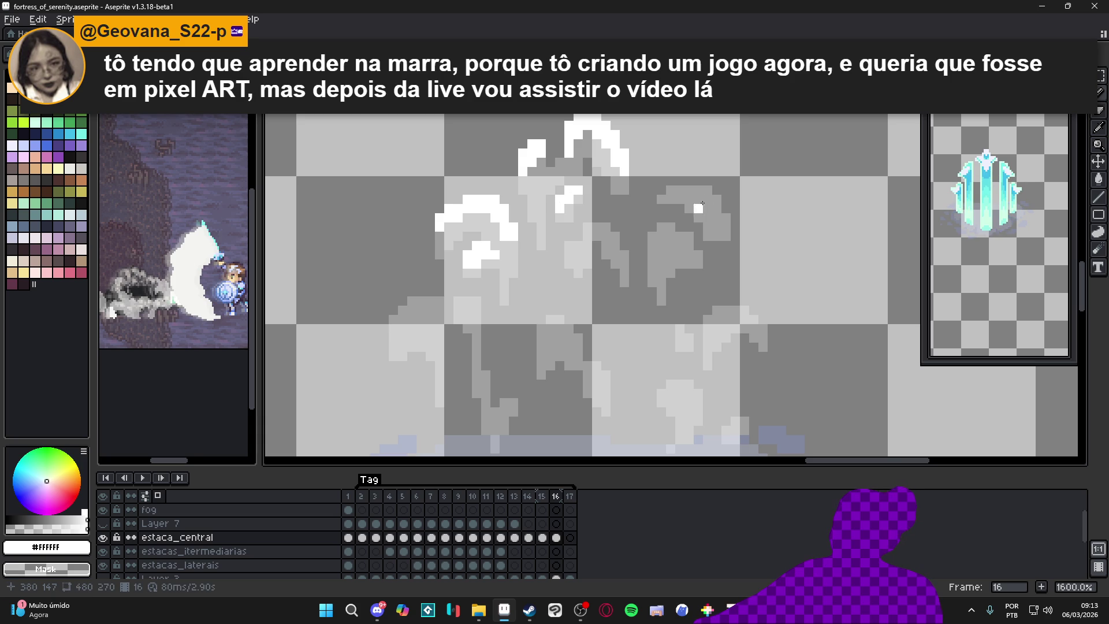
{"action": "left_click", "coordinate": [676, 195]}
{"action": "key", "text": "ctrl+z"}
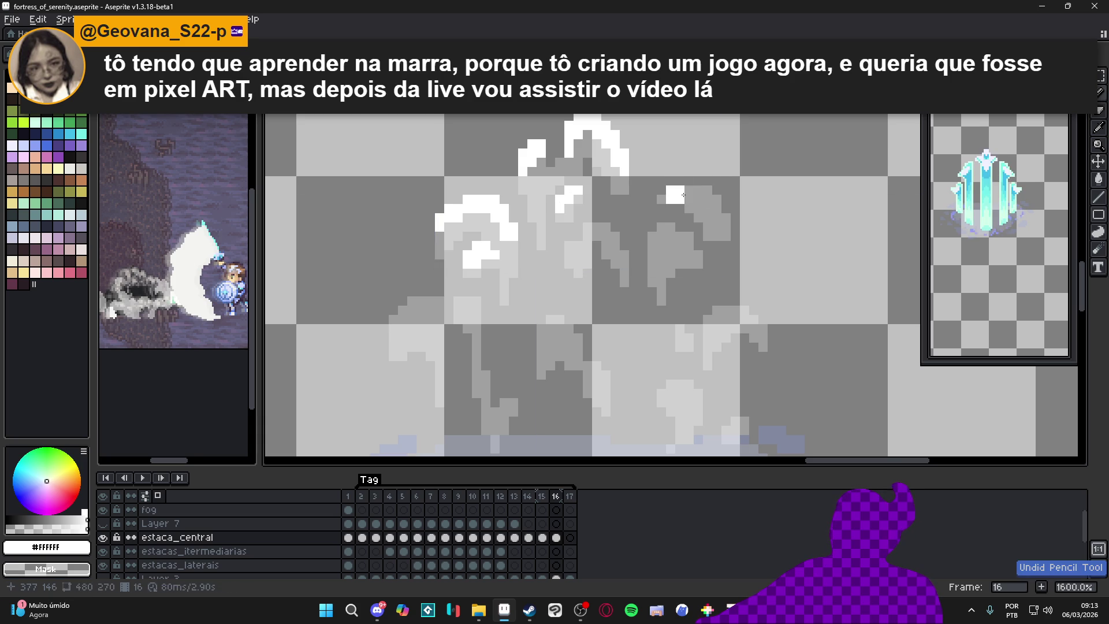
{"action": "mouse_move", "coordinate": [676, 186]}
{"action": "left_mouse_down"}
{"action": "mouse_move", "coordinate": [709, 186]}
{"action": "mouse_move", "coordinate": [729, 206]}
{"action": "left_mouse_up"}
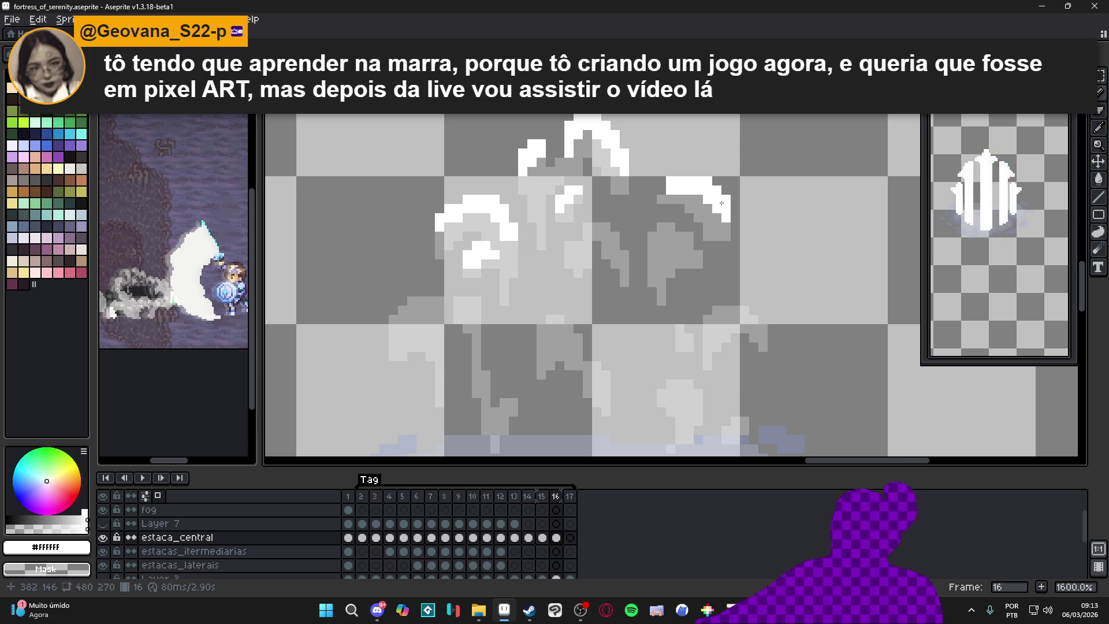
{"action": "left_click", "coordinate": [663, 198]}
{"action": "left_click", "coordinate": [661, 194]}
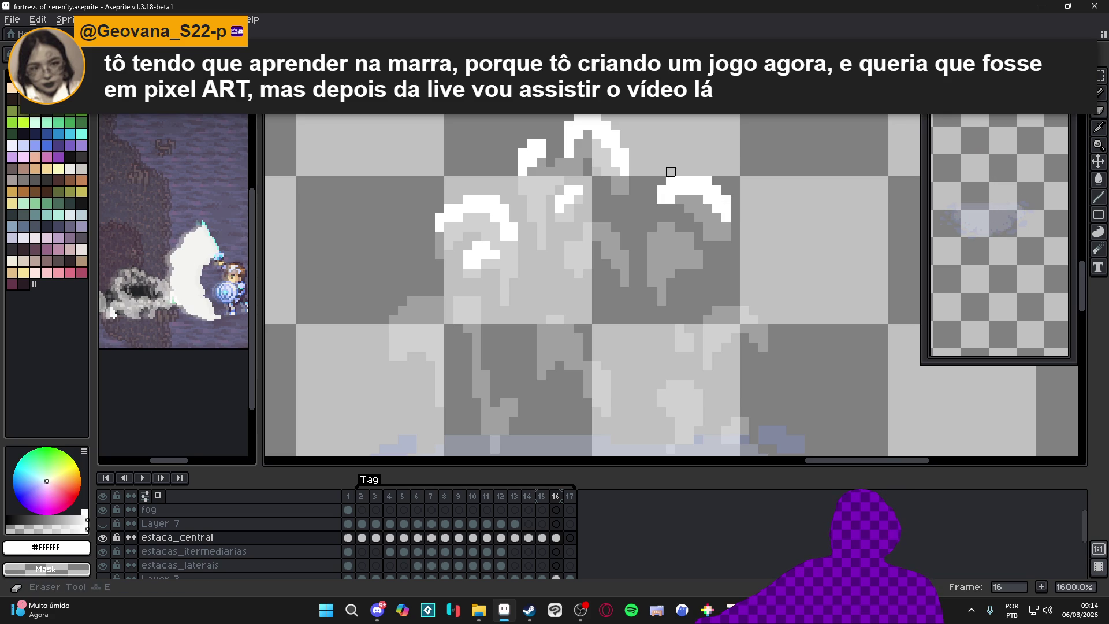
{"action": "key", "text": "b"}
{"action": "scroll", "coordinate": [680, 174], "scroll_direction": "down", "scroll_amount": 2}
Step: Extend the right white arc downward and add white pixels to its left
{"action": "scroll", "coordinate": [684, 219], "scroll_direction": "up", "scroll_amount": 2}
{"action": "left_click", "coordinate": [670, 214]}
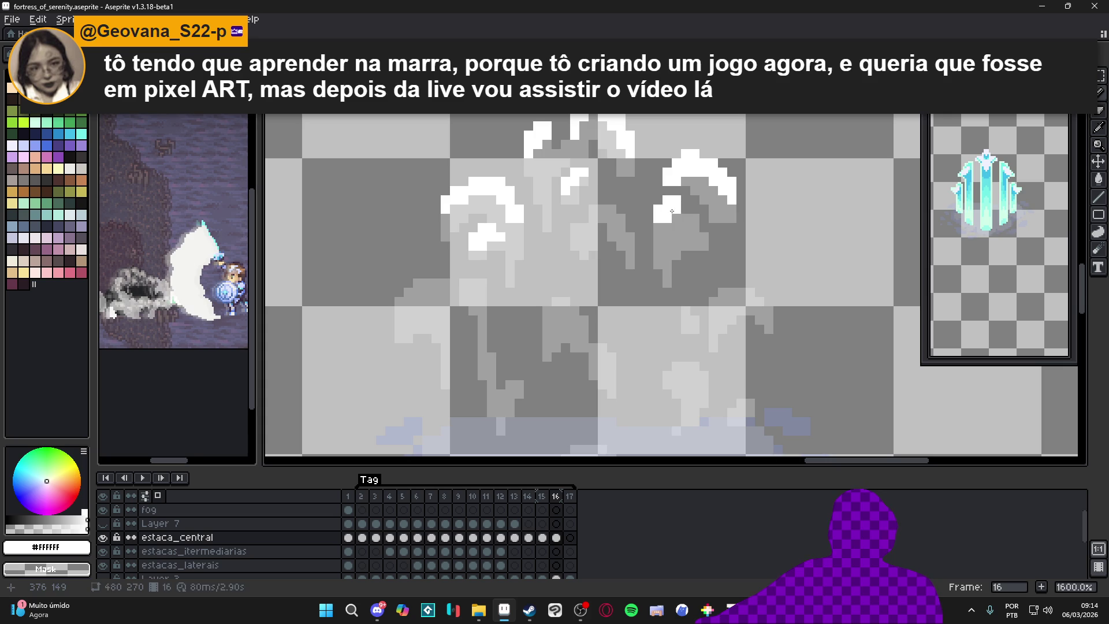
{"action": "mouse_move", "coordinate": [672, 211]}
{"action": "left_mouse_down"}
{"action": "mouse_move", "coordinate": [694, 223]}
{"action": "mouse_move", "coordinate": [659, 238]}
{"action": "mouse_move", "coordinate": [669, 230]}
{"action": "left_mouse_up"}
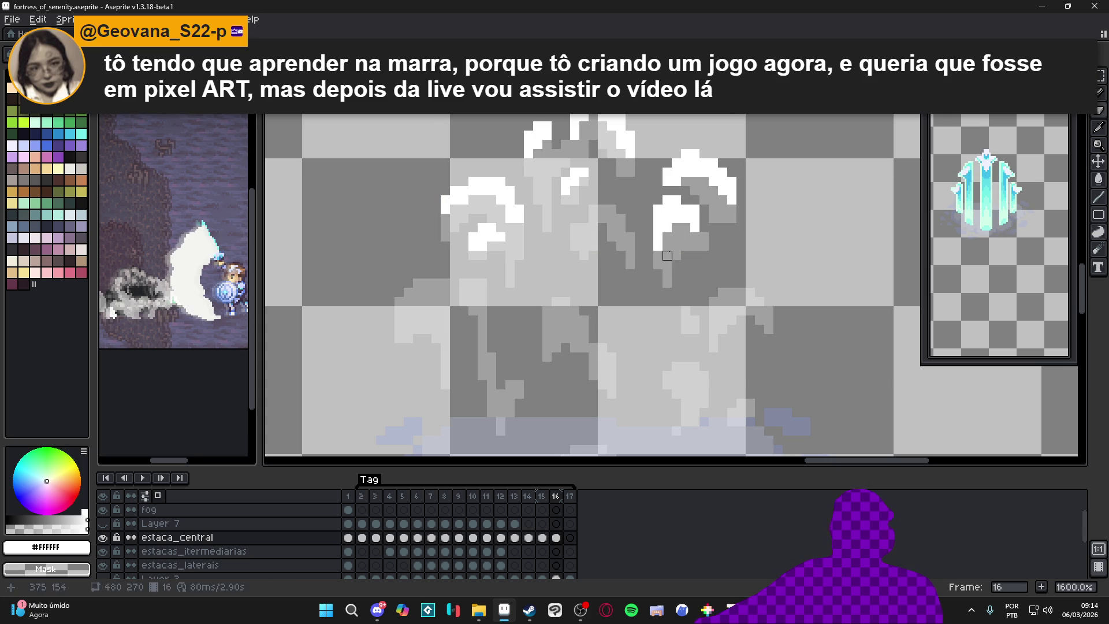
{"action": "mouse_move", "coordinate": [612, 210]}
{"action": "left_mouse_down"}
{"action": "mouse_move", "coordinate": [593, 210]}
{"action": "mouse_move", "coordinate": [629, 230]}
{"action": "mouse_move", "coordinate": [631, 218]}
{"action": "left_mouse_up"}
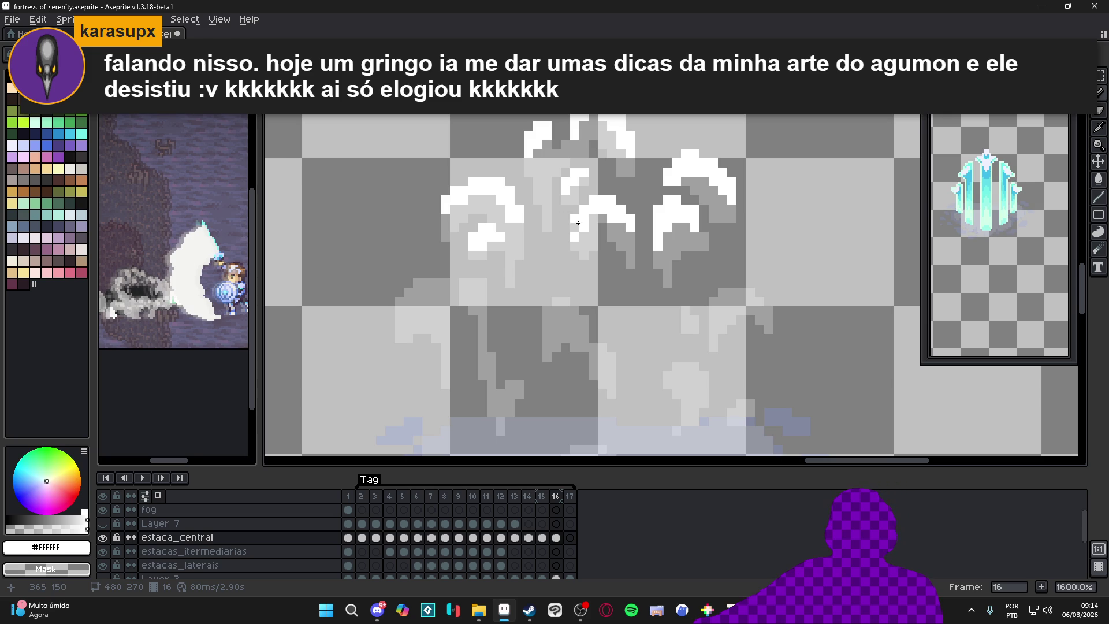
Step: Paint a white highlight arc on the lower right spike
{"action": "left_click_drag", "start_coordinate": [722, 288], "coordinate": [764, 304]}
{"action": "left_click", "coordinate": [711, 308]}
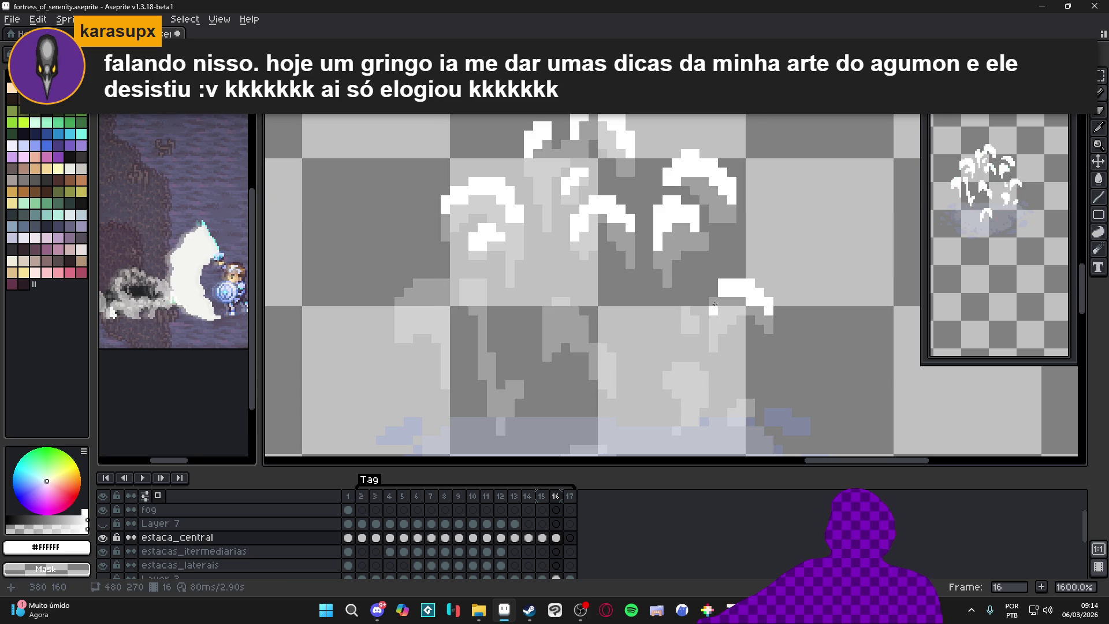
{"action": "left_click", "coordinate": [714, 321]}
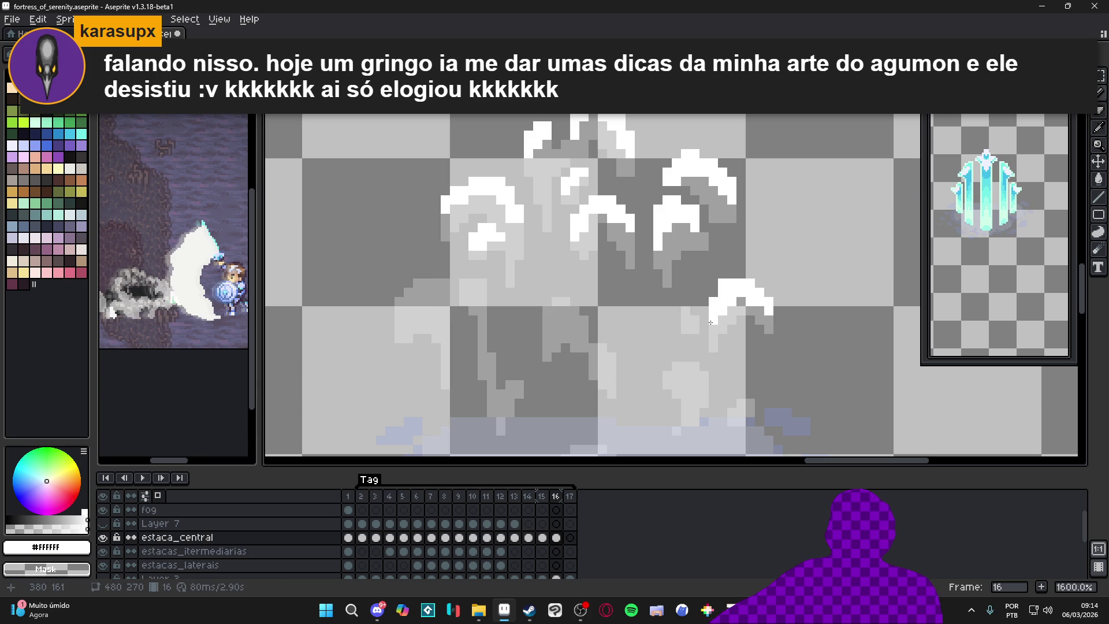
{"action": "left_click", "coordinate": [682, 305]}
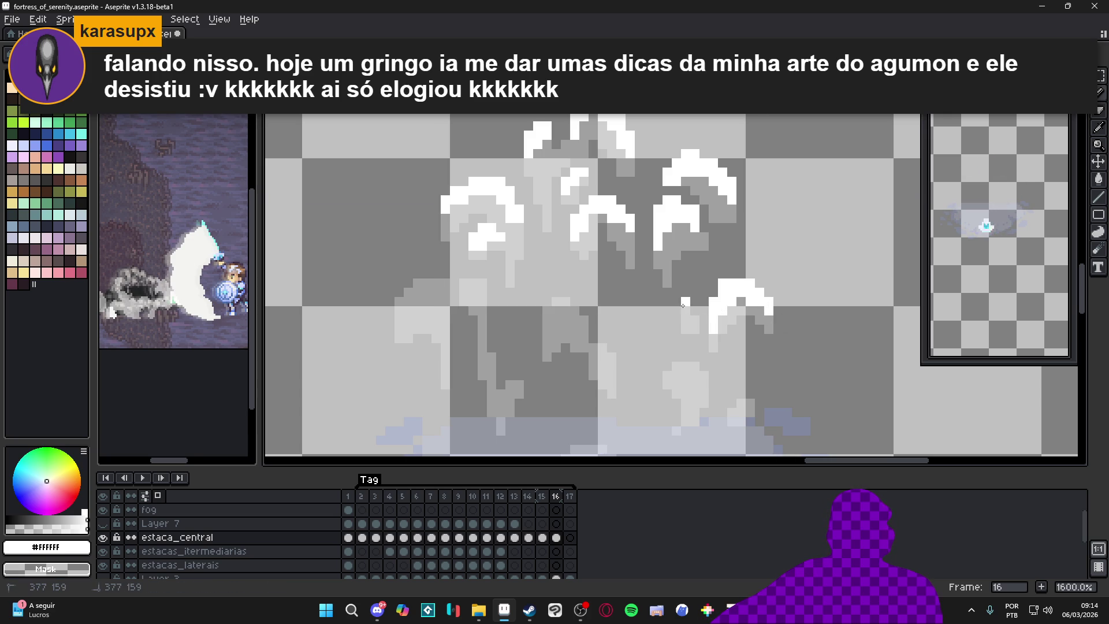
{"action": "left_click_drag", "start_coordinate": [683, 304], "coordinate": [697, 310]}
Step: Add a white highlight on the middle lower spike
{"action": "left_click", "coordinate": [561, 301]}
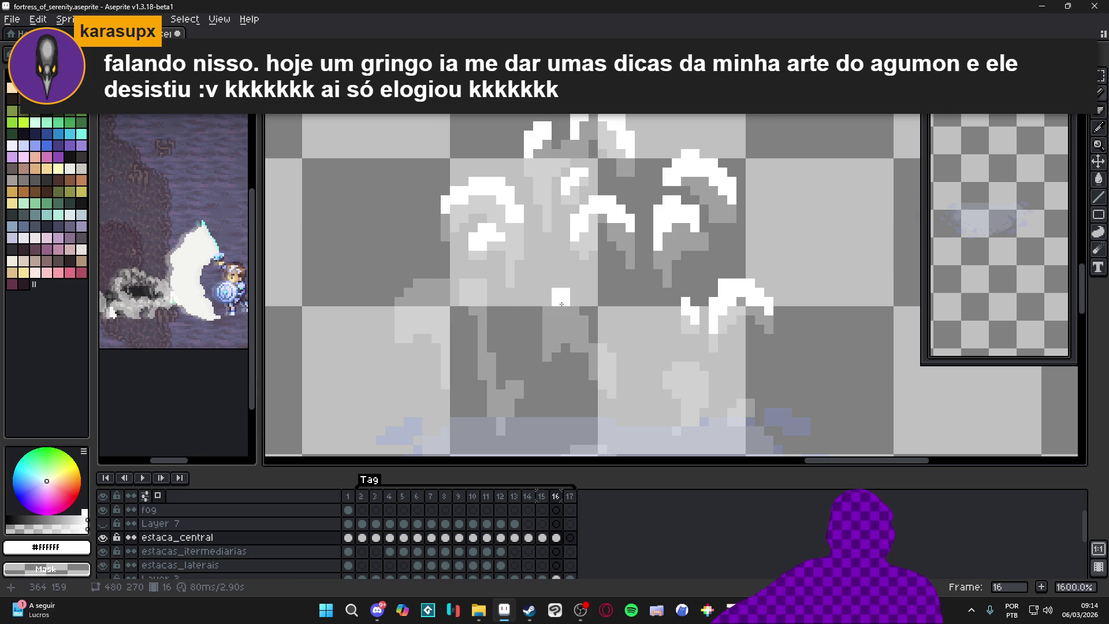
{"action": "left_click", "coordinate": [585, 315]}
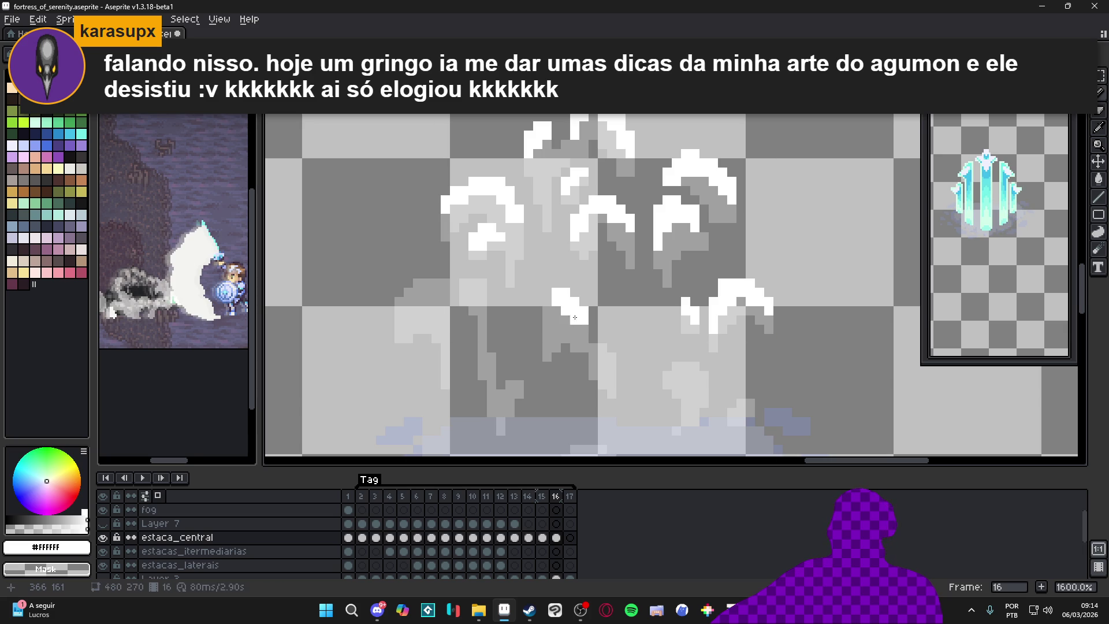
{"action": "left_click", "coordinate": [549, 315]}
{"action": "left_click", "coordinate": [549, 321]}
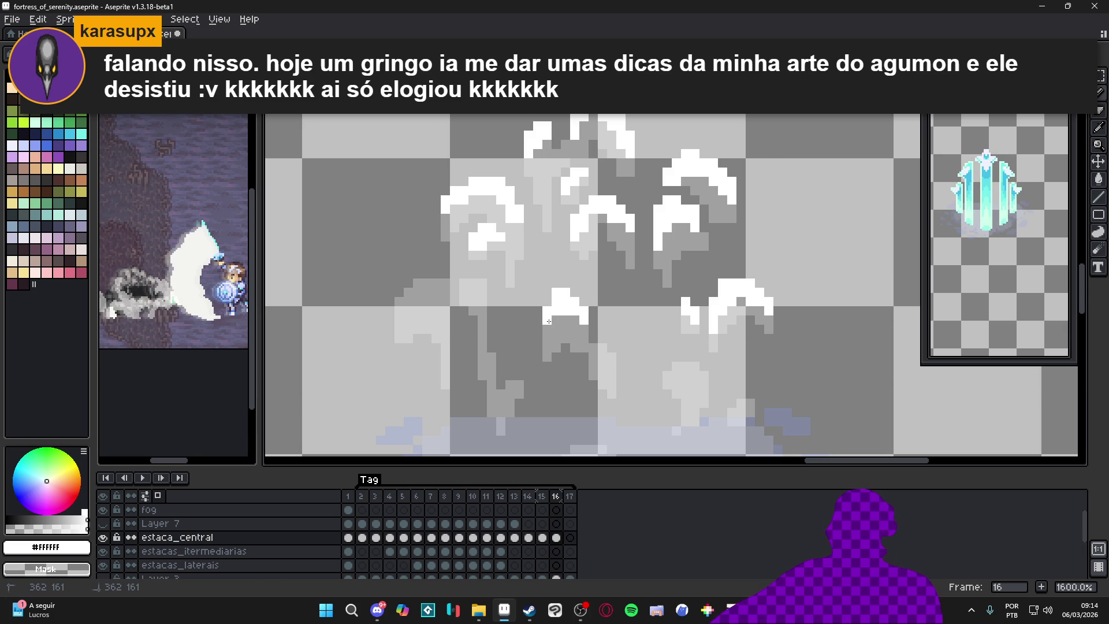
Step: Paint white highlight pixels on the left lower spike's tip, undoing a misplaced run
{"action": "left_click", "coordinate": [489, 294]}
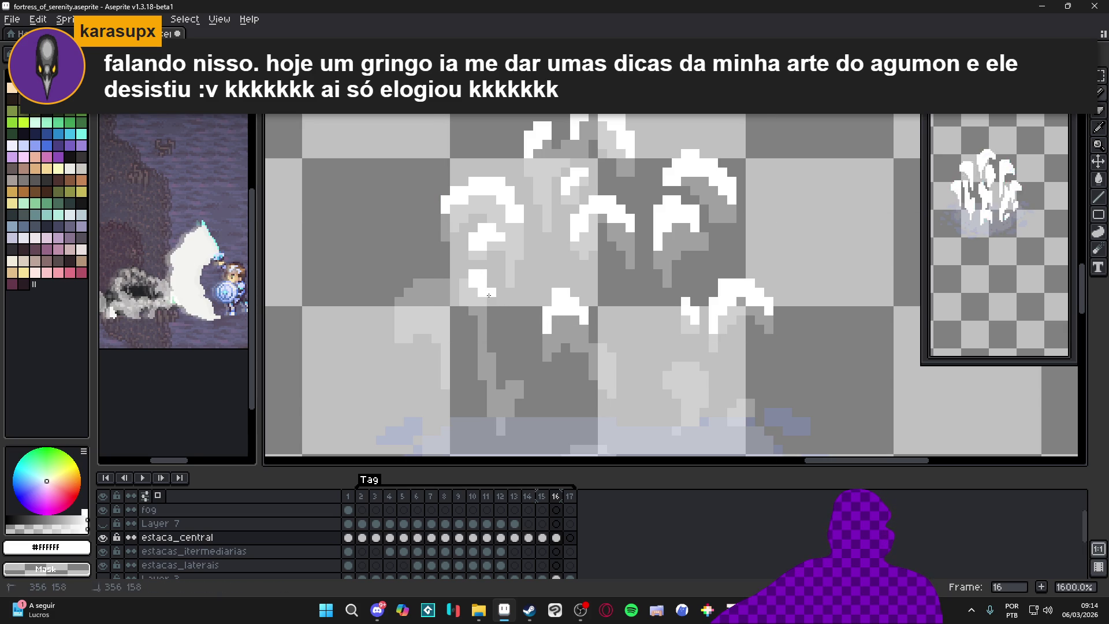
{"action": "left_click", "coordinate": [492, 358]}
{"action": "left_click_drag", "start_coordinate": [508, 376], "coordinate": [509, 370]}
{"action": "key", "text": "ctrl+z"}
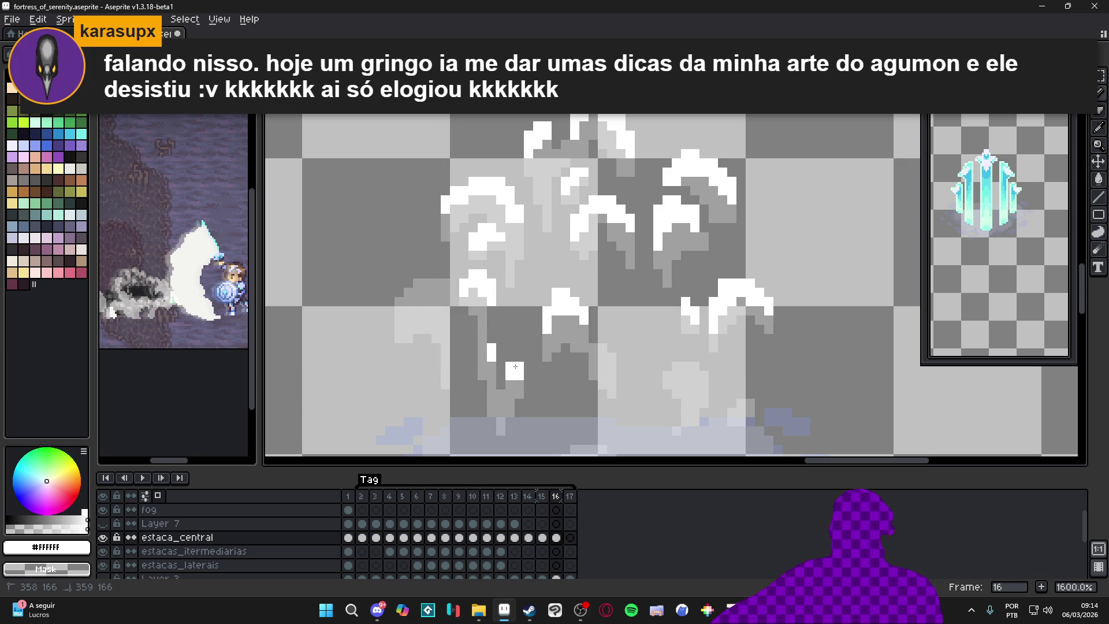
{"action": "left_click", "coordinate": [501, 385]}
{"action": "left_click", "coordinate": [510, 385]}
{"action": "left_click", "coordinate": [499, 392]}
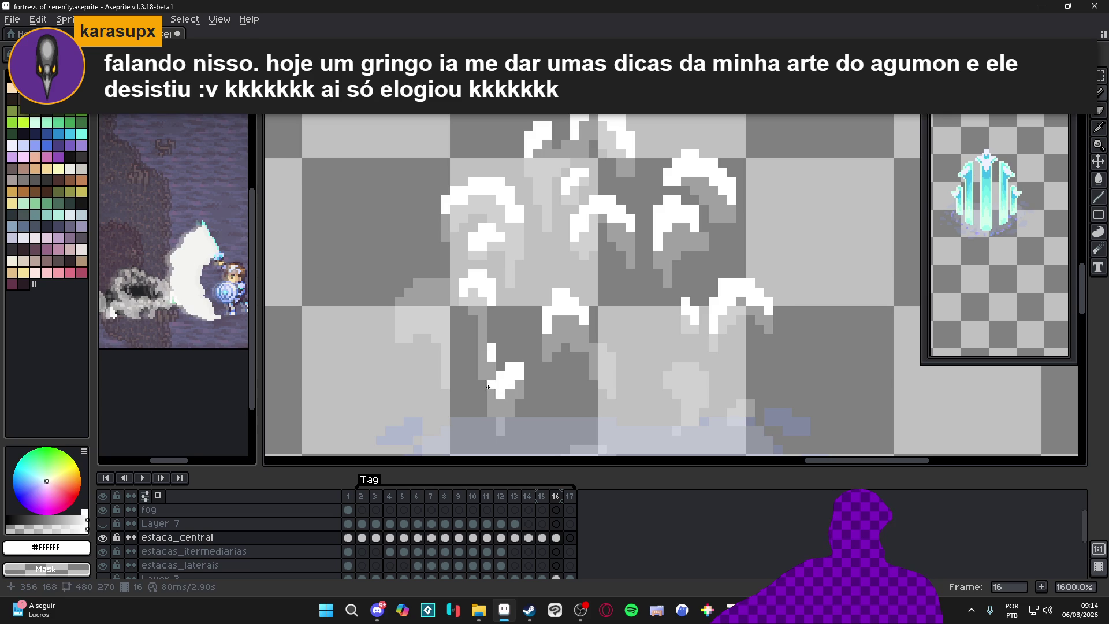
Step: Draw a highlight arc on the far-left spike and reshape it with the Eraser
{"action": "left_click_drag", "start_coordinate": [418, 274], "coordinate": [446, 283]}
{"action": "key", "text": "e"}
{"action": "left_click", "coordinate": [446, 274]}
{"action": "left_click", "coordinate": [408, 287]}
{"action": "left_click", "coordinate": [401, 302]}
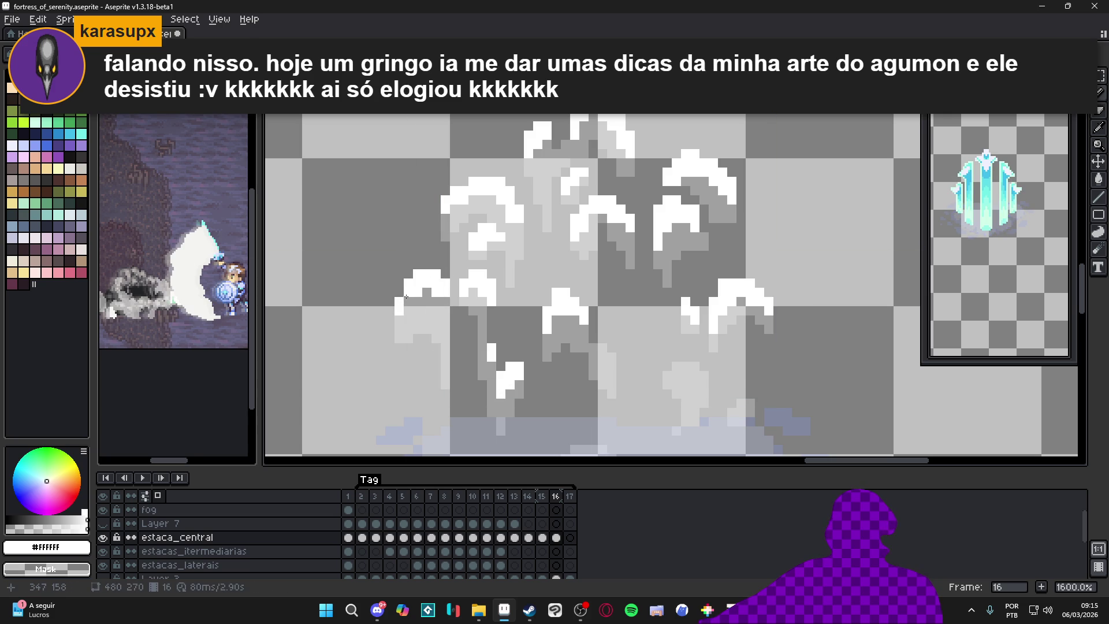
{"action": "left_click", "coordinate": [408, 310]}
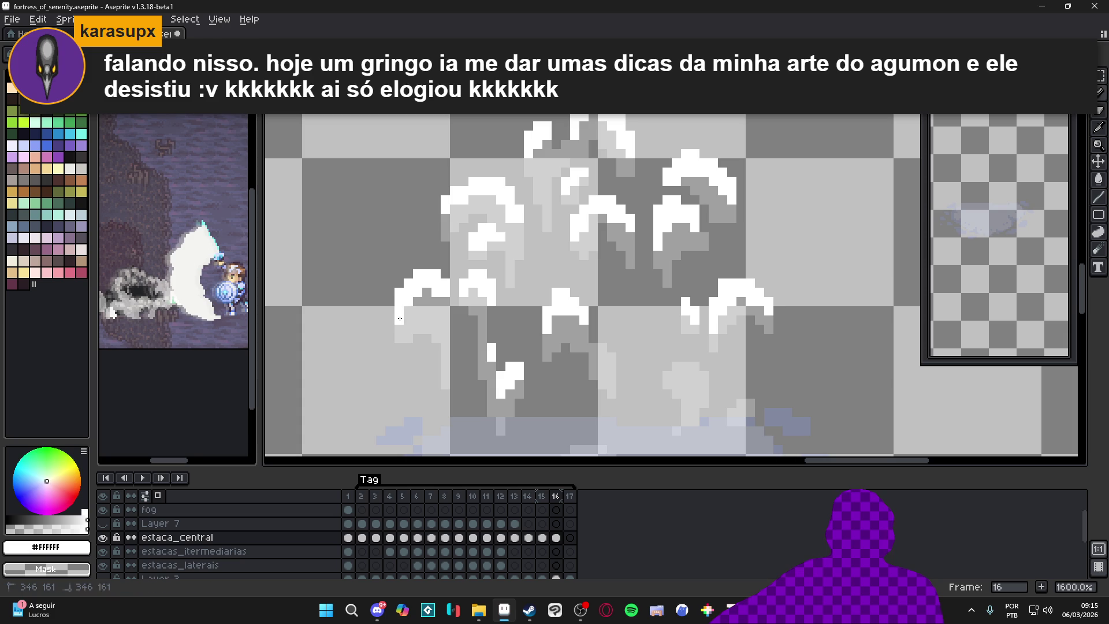
{"action": "key", "text": "e"}
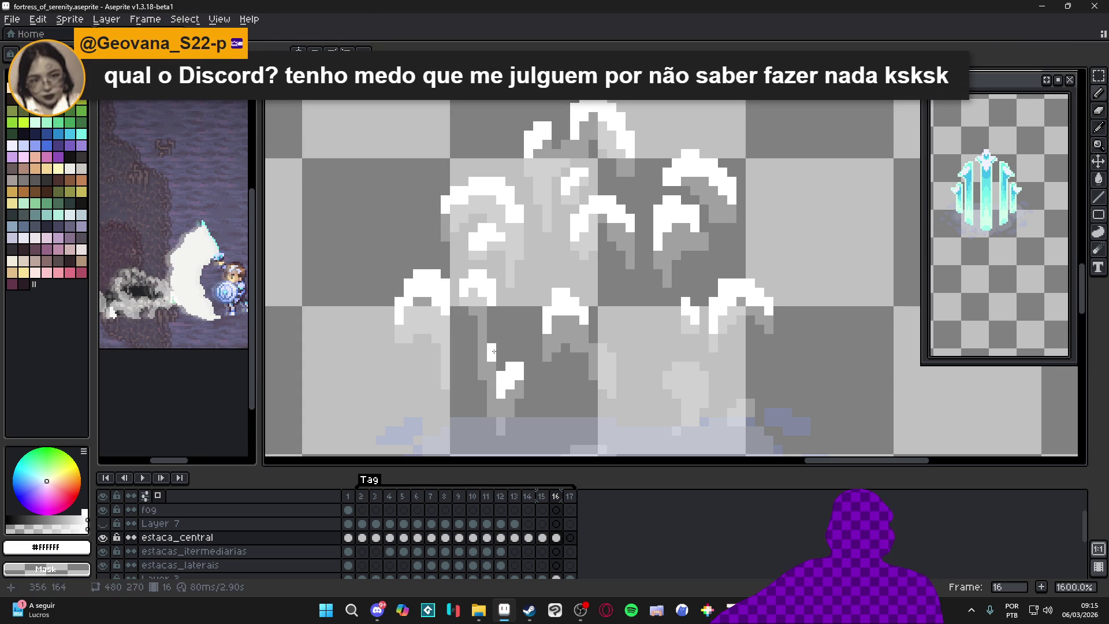
Step: Paint a white highlight on the lower right spike of frame 16
{"action": "scroll", "coordinate": [483, 348], "scroll_direction": "down", "scroll_amount": 3}
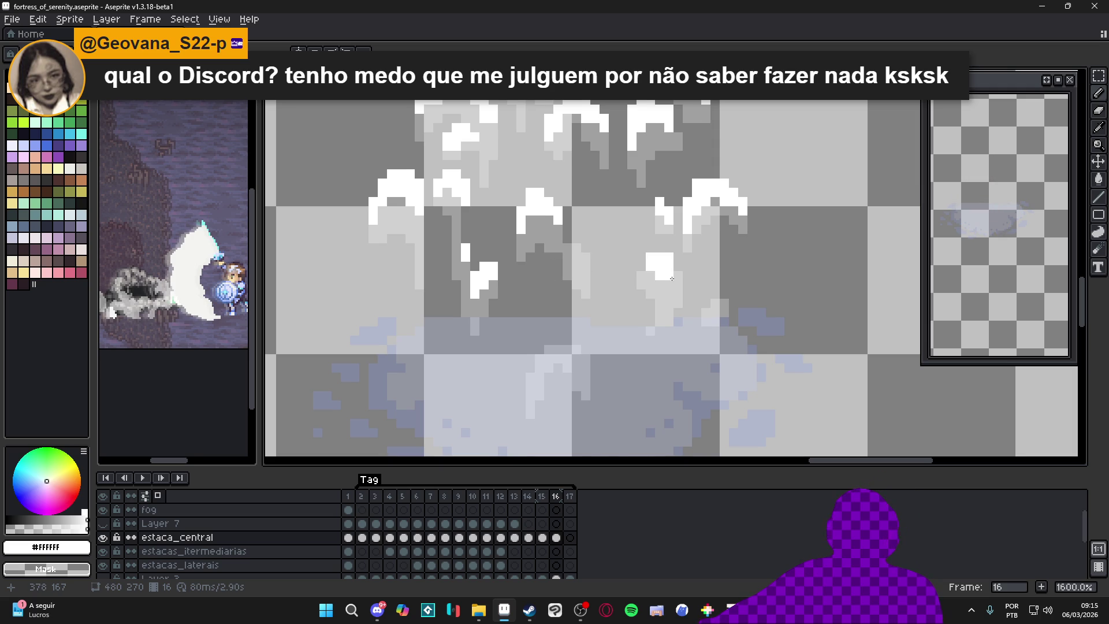
{"action": "left_click_drag", "start_coordinate": [679, 276], "coordinate": [678, 266]}
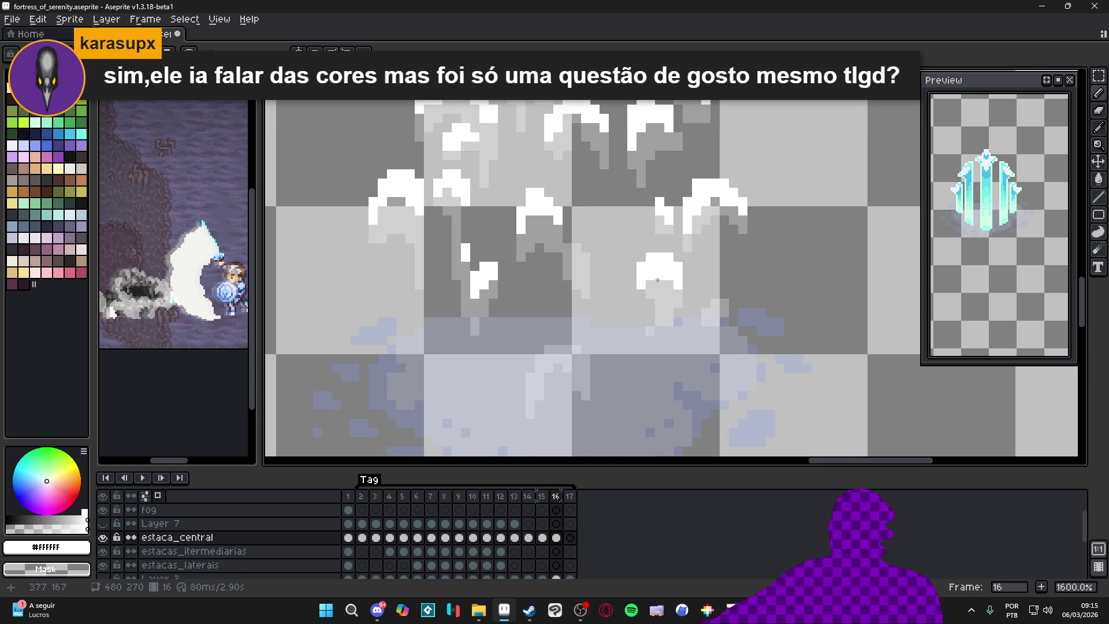
{"action": "scroll", "coordinate": [658, 280], "scroll_direction": "down", "scroll_amount": 4}
{"action": "scroll", "coordinate": [691, 290], "scroll_direction": "up", "scroll_amount": 4}
{"action": "key", "text": "ctrl"}
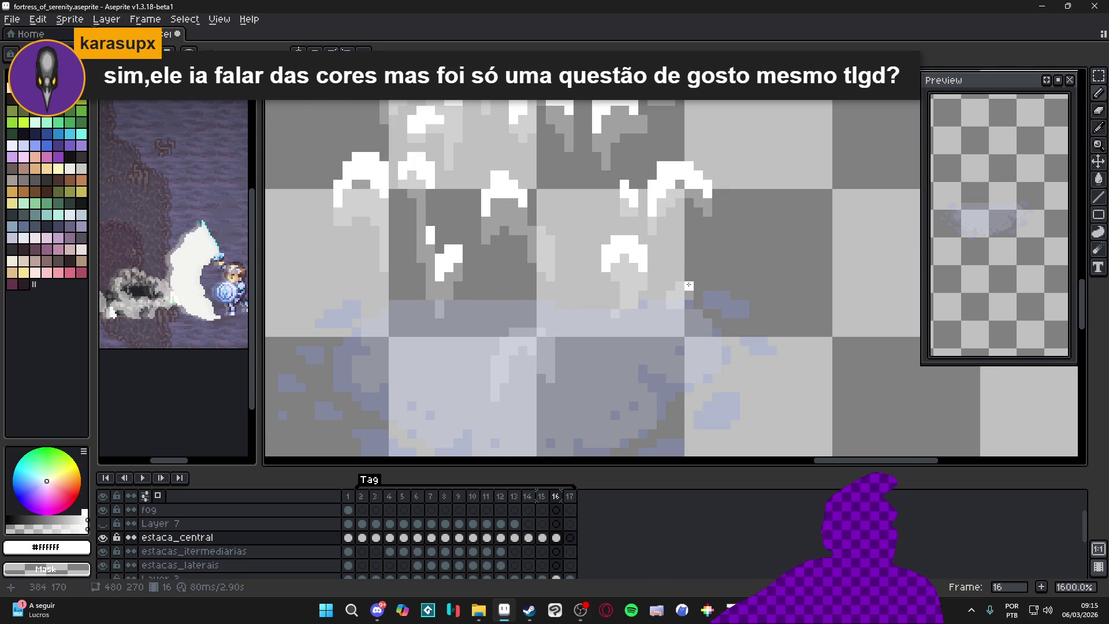
{"action": "scroll", "coordinate": [687, 284], "scroll_direction": "up", "scroll_amount": 1}
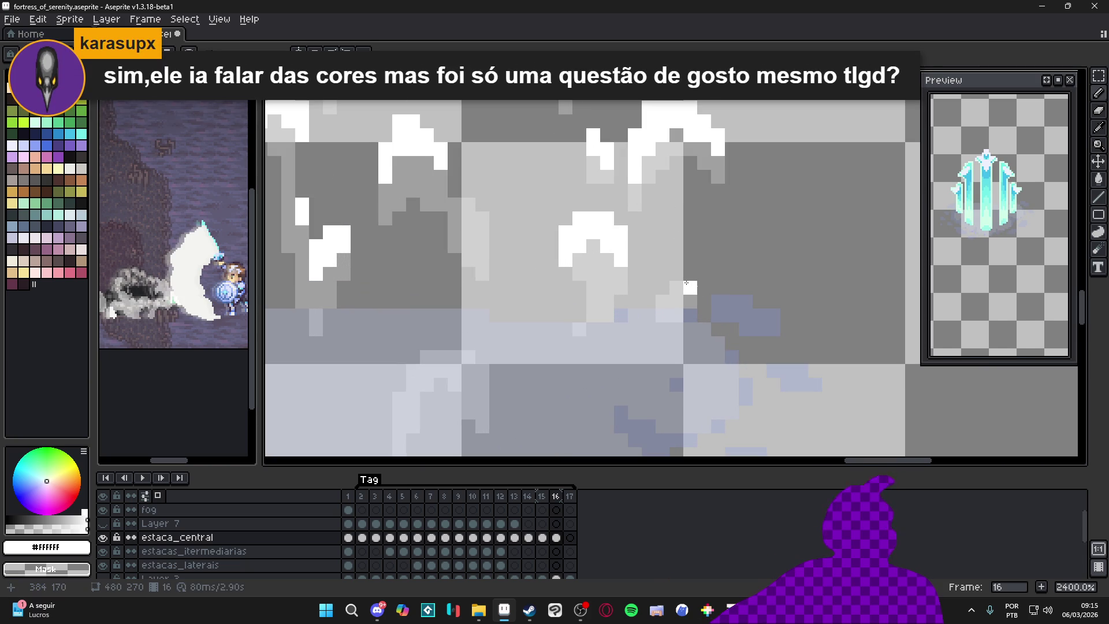
Step: Enlarge the brush to 2 pixels and paint a white highlight on the bottom-center spike
{"action": "key", "text": "plus"}
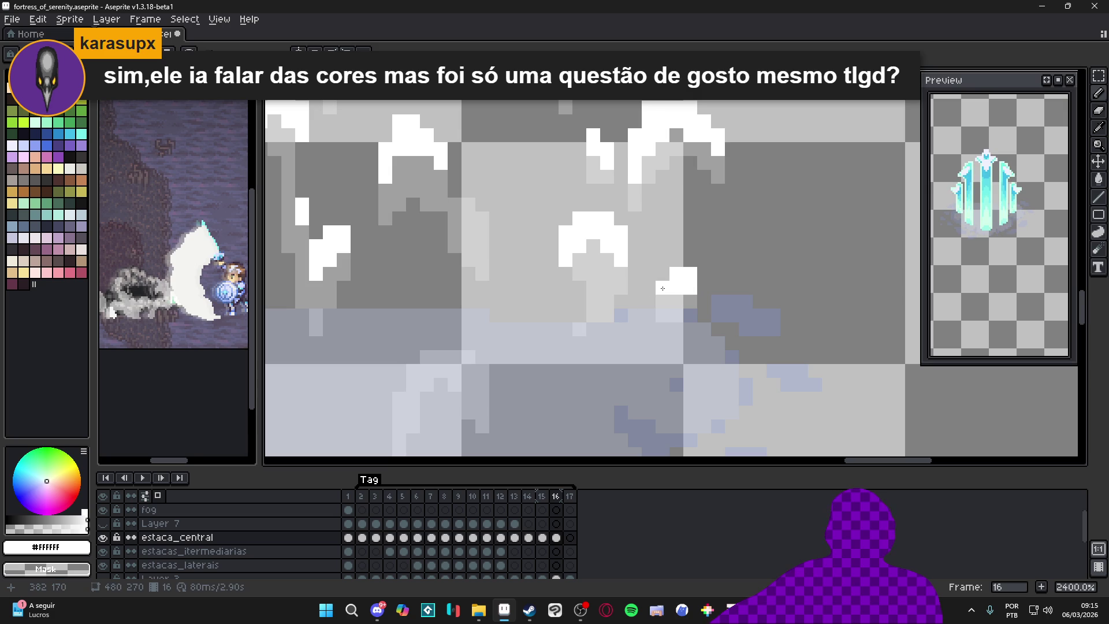
{"action": "scroll", "coordinate": [660, 298], "scroll_direction": "down", "scroll_amount": 5}
{"action": "scroll", "coordinate": [616, 312], "scroll_direction": "up", "scroll_amount": 5}
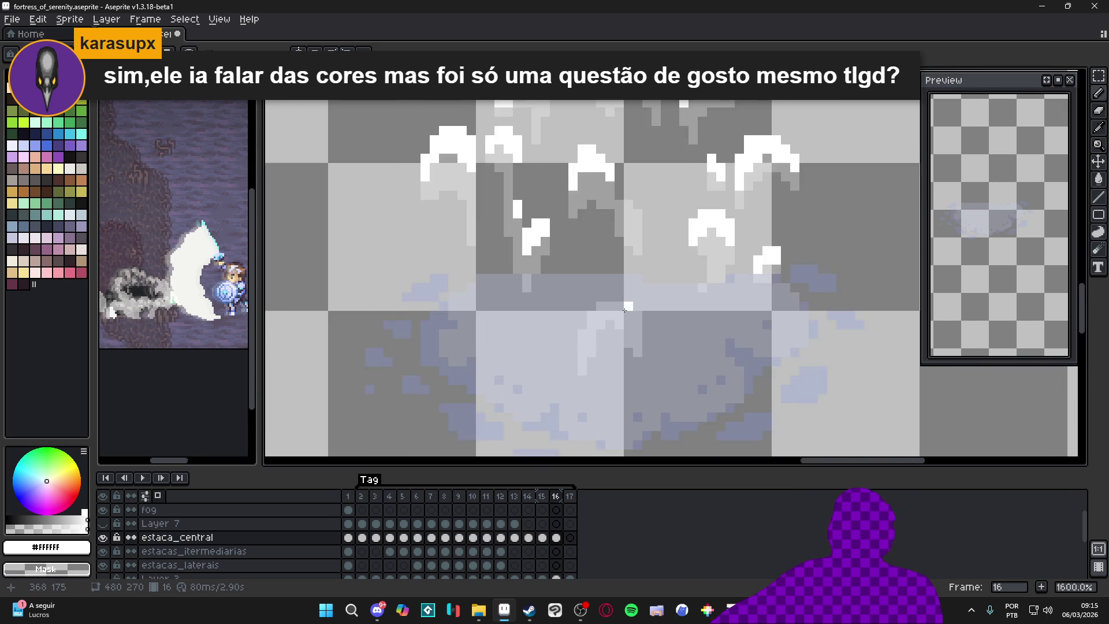
{"action": "mouse_move", "coordinate": [624, 297]}
{"action": "left_mouse_down"}
{"action": "mouse_move", "coordinate": [617, 325]}
{"action": "mouse_move", "coordinate": [568, 315]}
{"action": "mouse_move", "coordinate": [561, 346]}
{"action": "left_mouse_up"}
{"action": "left_click", "coordinate": [596, 297]}
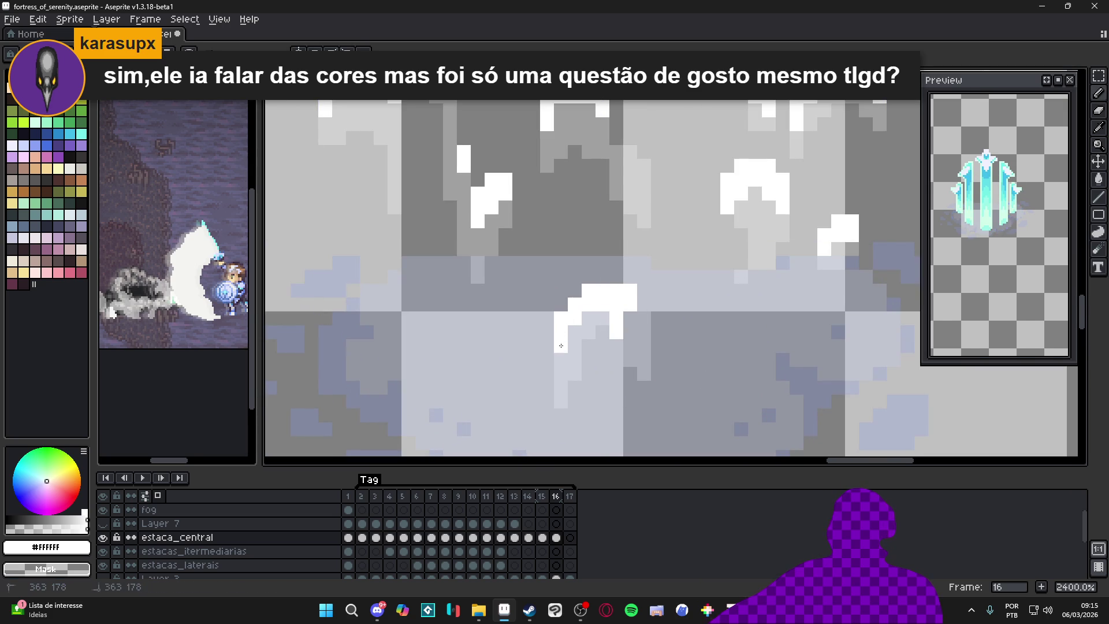
{"action": "left_click", "coordinate": [563, 355]}
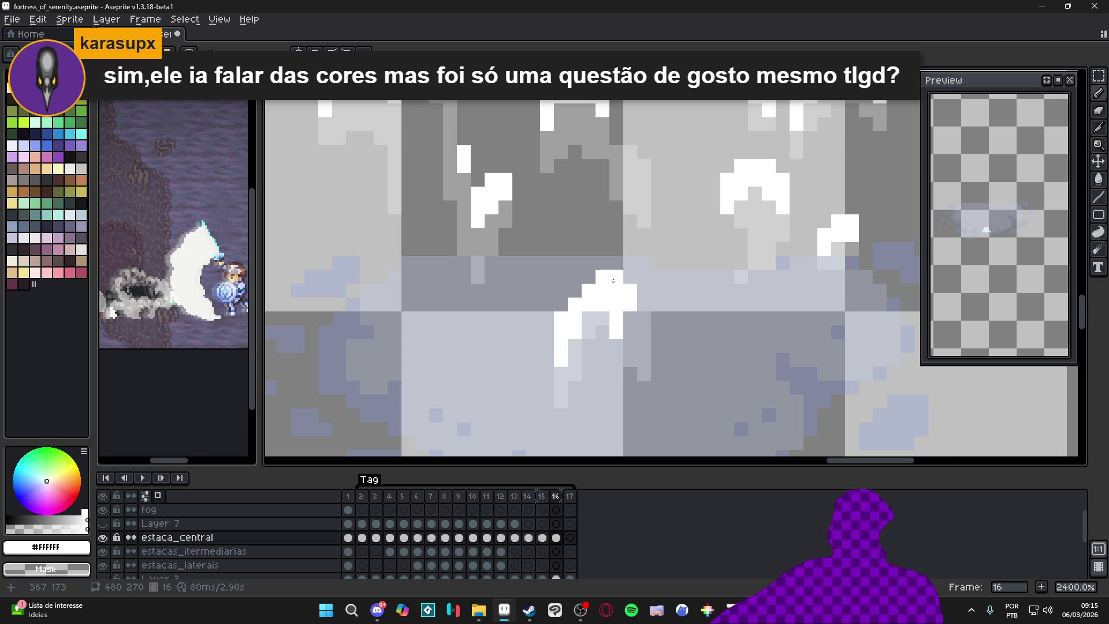
Step: Compare frames 15 and 16, then go to frame 17 of the stake
{"action": "scroll", "coordinate": [614, 281], "scroll_direction": "down", "scroll_amount": 5}
{"action": "scroll", "coordinate": [614, 292], "scroll_direction": "down", "scroll_amount": 2}
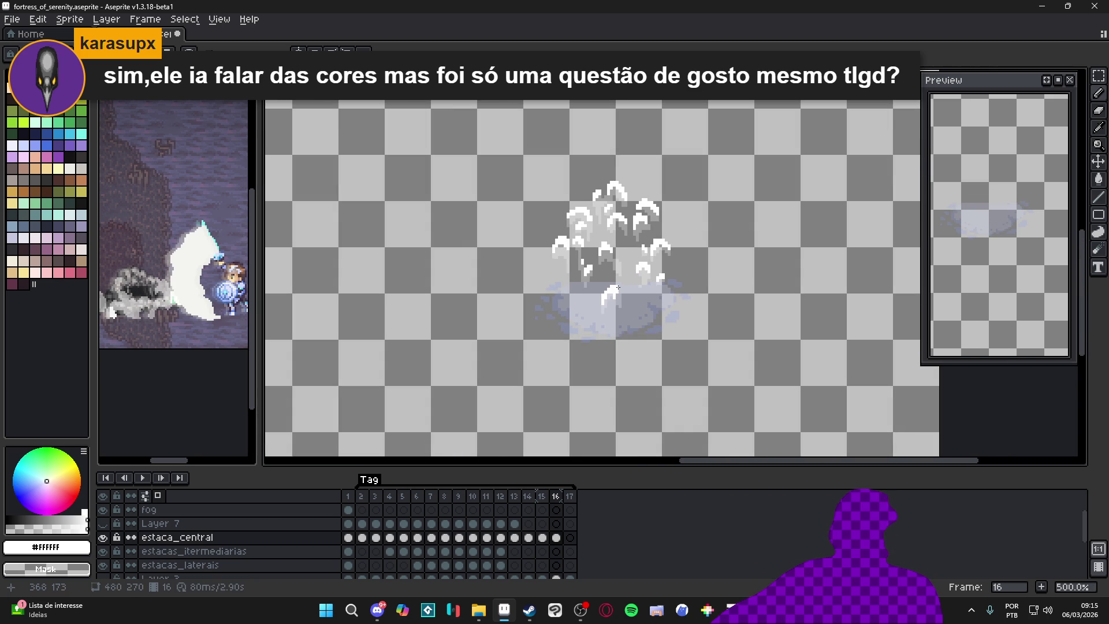
{"action": "left_click", "coordinate": [544, 495]}
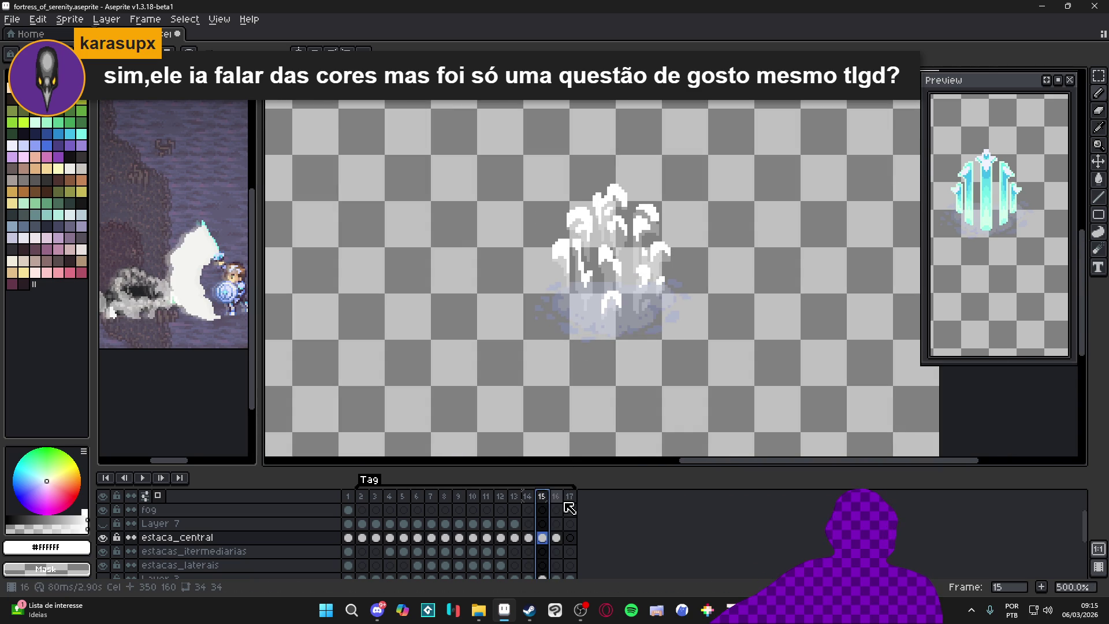
{"action": "left_click", "coordinate": [556, 497]}
{"action": "left_click", "coordinate": [571, 537]}
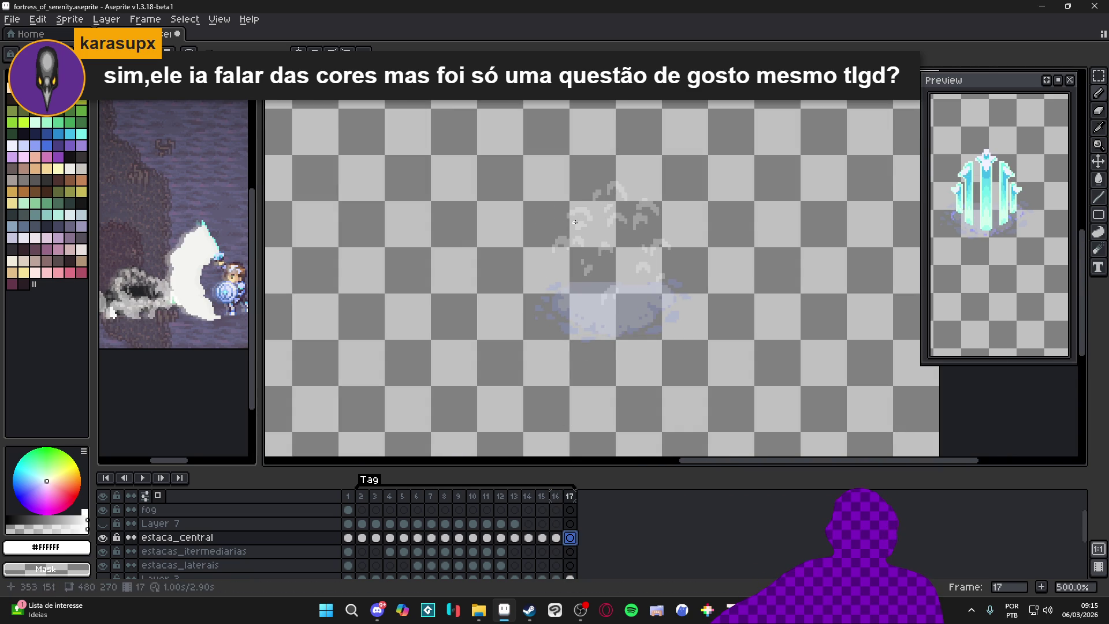
Step: Try a few white pixels on frame 17, then undo them
{"action": "scroll", "coordinate": [566, 231], "scroll_direction": "up", "scroll_amount": 5}
{"action": "left_click_drag", "start_coordinate": [615, 172], "coordinate": [624, 182]}
{"action": "left_click", "coordinate": [606, 181]}
{"action": "key", "text": "ctrl+z"}
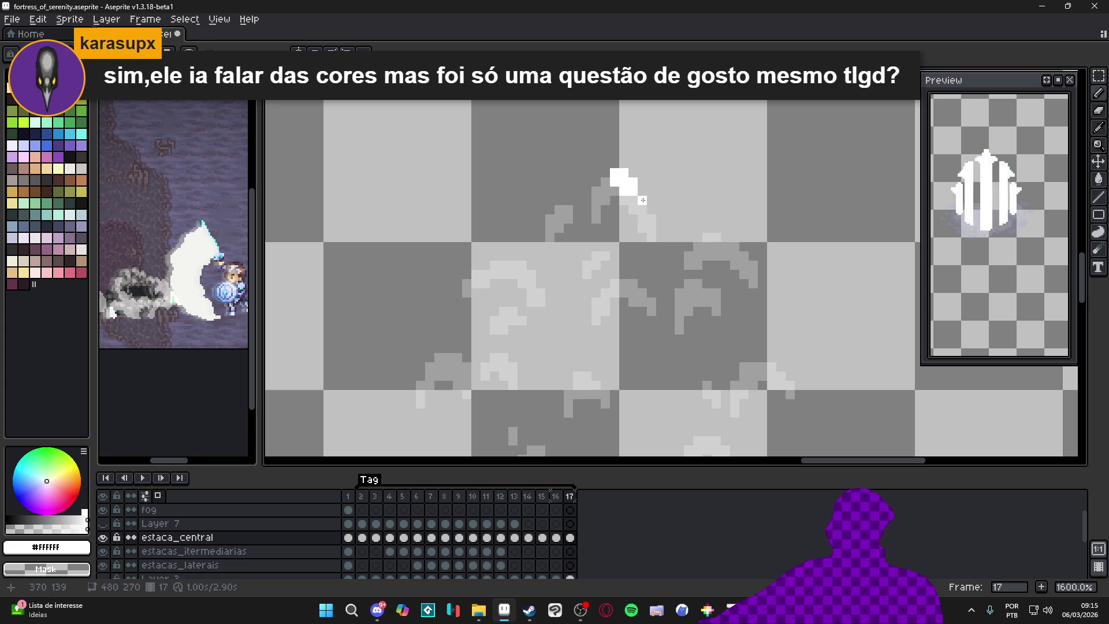
Step: Shift frame 16's stake up one pixel and compare it with frame 15
{"action": "left_click", "coordinate": [556, 497]}
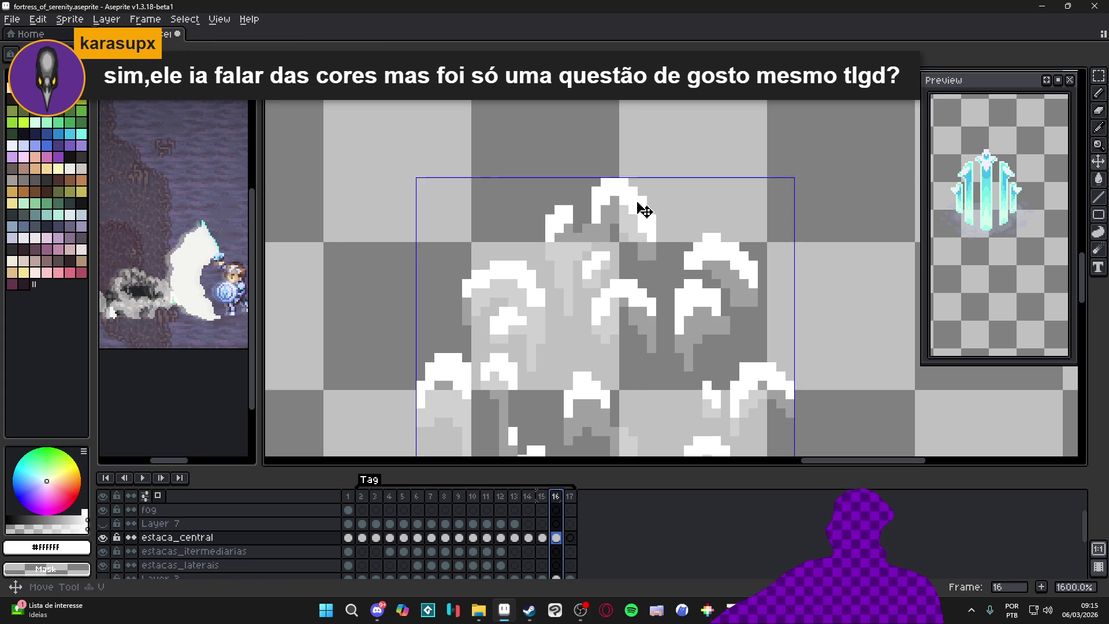
{"action": "left_click_drag", "start_coordinate": [634, 208], "coordinate": [635, 199]}
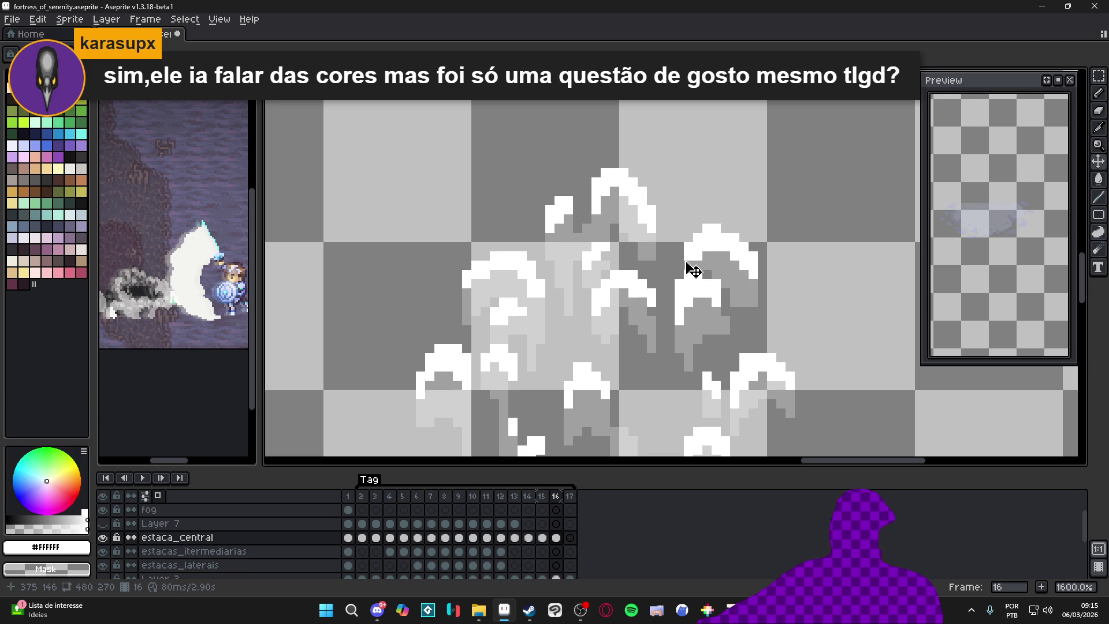
{"action": "scroll", "coordinate": [679, 259], "scroll_direction": "down", "scroll_amount": 4}
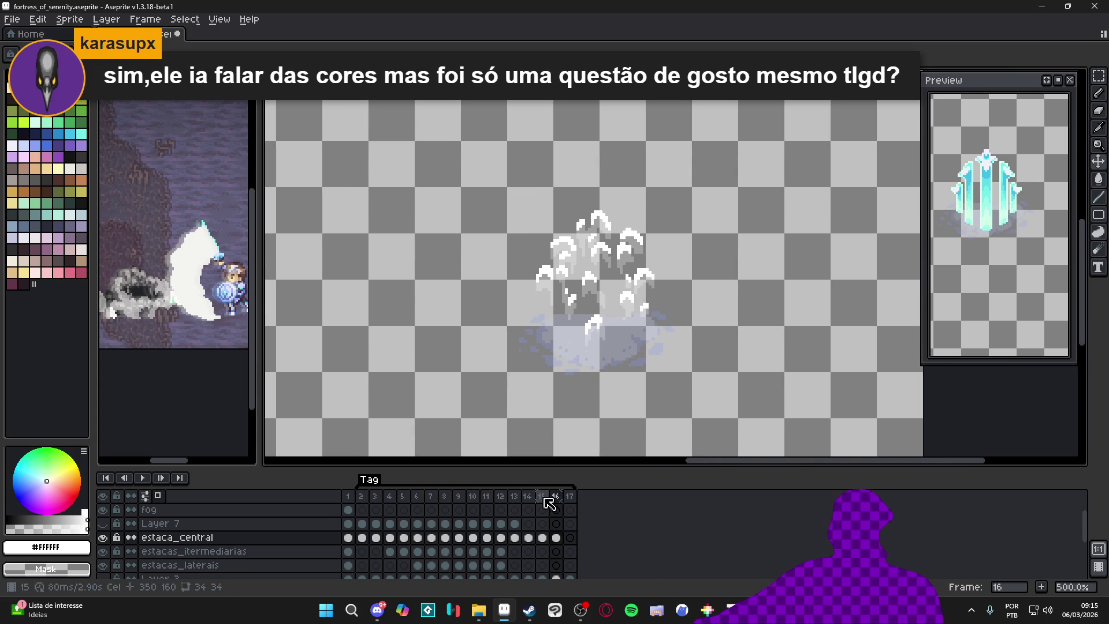
{"action": "left_click", "coordinate": [541, 496]}
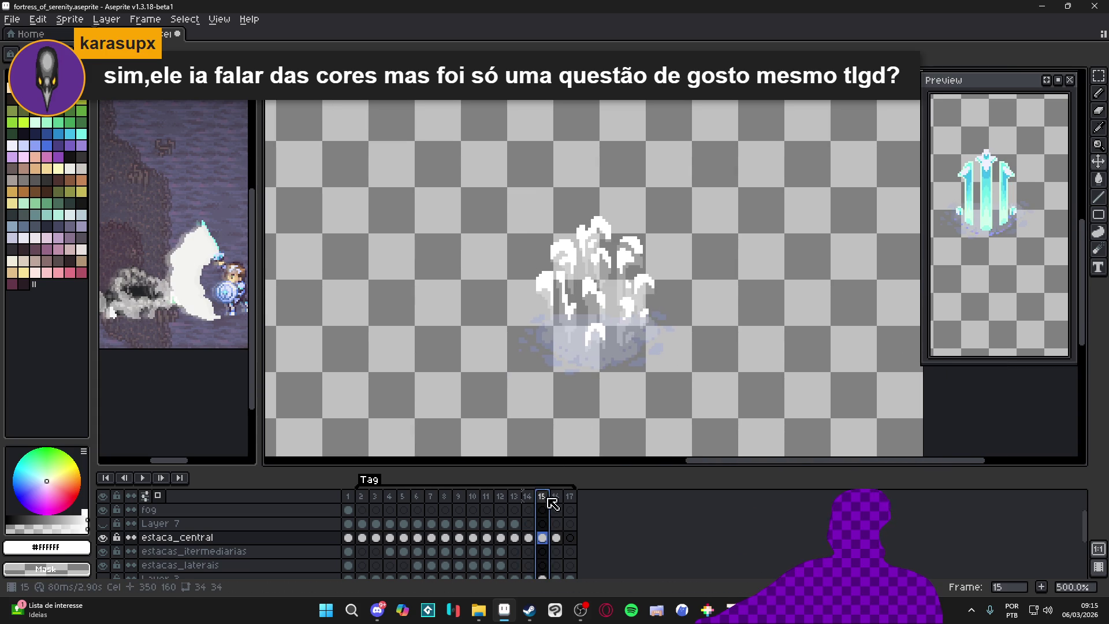
Step: On frame 17, draw a white highlight arc over the upper shard's peak
{"action": "left_click", "coordinate": [570, 538]}
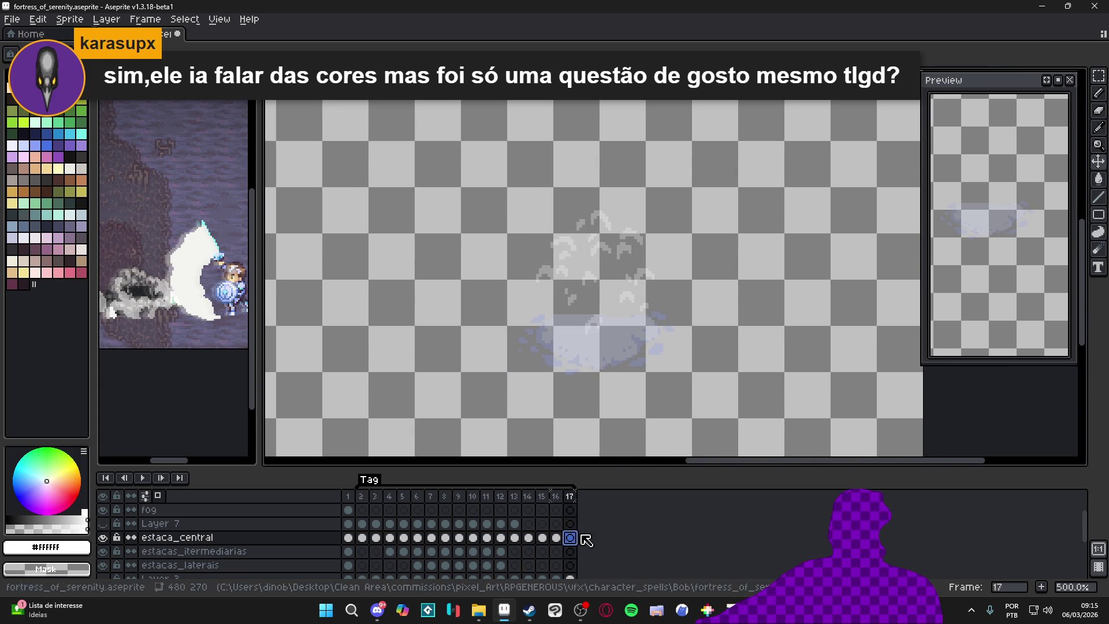
{"action": "scroll", "coordinate": [596, 243], "scroll_direction": "up", "scroll_amount": 6}
{"action": "mouse_move", "coordinate": [578, 206]}
{"action": "left_mouse_down"}
{"action": "mouse_move", "coordinate": [606, 206]}
{"action": "mouse_move", "coordinate": [633, 249]}
{"action": "left_mouse_up"}
{"action": "left_click", "coordinate": [565, 231]}
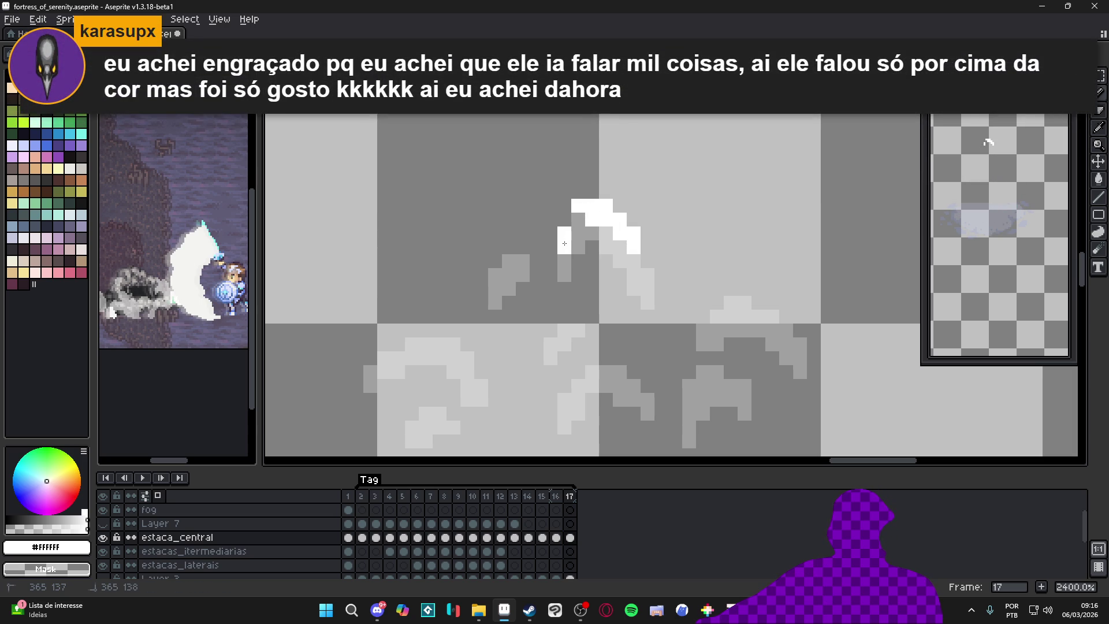
{"action": "left_click", "coordinate": [510, 241]}
{"action": "key", "text": "ctrl+z"}
{"action": "left_click", "coordinate": [514, 231]}
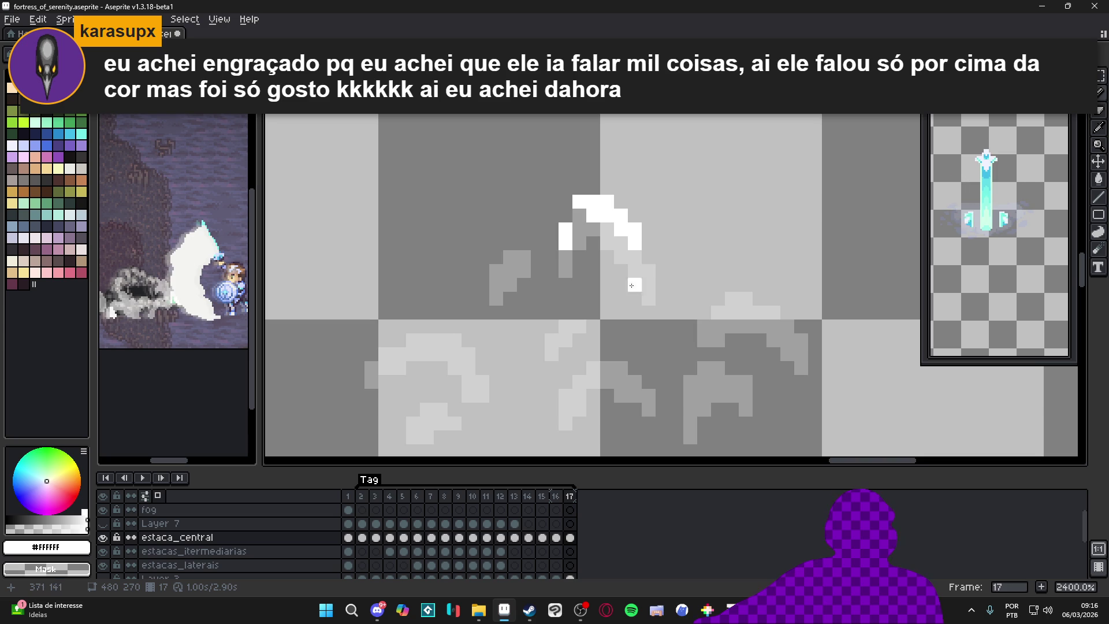
{"action": "left_click", "coordinate": [496, 271]}
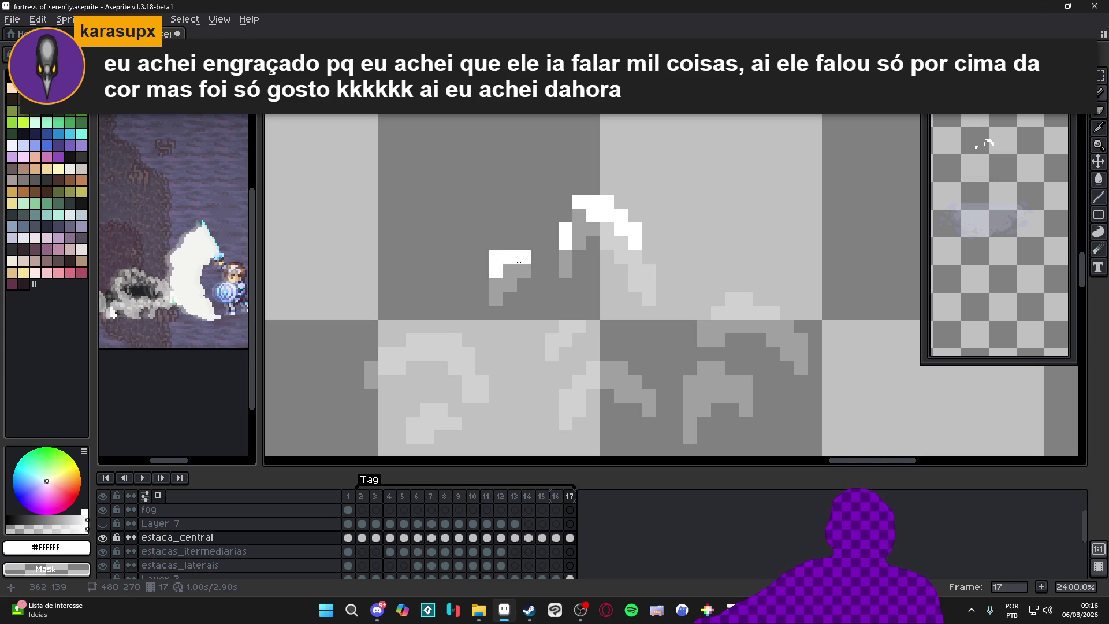
Step: Paint a diagonal white highlight run on another shard's tip
{"action": "scroll", "coordinate": [652, 341], "scroll_direction": "down", "scroll_amount": 1}
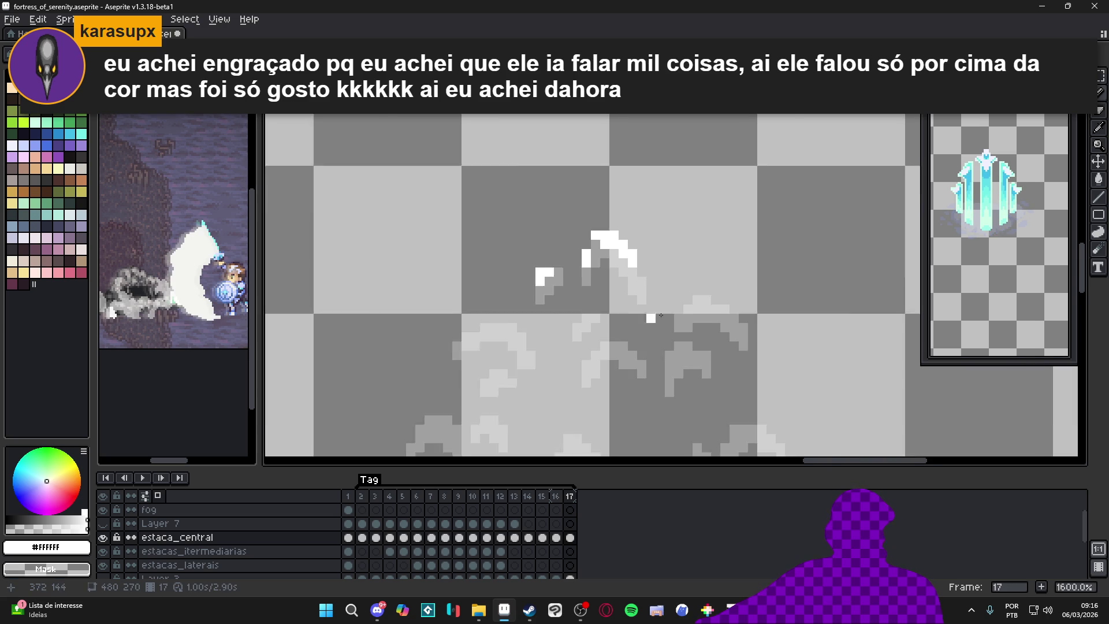
{"action": "scroll", "coordinate": [696, 298], "scroll_direction": "up", "scroll_amount": 1}
{"action": "left_click", "coordinate": [724, 293]}
{"action": "mouse_move", "coordinate": [738, 308]}
{"action": "left_mouse_down"}
{"action": "mouse_move", "coordinate": [766, 307]}
{"action": "mouse_move", "coordinate": [779, 335]}
{"action": "left_mouse_up"}
{"action": "left_click", "coordinate": [699, 319]}
{"action": "left_click", "coordinate": [711, 320]}
Step: Draw a white arc across a right-hand shard top, extending its ends downward
{"action": "scroll", "coordinate": [697, 339], "scroll_direction": "down", "scroll_amount": 3}
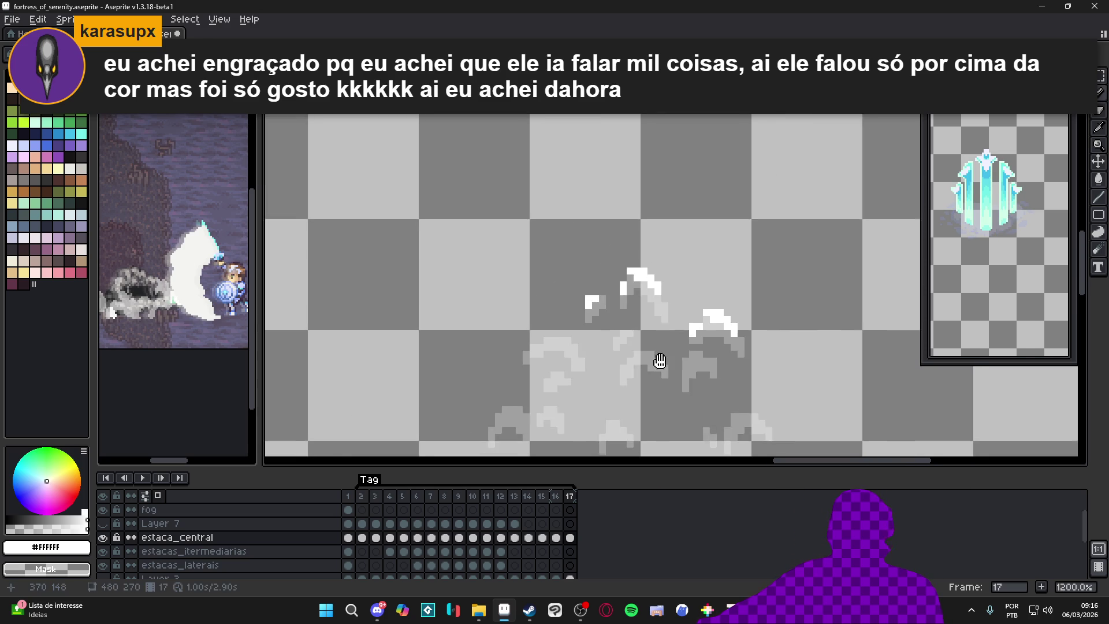
{"action": "scroll", "coordinate": [689, 305], "scroll_direction": "up", "scroll_amount": 4}
{"action": "mouse_move", "coordinate": [689, 306]}
{"action": "left_mouse_down"}
{"action": "mouse_move", "coordinate": [728, 316]}
{"action": "mouse_move", "coordinate": [750, 337]}
{"action": "left_mouse_up"}
{"action": "left_click", "coordinate": [688, 318]}
{"action": "left_click", "coordinate": [676, 332]}
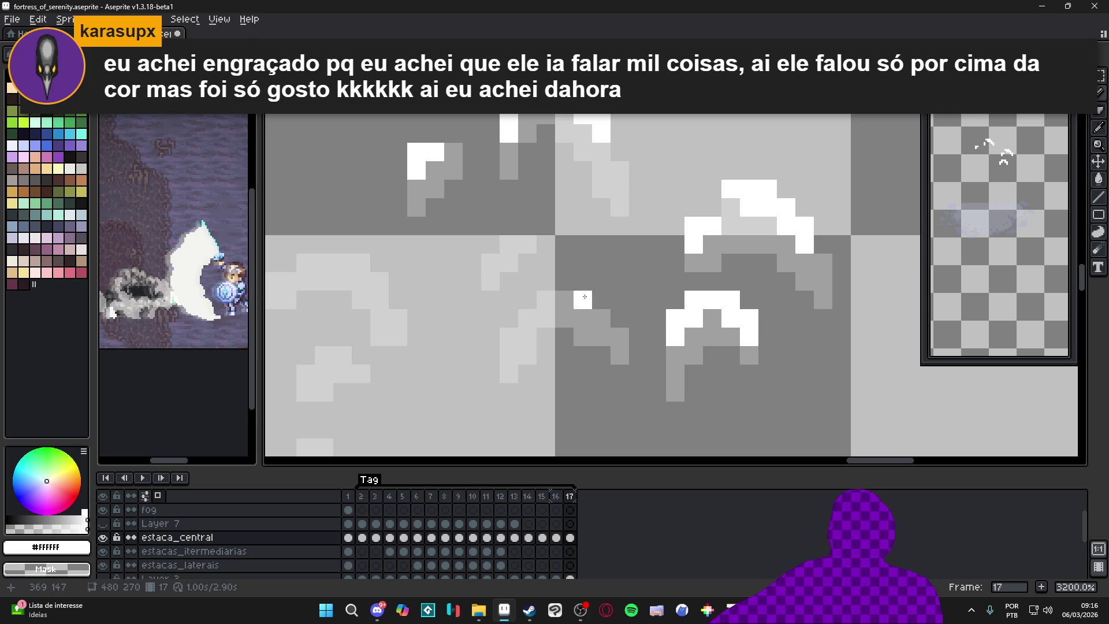
Step: Fill a small white highlight block, then check frame 16 for reference
{"action": "left_click_drag", "start_coordinate": [557, 284], "coordinate": [595, 299]}
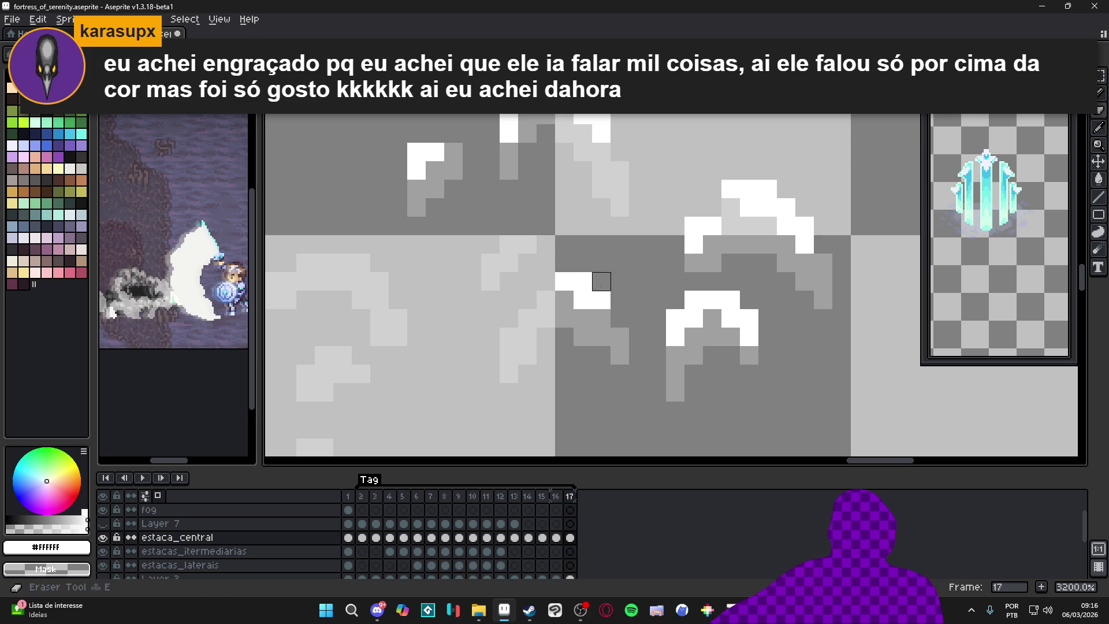
{"action": "left_click", "coordinate": [527, 301]}
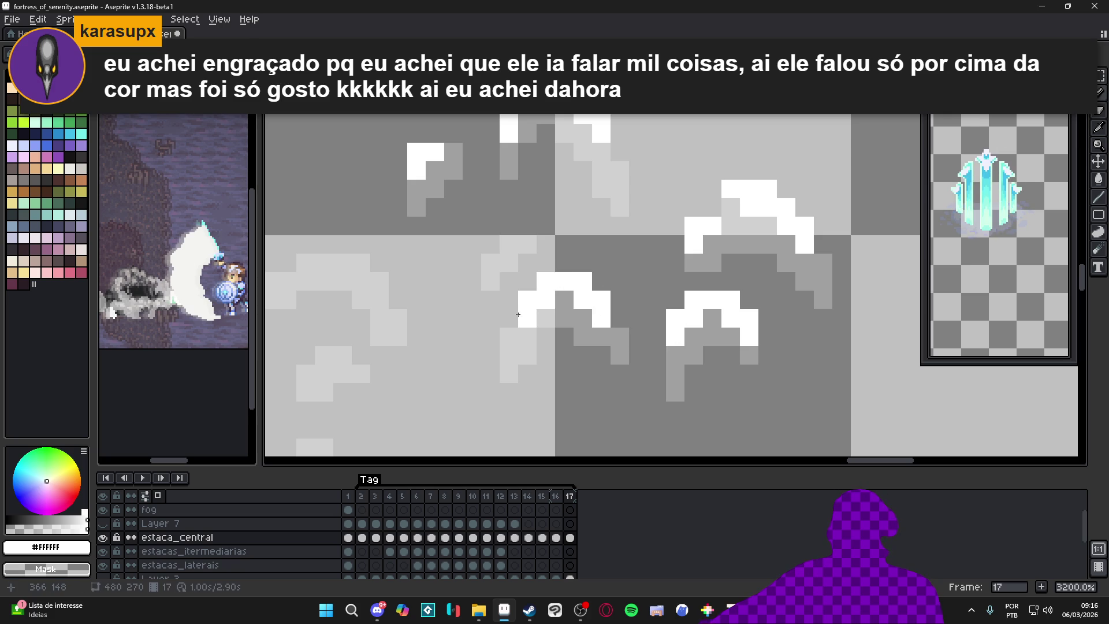
{"action": "scroll", "coordinate": [509, 325], "scroll_direction": "down", "scroll_amount": 3}
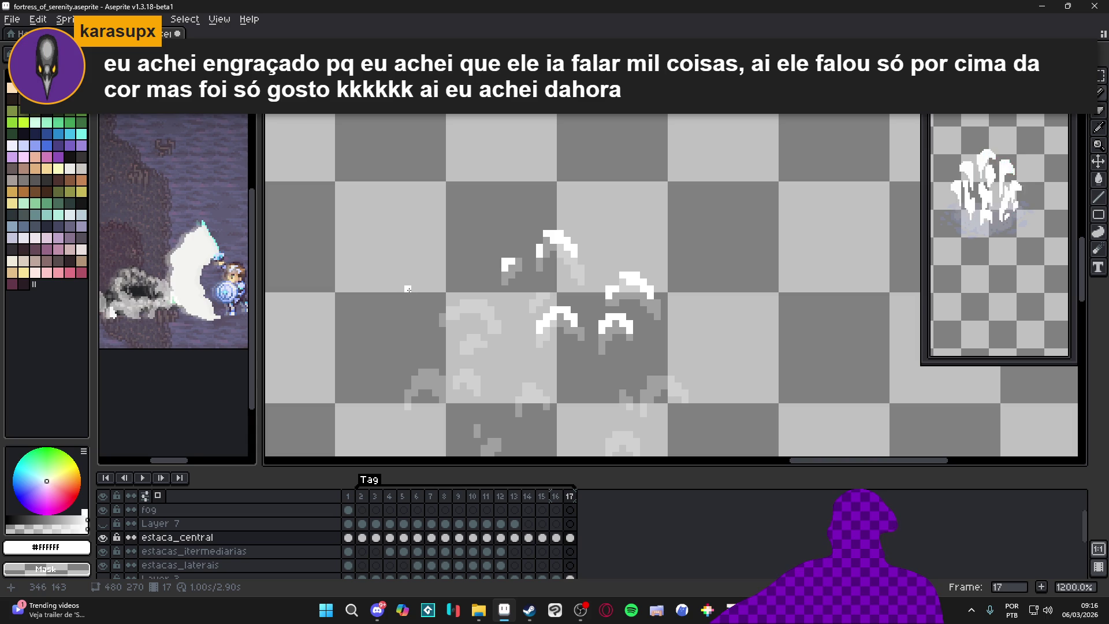
{"action": "left_click", "coordinate": [555, 496]}
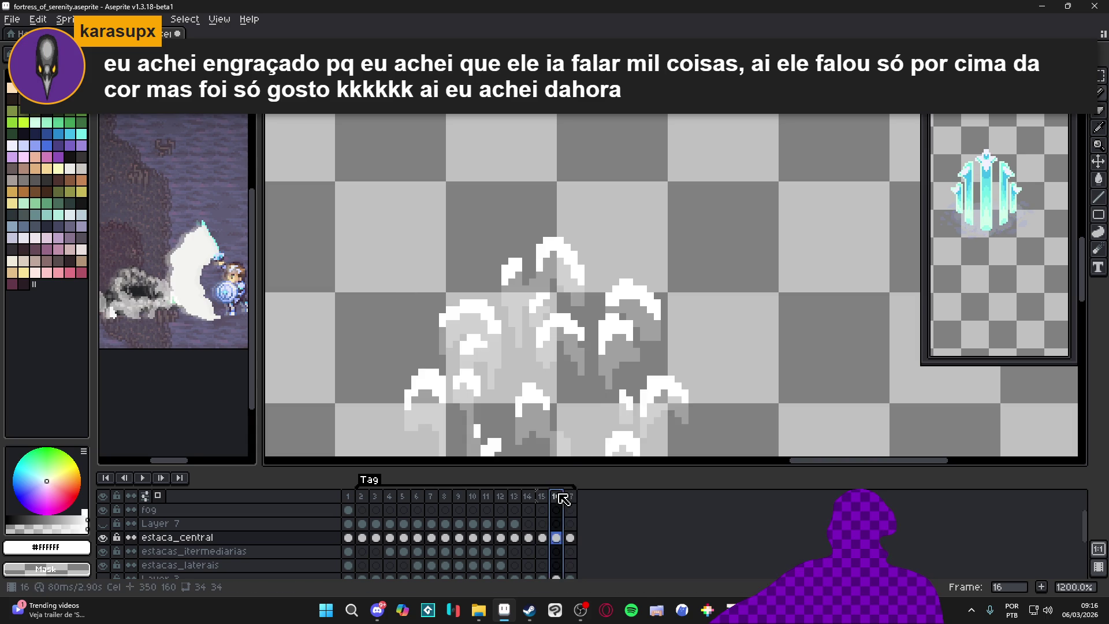
{"action": "left_click", "coordinate": [571, 537]}
{"action": "scroll", "coordinate": [480, 303], "scroll_direction": "up", "scroll_amount": 3}
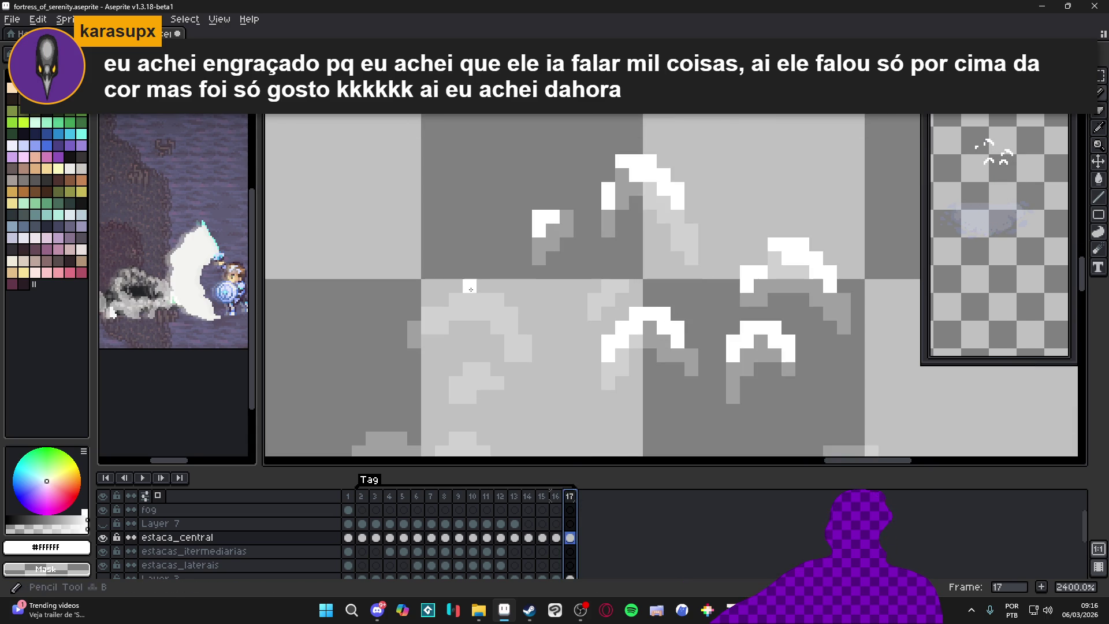
Step: Paint white highlight arcs on the lower-left shards of frame 17
{"action": "mouse_move", "coordinate": [498, 298]}
{"action": "left_mouse_down"}
{"action": "mouse_move", "coordinate": [484, 300]}
{"action": "mouse_move", "coordinate": [517, 315]}
{"action": "mouse_move", "coordinate": [442, 314]}
{"action": "mouse_move", "coordinate": [442, 301]}
{"action": "mouse_move", "coordinate": [428, 312]}
{"action": "mouse_move", "coordinate": [501, 352]}
{"action": "mouse_move", "coordinate": [475, 334]}
{"action": "left_mouse_up"}
{"action": "scroll", "coordinate": [446, 320], "scroll_direction": "up", "scroll_amount": 1}
{"action": "scroll", "coordinate": [497, 353], "scroll_direction": "up", "scroll_amount": 1}
{"action": "left_click", "coordinate": [475, 333]}
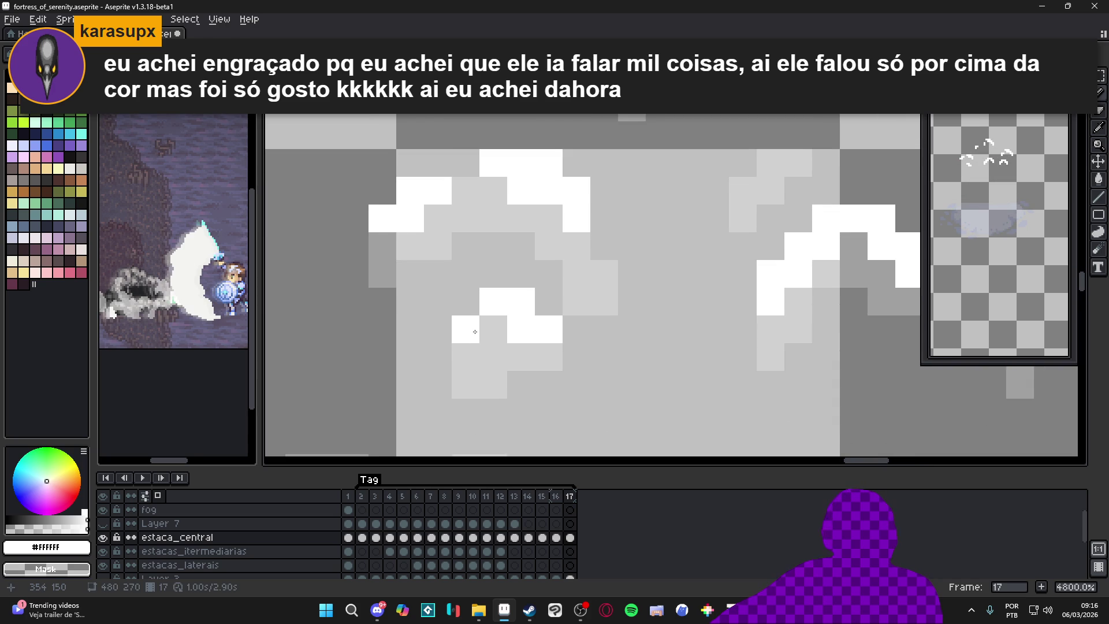
{"action": "scroll", "coordinate": [474, 328], "scroll_direction": "down", "scroll_amount": 2}
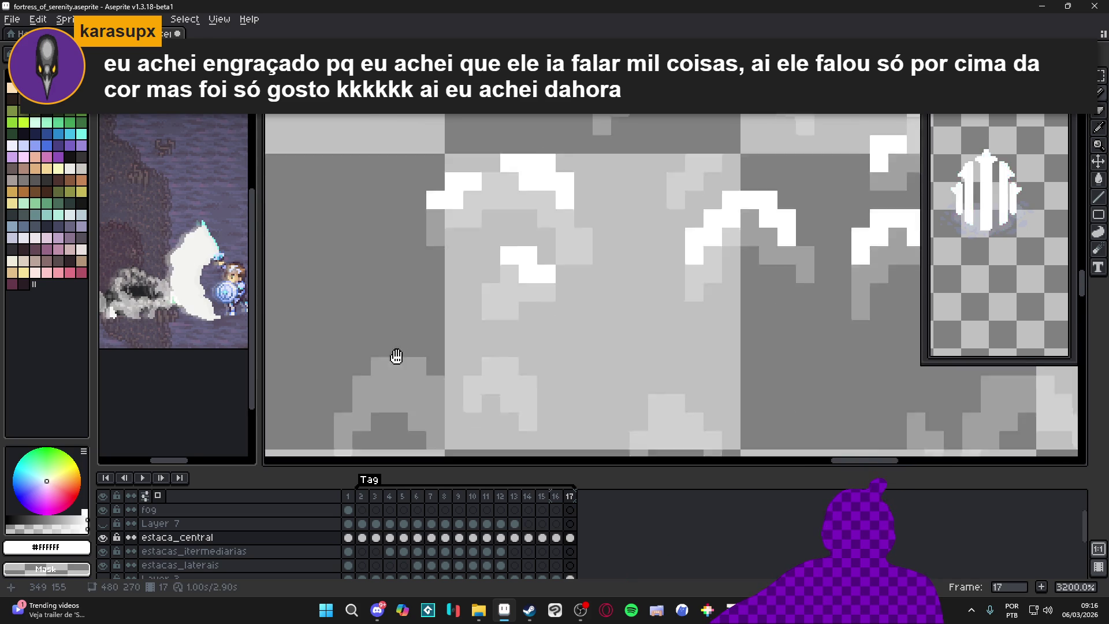
{"action": "scroll", "coordinate": [442, 287], "scroll_direction": "up", "scroll_amount": 1}
Step: Add white pixels and a horizontal white run on another left shard
{"action": "left_click", "coordinate": [447, 302]}
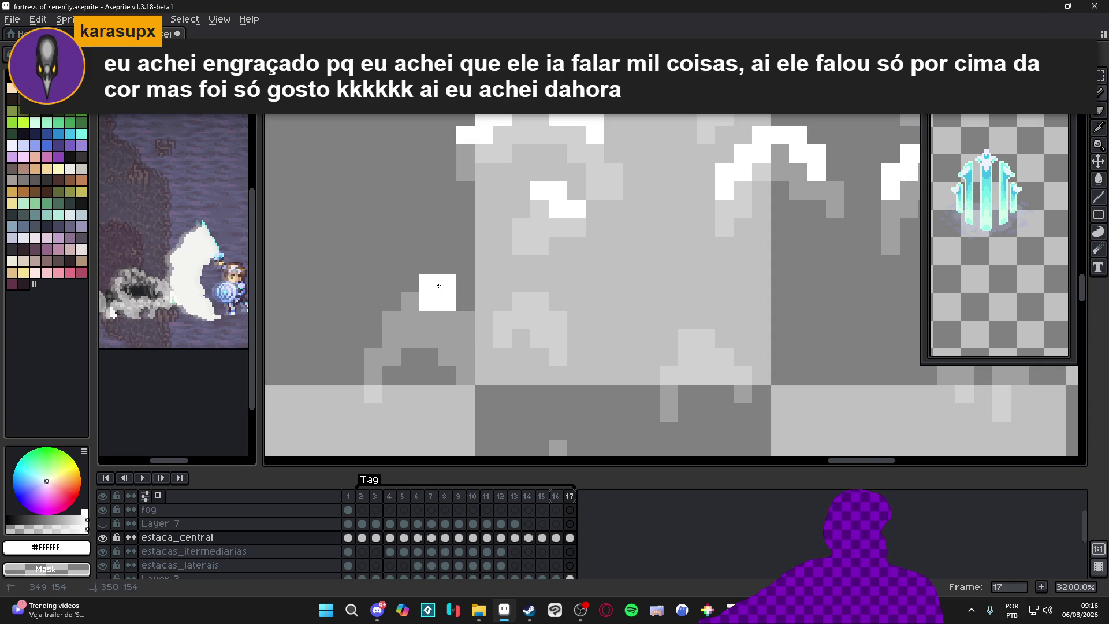
{"action": "left_click", "coordinate": [447, 283]}
{"action": "left_click_drag", "start_coordinate": [466, 319], "coordinate": [387, 327]}
{"action": "scroll", "coordinate": [385, 327], "scroll_direction": "down", "scroll_amount": 1}
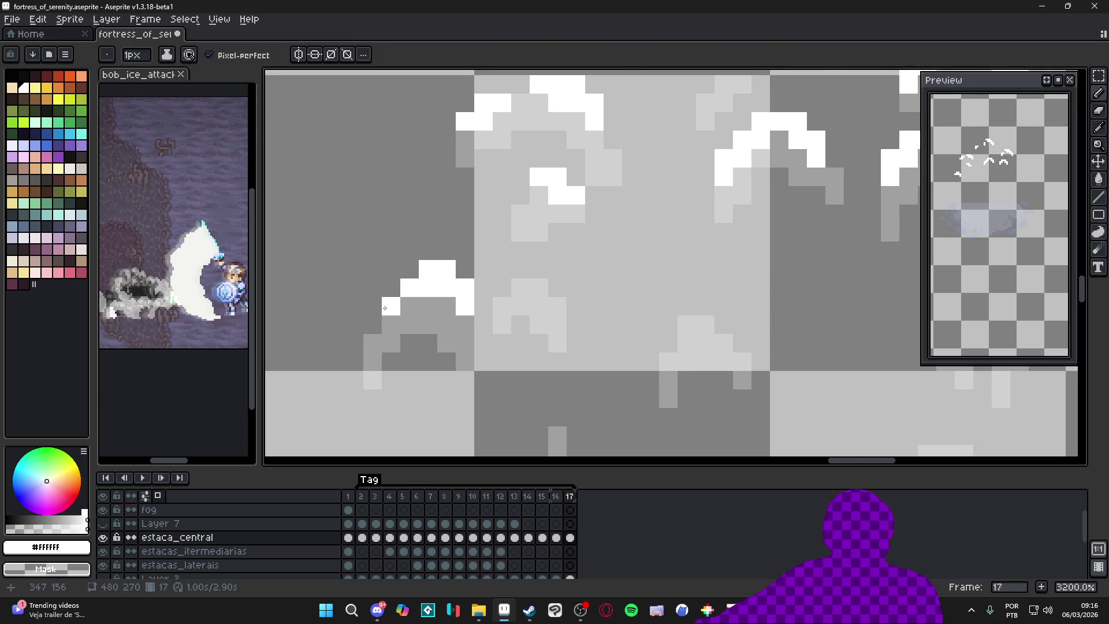
{"action": "scroll", "coordinate": [386, 315], "scroll_direction": "down", "scroll_amount": 3}
Step: Add white highlight pixels to the arcs of the central and right shards
{"action": "mouse_move", "coordinate": [538, 232]}
{"action": "left_mouse_down"}
{"action": "mouse_move", "coordinate": [556, 232]}
{"action": "mouse_move", "coordinate": [556, 251]}
{"action": "left_mouse_up"}
{"action": "scroll", "coordinate": [606, 260], "scroll_direction": "right", "scroll_amount": 2}
{"action": "left_click_drag", "start_coordinate": [639, 262], "coordinate": [675, 281]}
{"action": "left_click", "coordinate": [615, 298]}
{"action": "scroll", "coordinate": [607, 303], "scroll_direction": "down", "scroll_amount": 3}
Step: Paint white highlights on the upper shards with a stroke running down-left
{"action": "left_click_drag", "start_coordinate": [506, 292], "coordinate": [505, 274]}
{"action": "left_click", "coordinate": [581, 314]}
{"action": "mouse_move", "coordinate": [581, 314]}
{"action": "left_mouse_down"}
{"action": "mouse_move", "coordinate": [543, 315]}
{"action": "mouse_move", "coordinate": [520, 343]}
{"action": "left_mouse_up"}
{"action": "scroll", "coordinate": [622, 252], "scroll_direction": "down", "scroll_amount": 2}
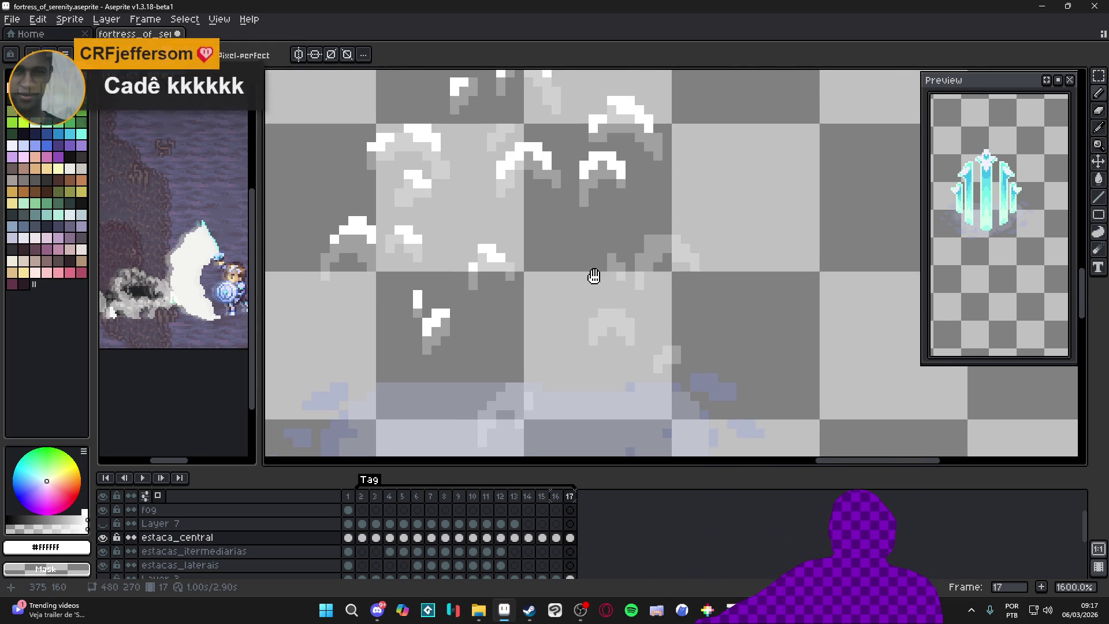
{"action": "scroll", "coordinate": [623, 252], "scroll_direction": "up", "scroll_amount": 2}
Step: Undo a stray stroke, extend a white arc one pixel left, and compare with frame 16
{"action": "mouse_move", "coordinate": [677, 235]}
{"action": "left_mouse_down"}
{"action": "mouse_move", "coordinate": [677, 216]}
{"action": "mouse_move", "coordinate": [696, 216]}
{"action": "mouse_move", "coordinate": [677, 235]}
{"action": "mouse_move", "coordinate": [720, 253]}
{"action": "left_mouse_up"}
{"action": "key", "text": "ctrl+z"}
{"action": "left_click", "coordinate": [640, 235]}
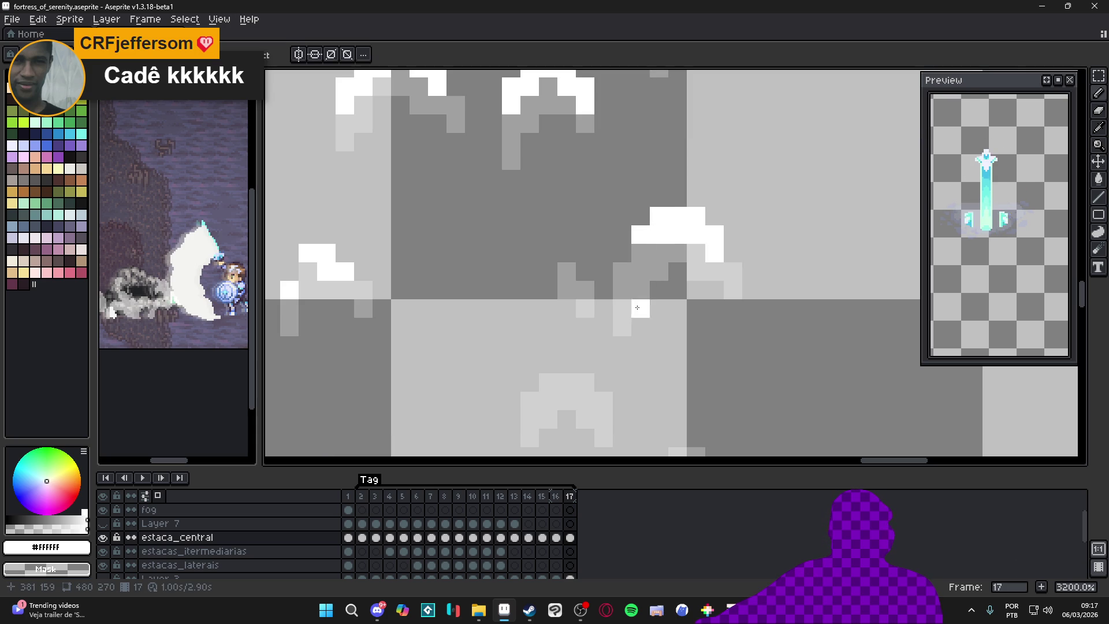
{"action": "key", "text": "Left"}
{"action": "left_click", "coordinate": [569, 498]}
{"action": "key", "text": "minus"}
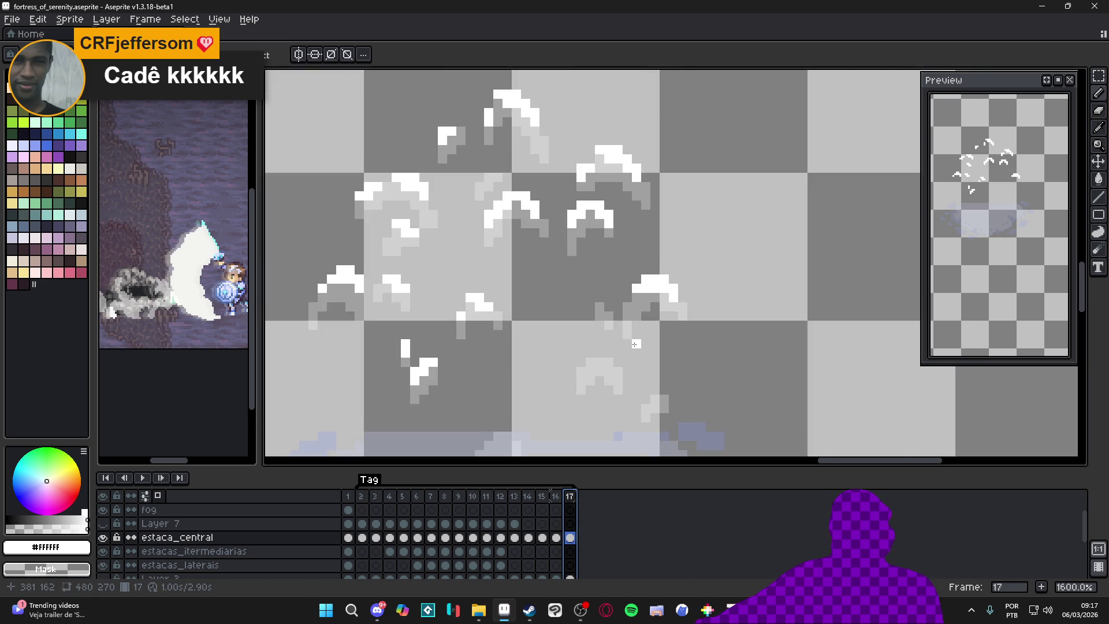
Step: Set frame 17's duration to 80 ms in Frame Properties
{"action": "double_click", "coordinate": [570, 498]}
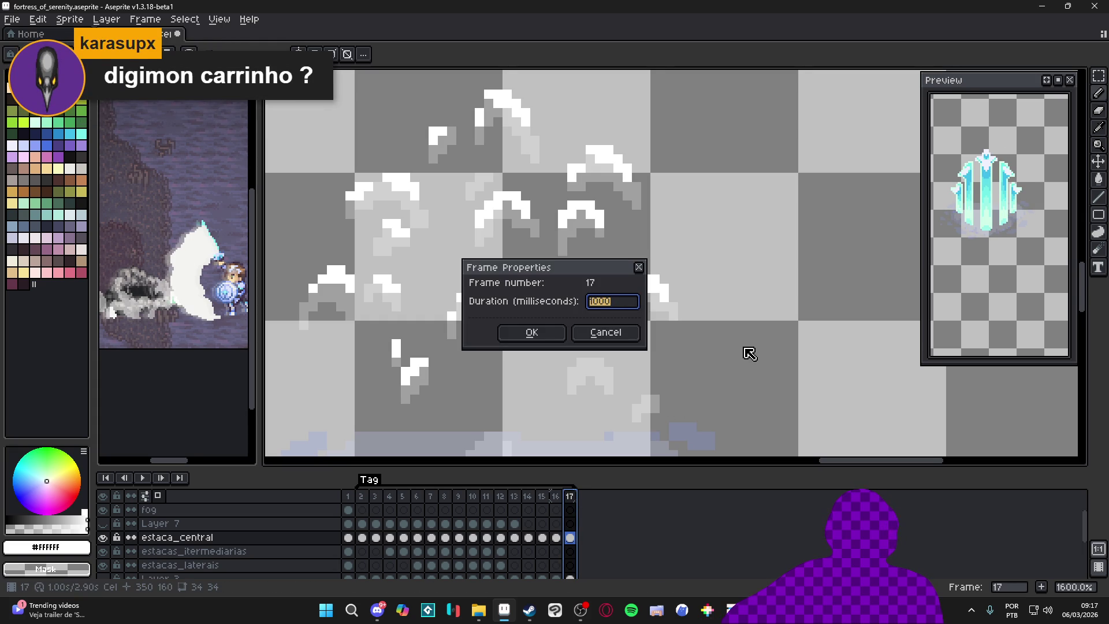
{"action": "type", "text": "80"}
{"action": "key", "text": "Return"}
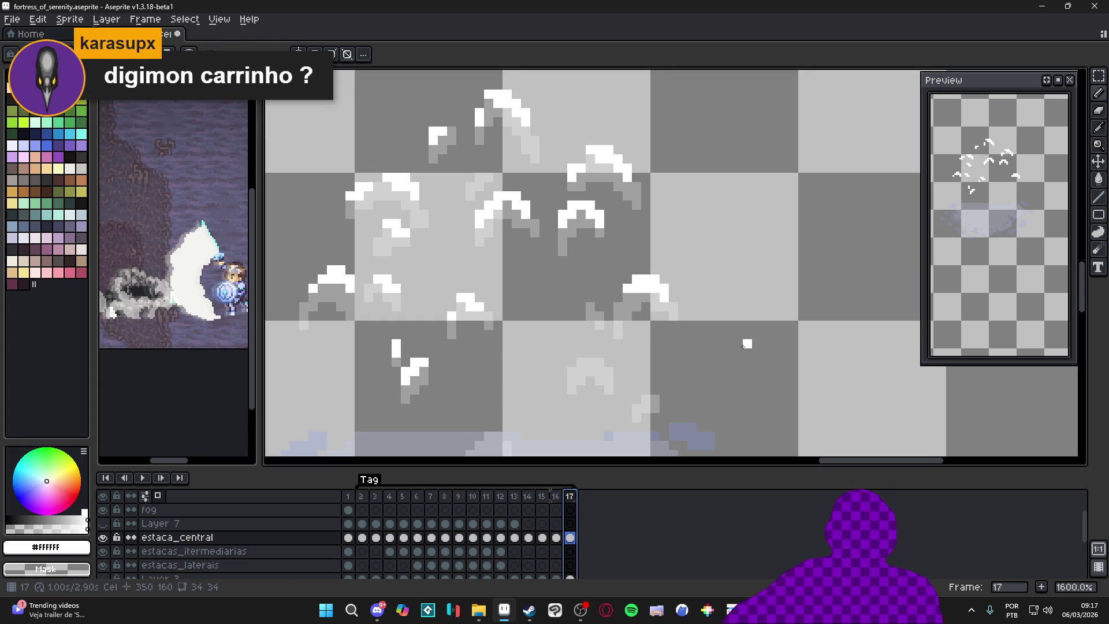
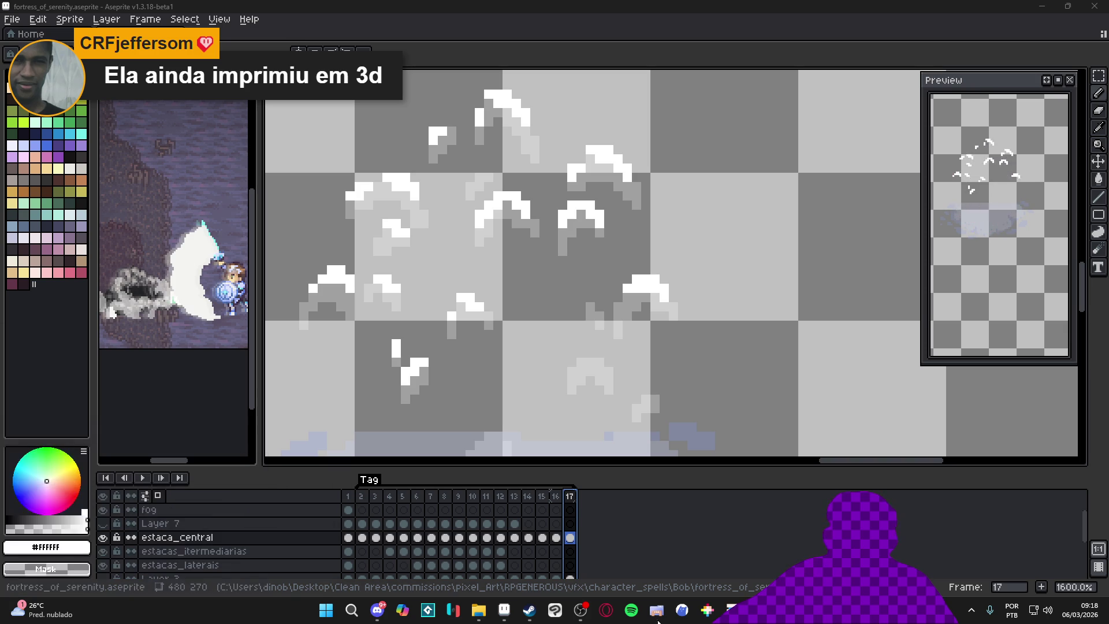
Step: Bring the browser with the Bluesky DigiBeetle post to the front and maximize it
{"action": "left_click", "coordinate": [606, 609]}
{"action": "left_click_drag", "start_coordinate": [575, 286], "coordinate": [566, 4]}
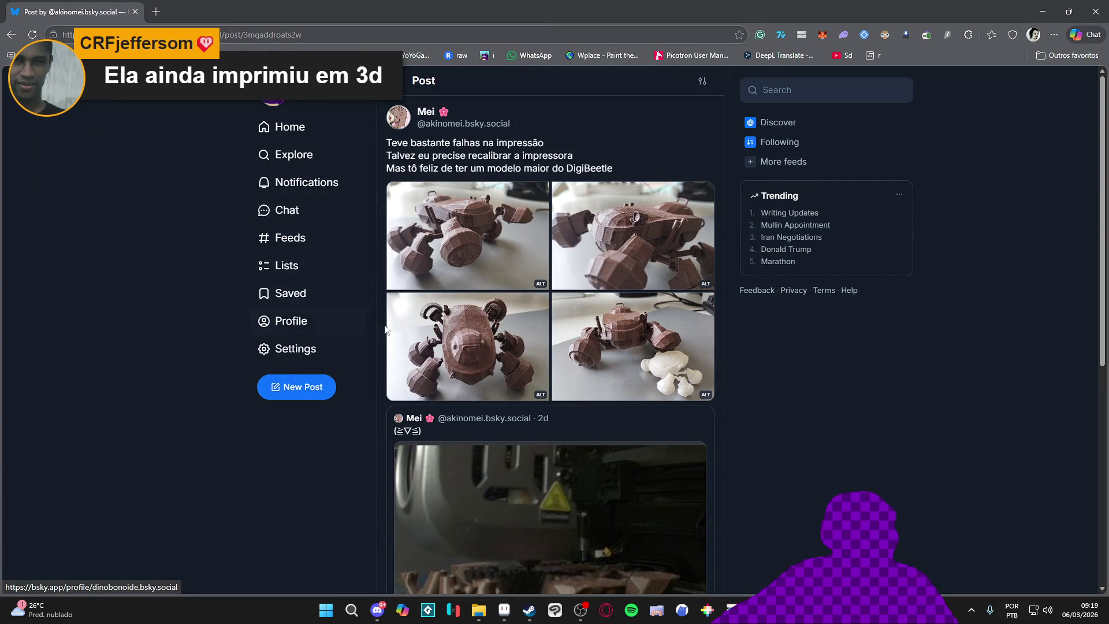
Step: Page through the four 3D-printed DigiBeetle photos in the viewer, then close it
{"action": "left_click", "coordinate": [499, 266]}
{"action": "left_click", "coordinate": [1085, 320]}
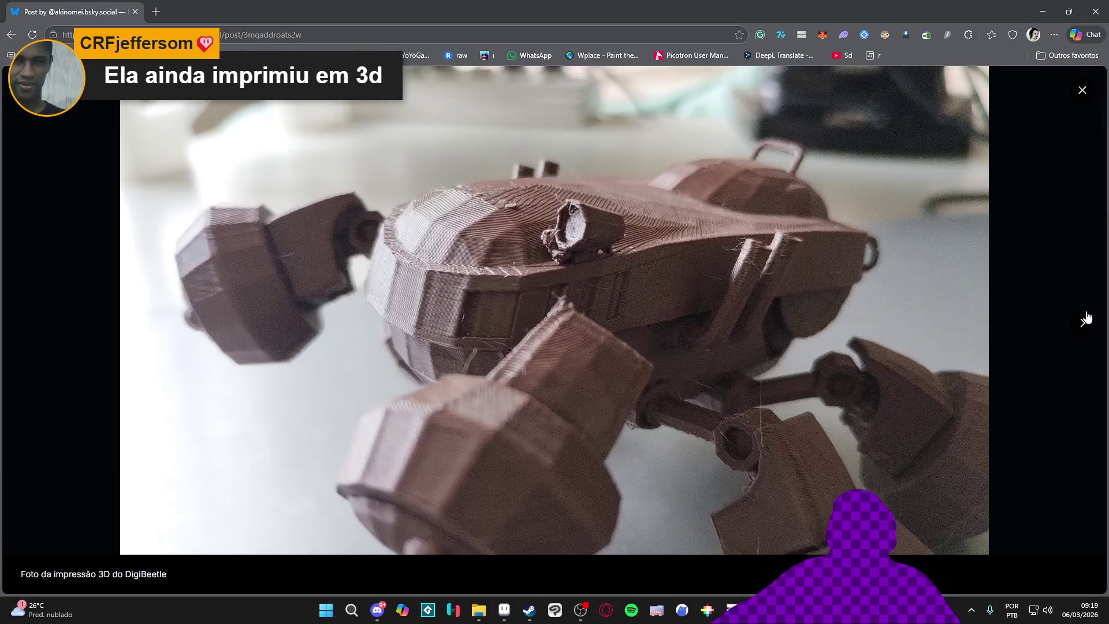
{"action": "left_click", "coordinate": [1085, 319]}
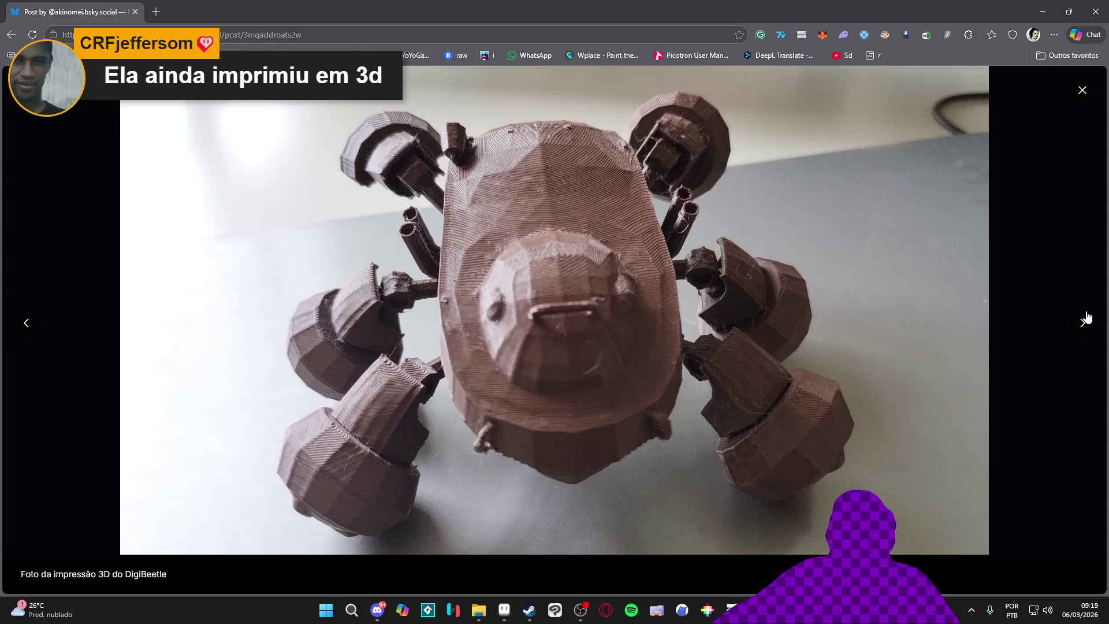
{"action": "left_click", "coordinate": [1085, 319]}
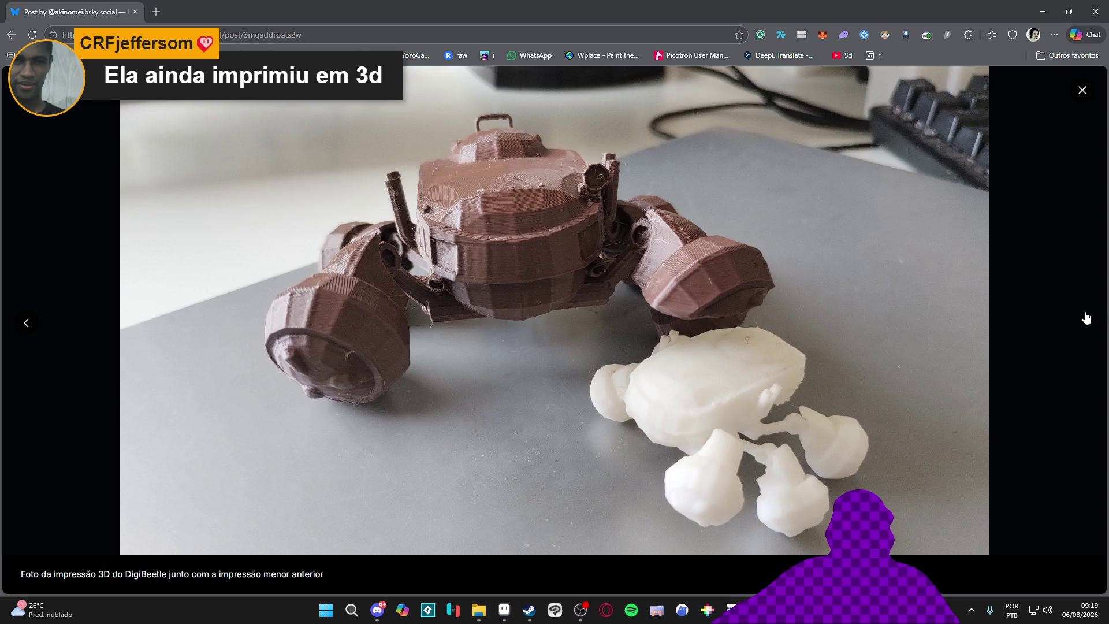
{"action": "left_click", "coordinate": [1086, 319]}
Step: Scroll the post up and down to look at the quoted post below the photos
{"action": "scroll", "coordinate": [752, 400], "scroll_direction": "down", "scroll_amount": 5}
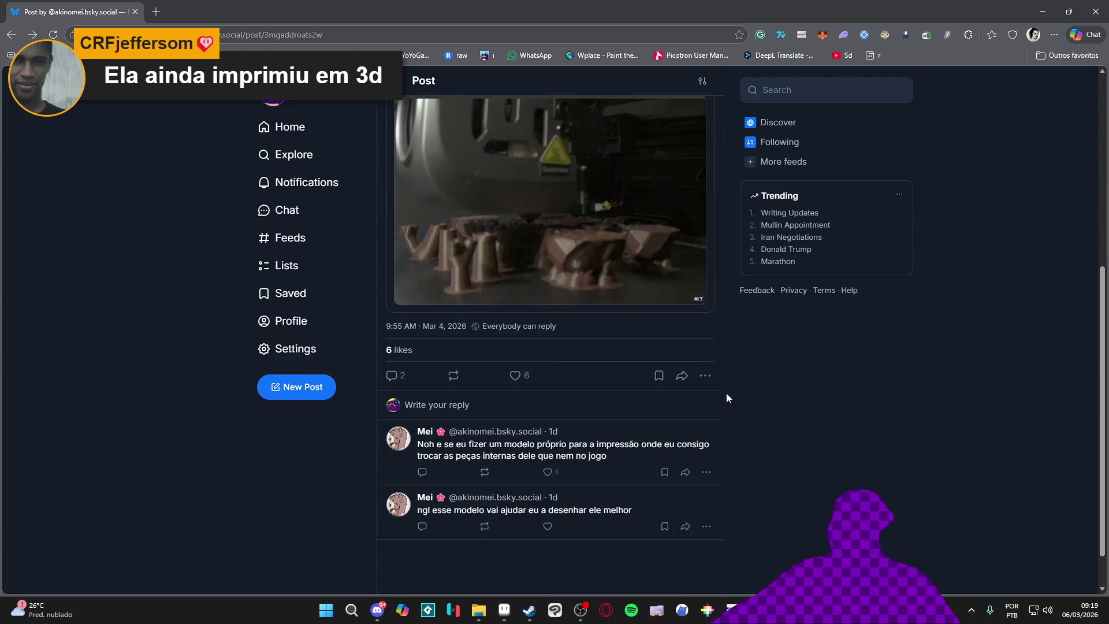
{"action": "scroll", "coordinate": [554, 338], "scroll_direction": "up", "scroll_amount": 8}
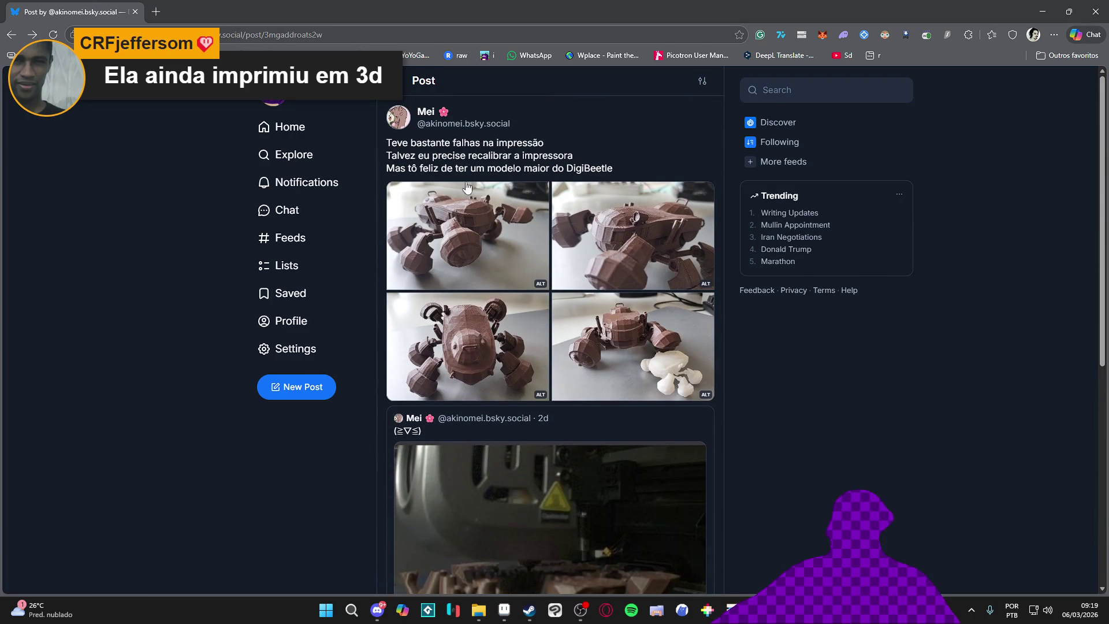
{"action": "scroll", "coordinate": [526, 266], "scroll_direction": "down", "scroll_amount": 8}
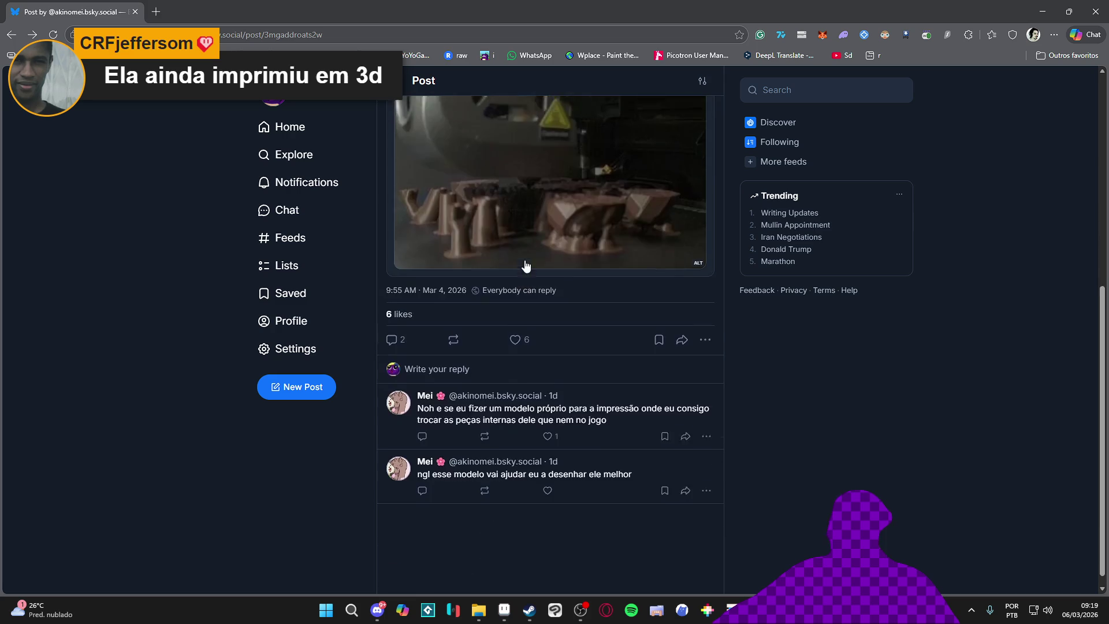
{"action": "scroll", "coordinate": [490, 250], "scroll_direction": "up", "scroll_amount": 8}
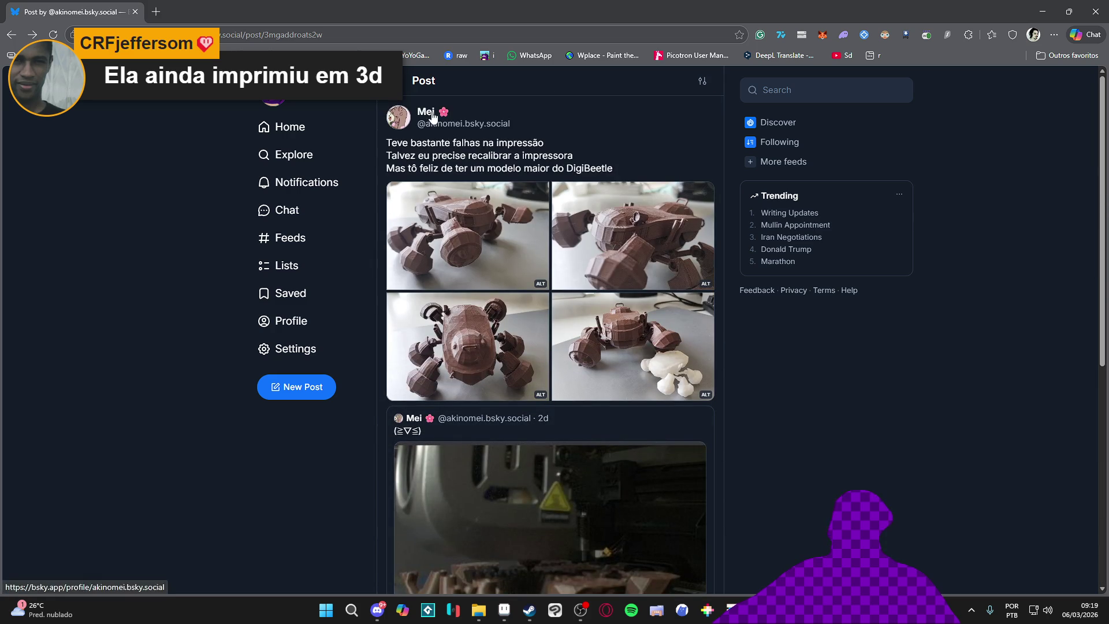
{"action": "mouse_move", "coordinate": [432, 116]}
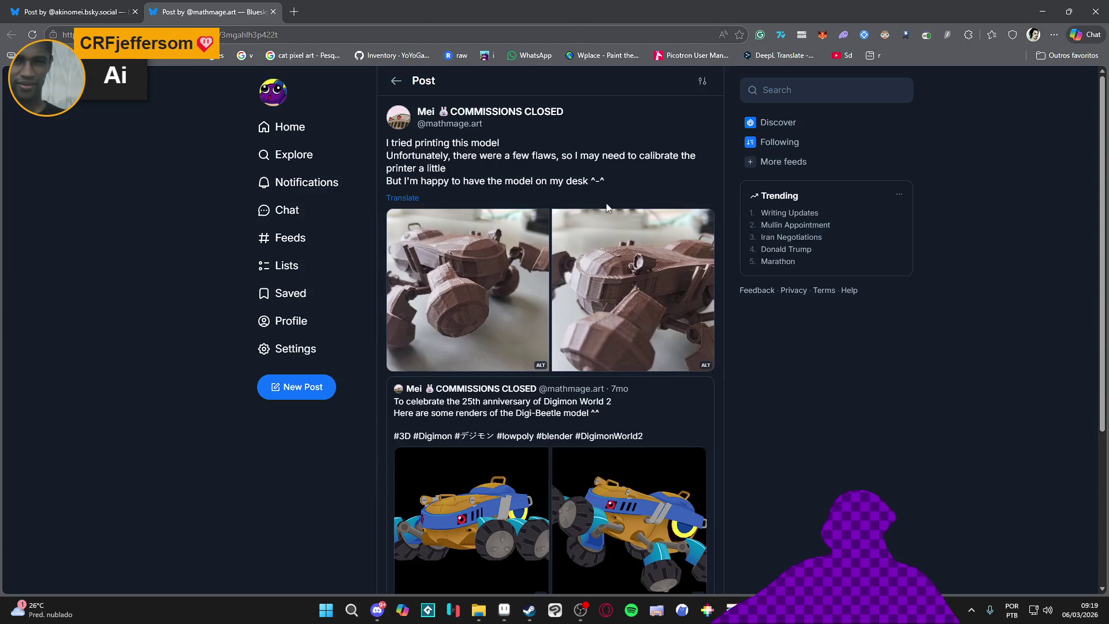
Step: Scroll to the quoted post and flip through its DigiBeetle renders in the image viewer
{"action": "scroll", "coordinate": [601, 203], "scroll_direction": "down", "scroll_amount": 3}
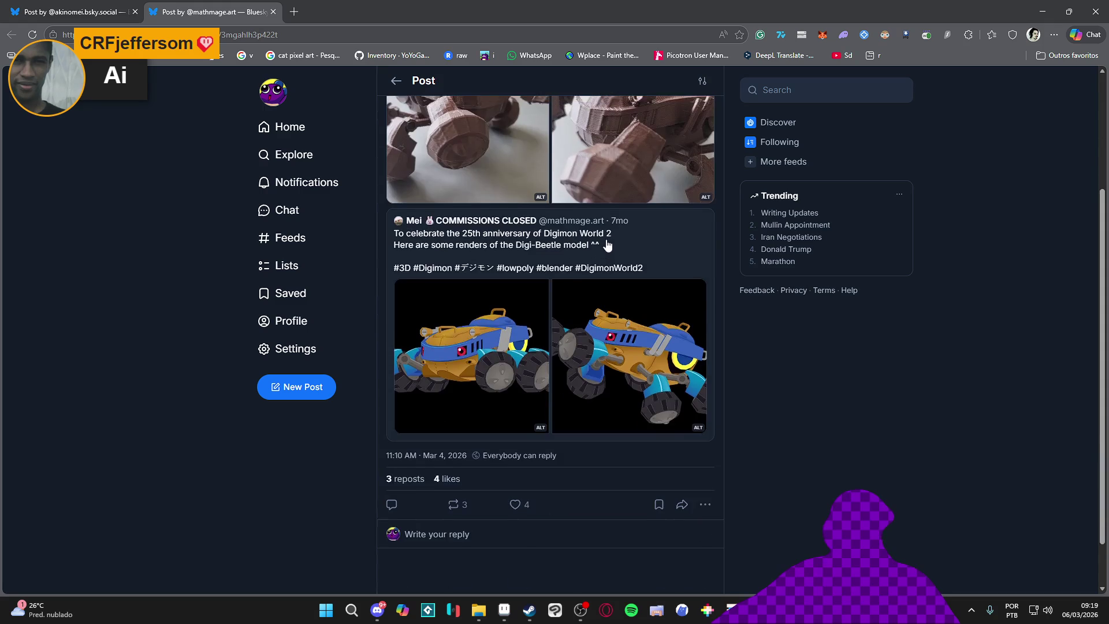
{"action": "scroll", "coordinate": [452, 345], "scroll_direction": "up", "scroll_amount": 3}
{"action": "scroll", "coordinate": [338, 120], "scroll_direction": "down", "scroll_amount": 4}
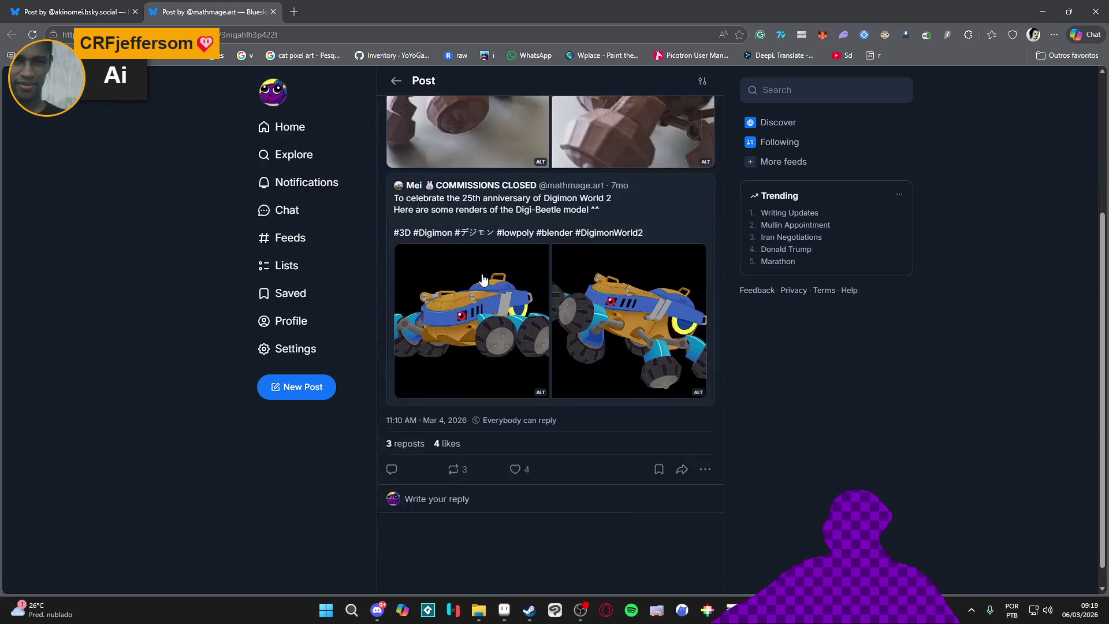
{"action": "left_click", "coordinate": [471, 369]}
{"action": "left_click", "coordinate": [1082, 322]}
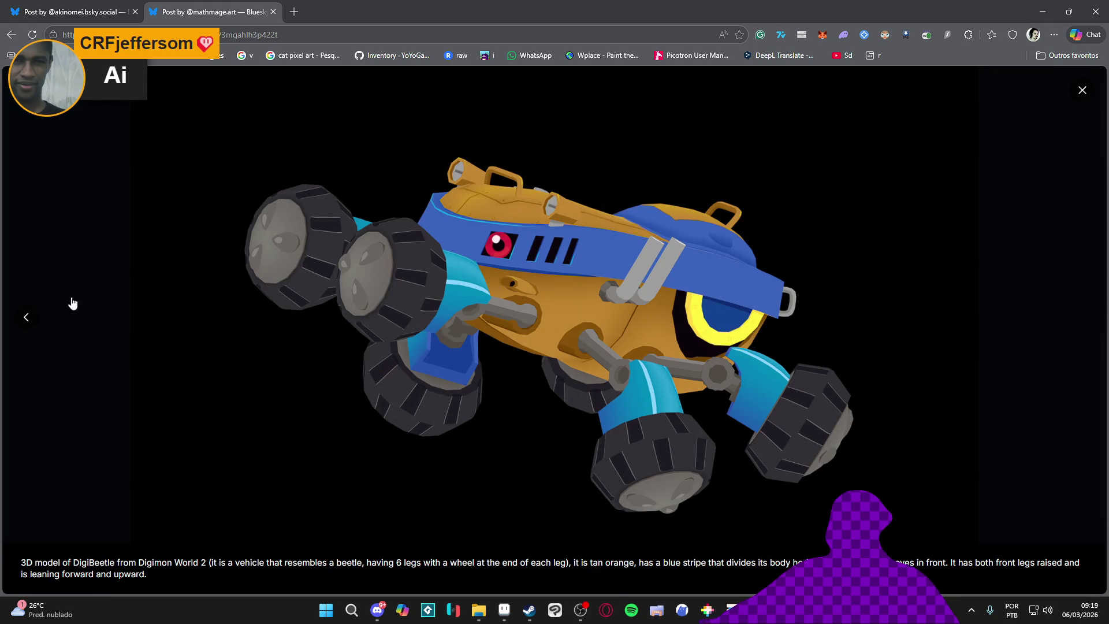
{"action": "left_click", "coordinate": [28, 318]}
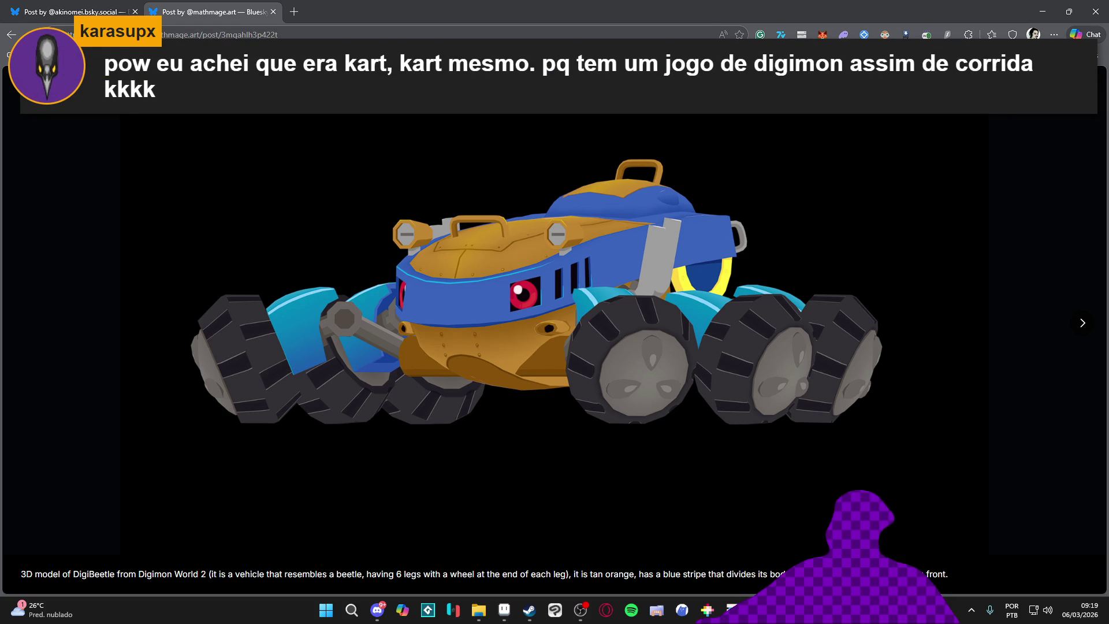
{"action": "left_click", "coordinate": [624, 257]}
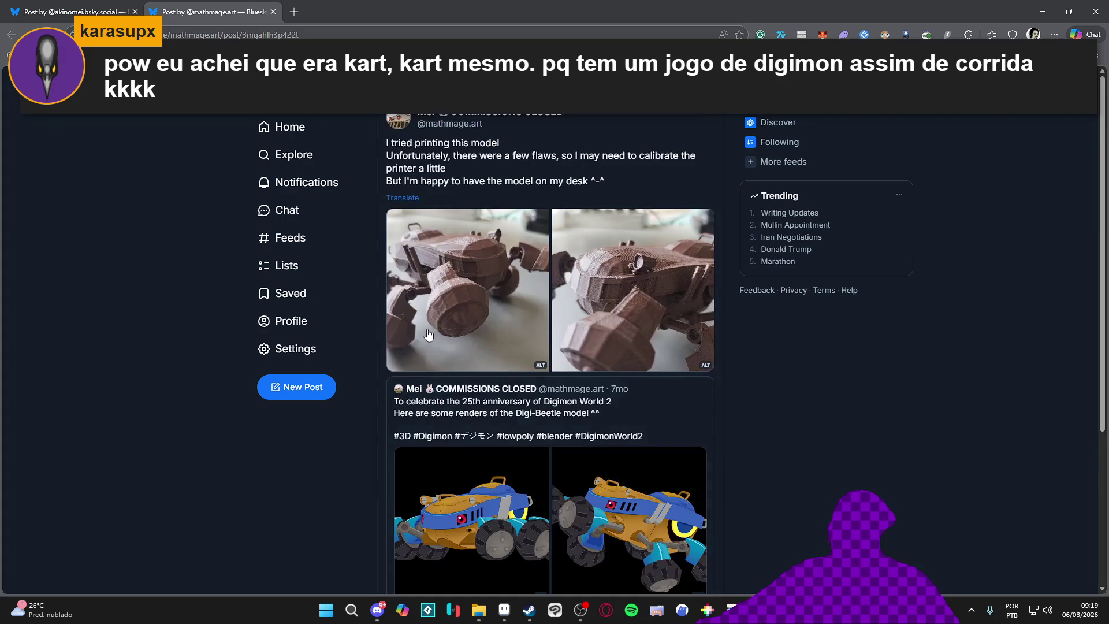
Step: Take one more look at the render, return to the first post's tab, and minimize the browser
{"action": "left_click", "coordinate": [462, 356]}
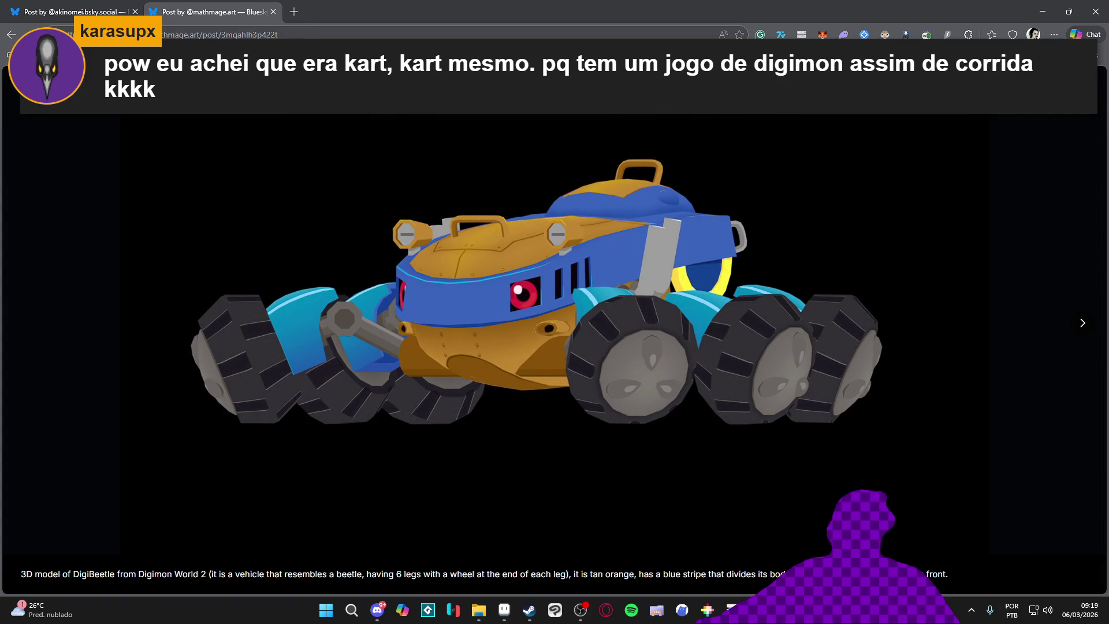
{"action": "key", "text": "Escape"}
{"action": "left_click", "coordinate": [69, 11]}
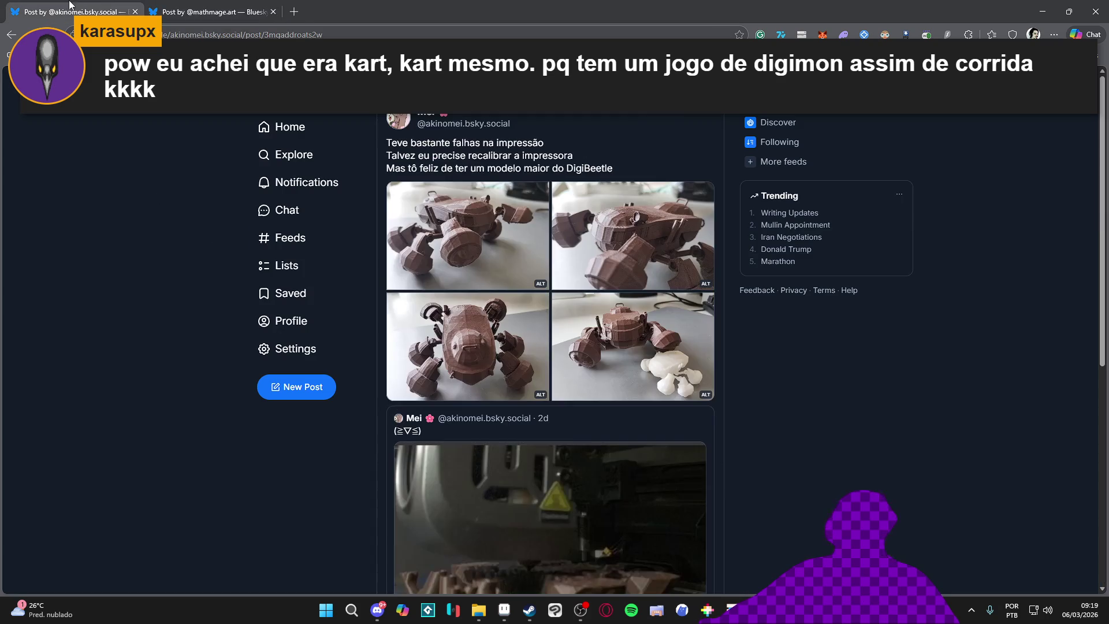
{"action": "left_click", "coordinate": [1043, 11]}
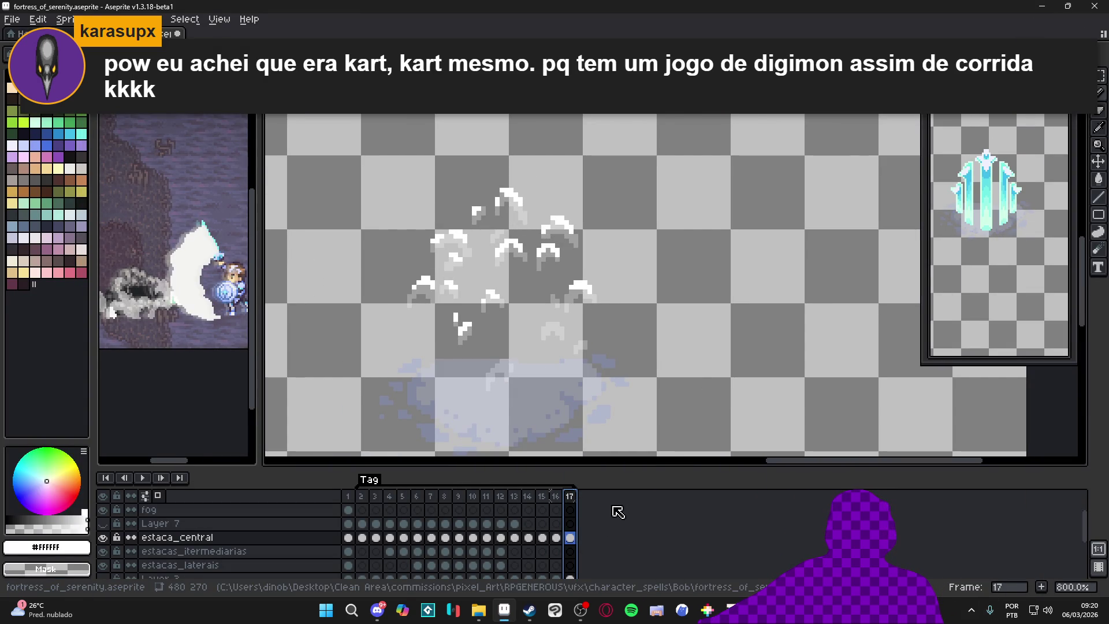
Step: Toggle between frames 16 and 17 to compare the ice spikes breaking into fragments
{"action": "left_click", "coordinate": [557, 497]}
{"action": "left_click", "coordinate": [570, 497]}
{"action": "left_click", "coordinate": [556, 497]}
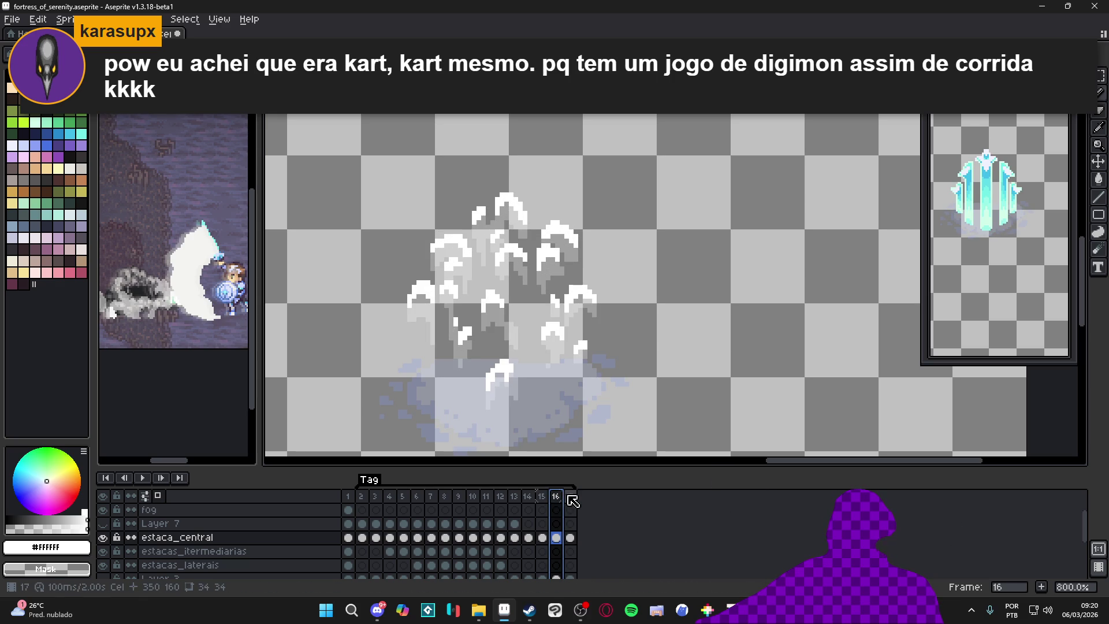
{"action": "left_click", "coordinate": [570, 497]}
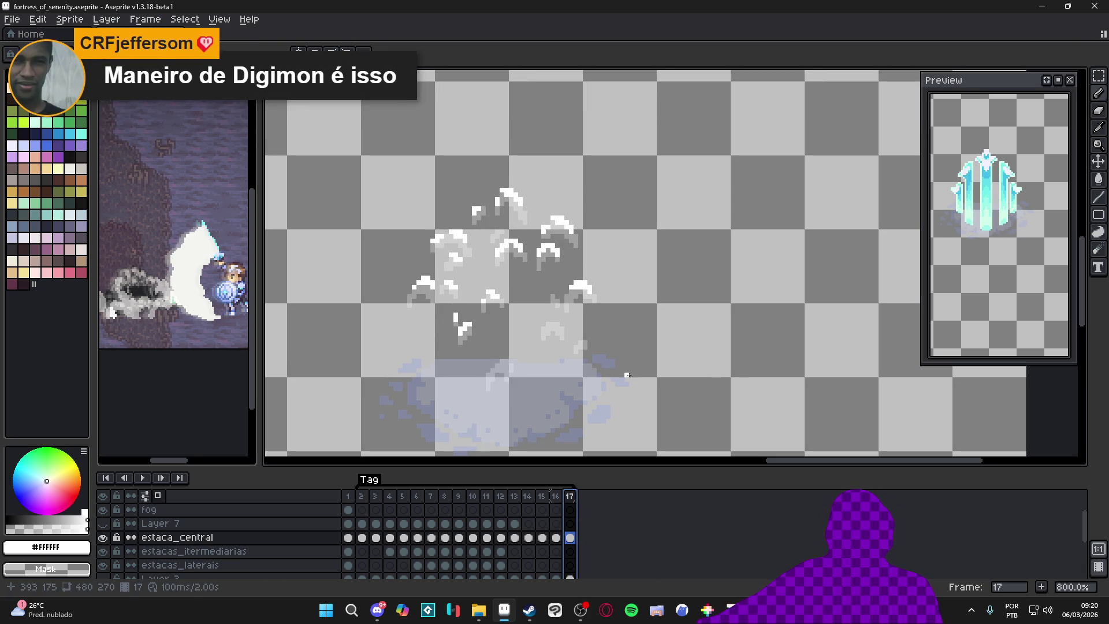
{"action": "left_click", "coordinate": [559, 497]}
{"action": "left_click", "coordinate": [570, 496]}
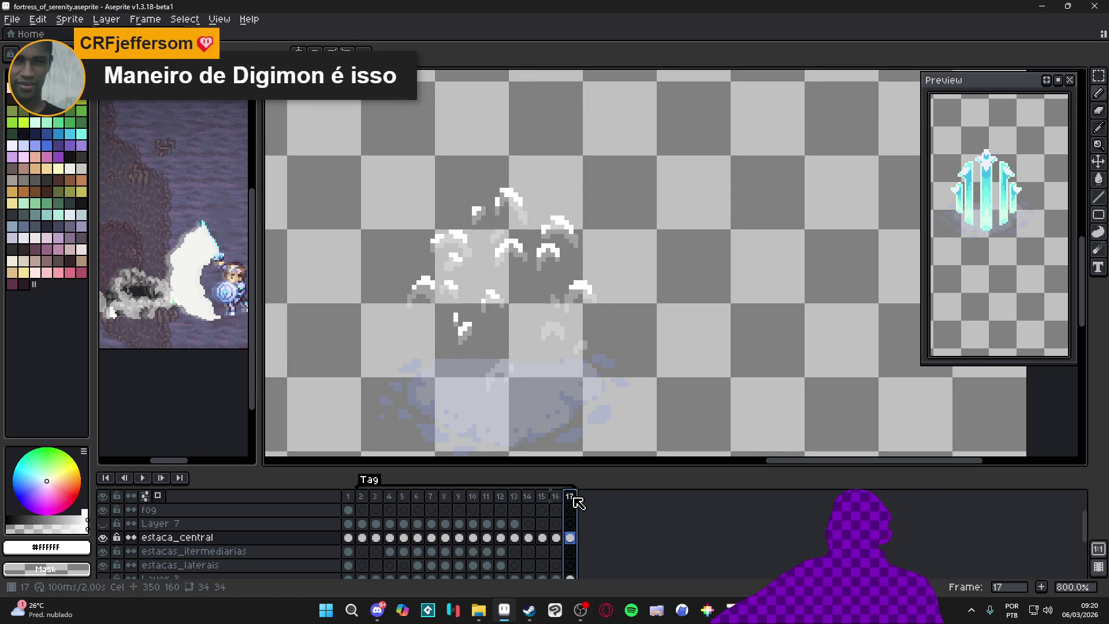
Step: Add a new frame 18 and place white pixels on the ice shards around the stake tip
{"action": "key", "text": "alt+n"}
{"action": "key", "text": "e"}
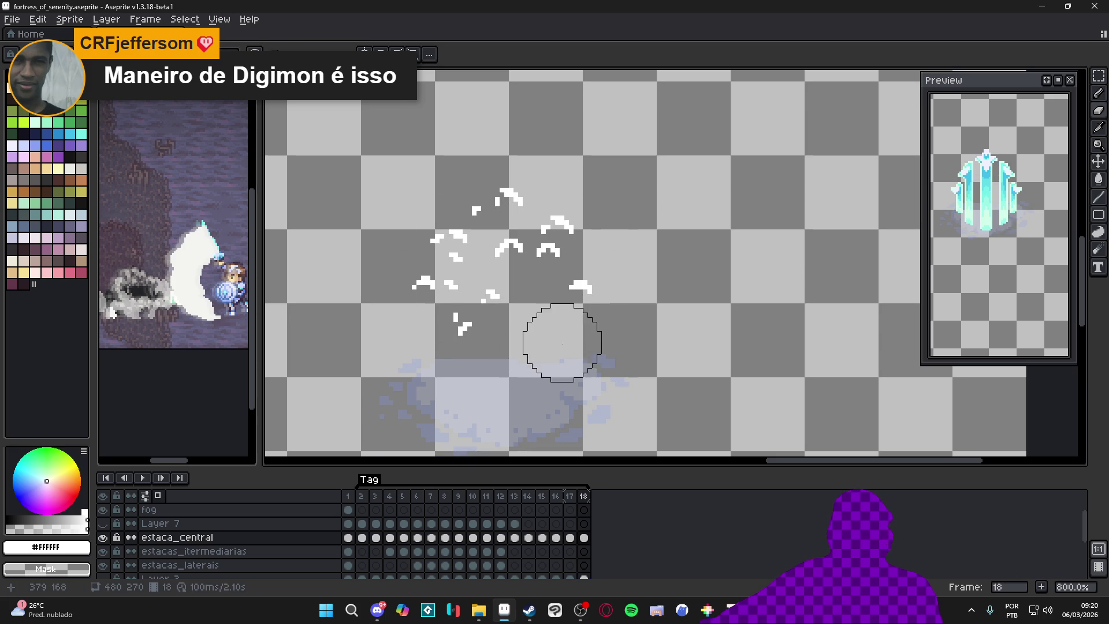
{"action": "scroll", "coordinate": [549, 196], "scroll_direction": "up", "scroll_amount": 6}
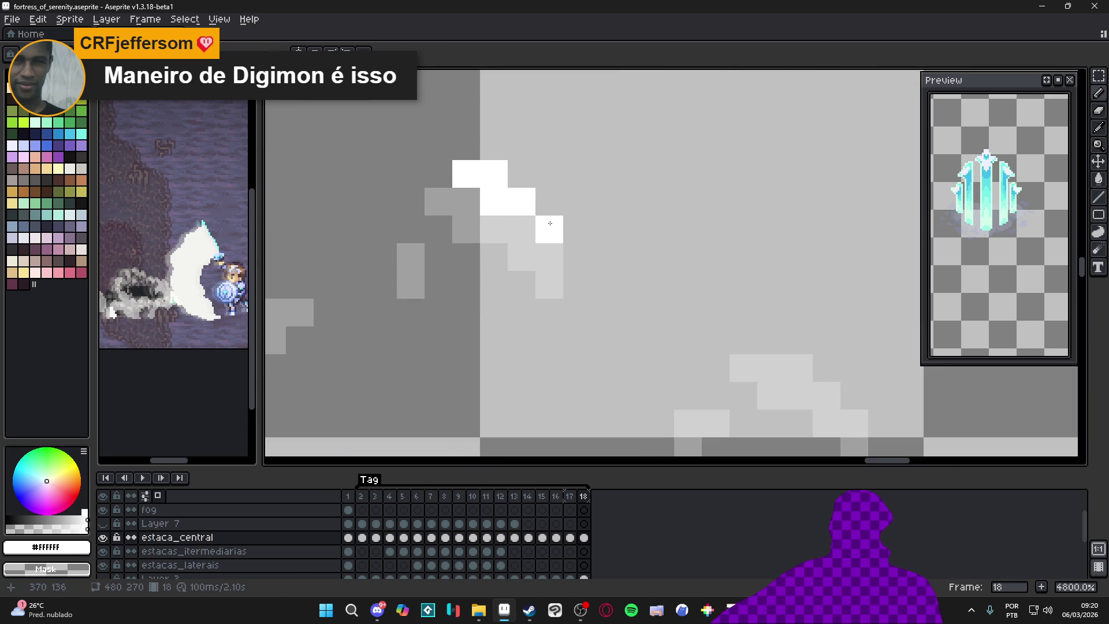
{"action": "scroll", "coordinate": [536, 233], "scroll_direction": "down", "scroll_amount": 5}
{"action": "left_click", "coordinate": [493, 253]}
{"action": "scroll", "coordinate": [472, 245], "scroll_direction": "up", "scroll_amount": 3}
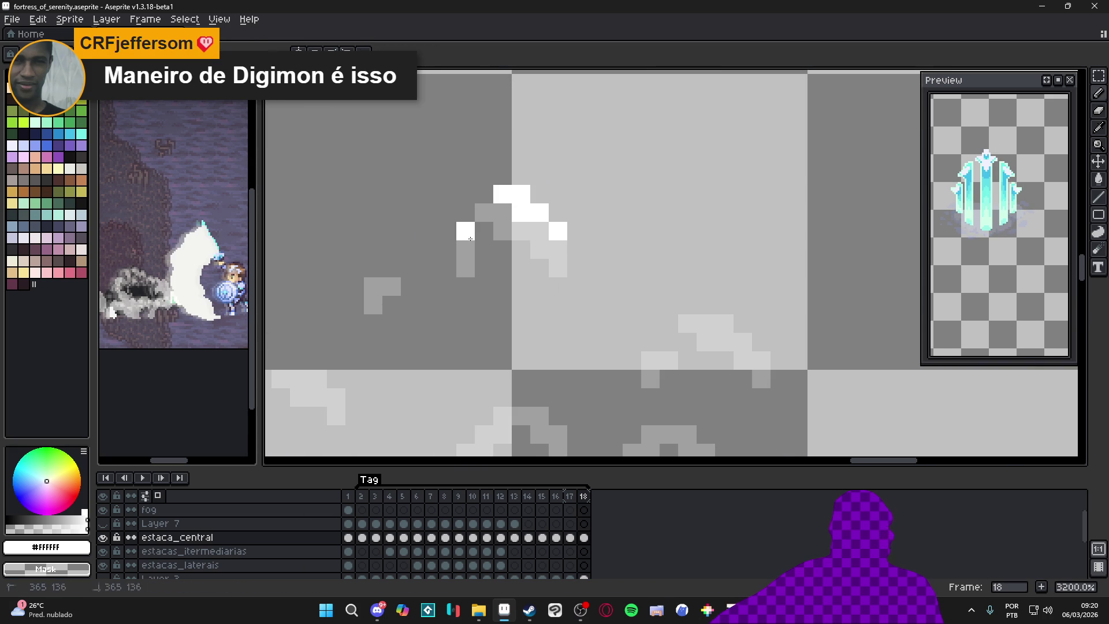
{"action": "left_click", "coordinate": [428, 268]}
{"action": "scroll", "coordinate": [508, 249], "scroll_direction": "left", "scroll_amount": 2}
{"action": "scroll", "coordinate": [468, 252], "scroll_direction": "down", "scroll_amount": 3}
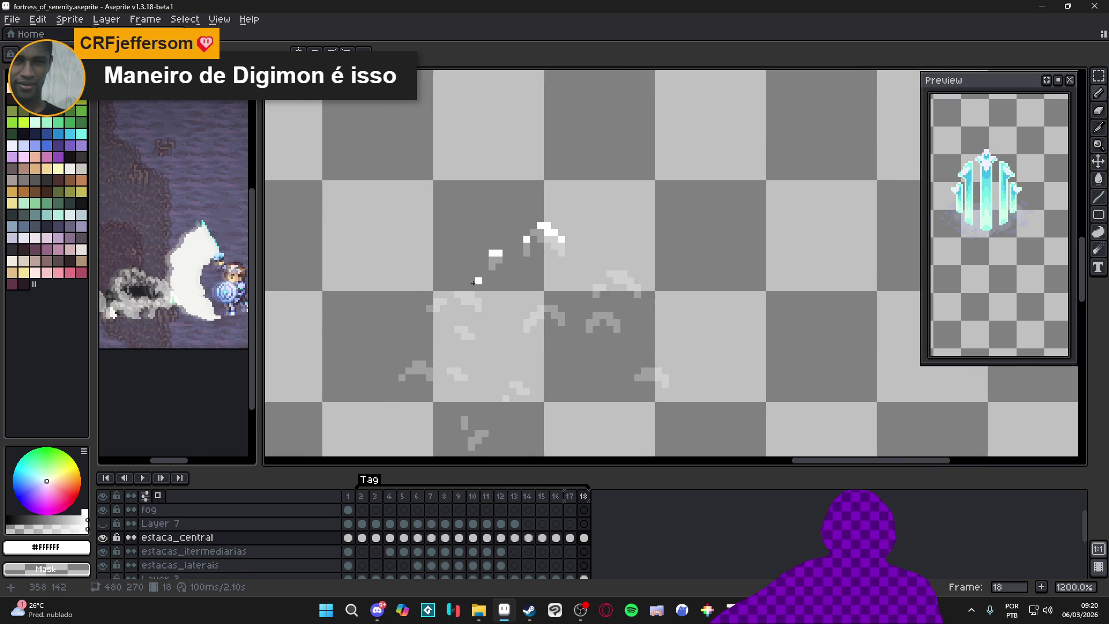
{"action": "scroll", "coordinate": [462, 291], "scroll_direction": "up", "scroll_amount": 2}
{"action": "left_click", "coordinate": [462, 291]}
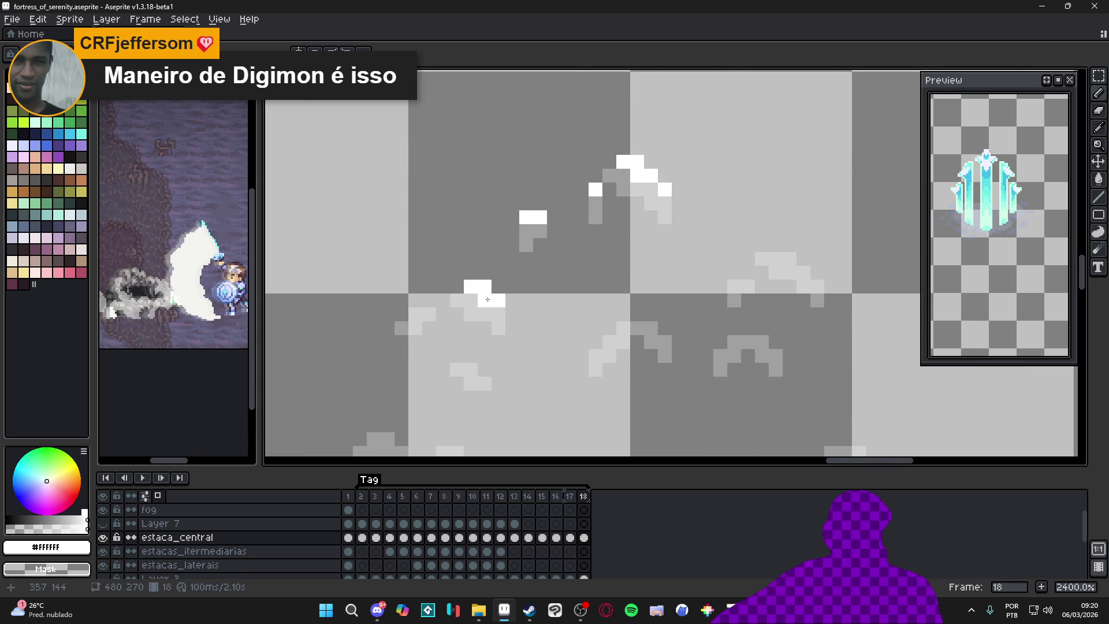
{"action": "scroll", "coordinate": [487, 299], "scroll_direction": "down", "scroll_amount": 3}
{"action": "scroll", "coordinate": [445, 299], "scroll_direction": "up", "scroll_amount": 4}
{"action": "left_click", "coordinate": [445, 299]}
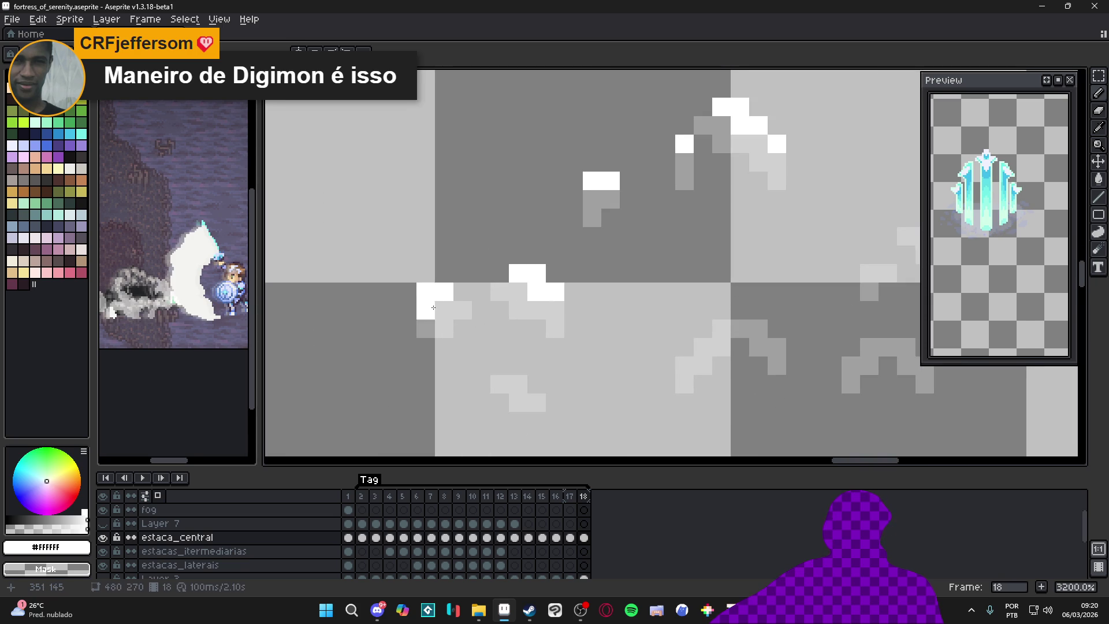
Step: Paint more white pixels onto the lower shards and along a shard's edge
{"action": "scroll", "coordinate": [431, 306], "scroll_direction": "down", "scroll_amount": 3}
{"action": "scroll", "coordinate": [493, 322], "scroll_direction": "up", "scroll_amount": 5}
{"action": "left_click", "coordinate": [465, 345]}
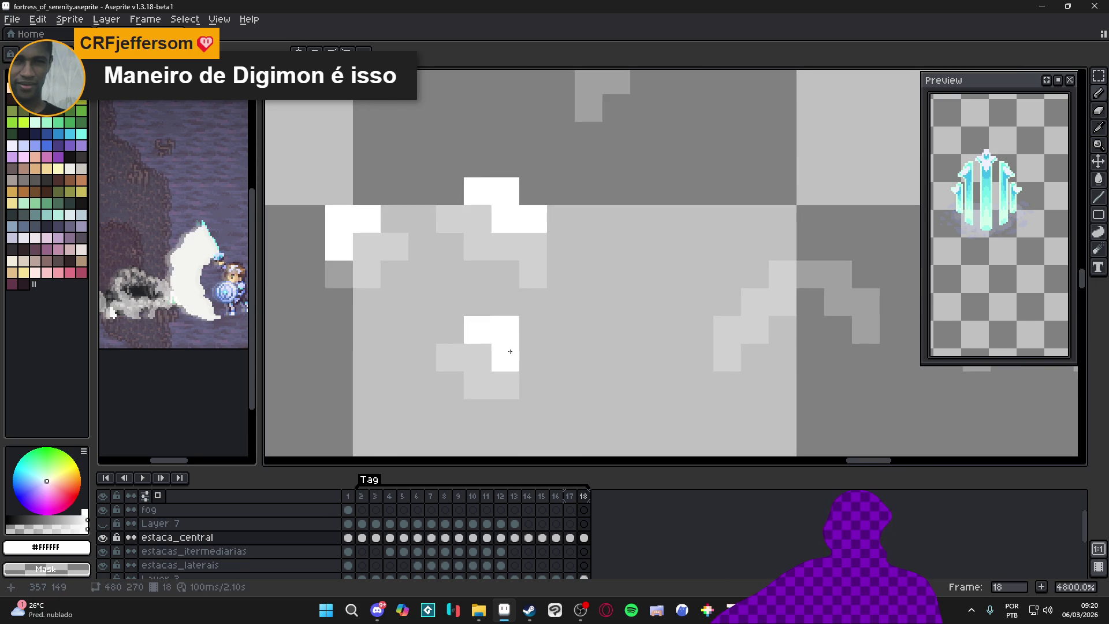
{"action": "scroll", "coordinate": [520, 324], "scroll_direction": "down", "scroll_amount": 3}
{"action": "scroll", "coordinate": [581, 294], "scroll_direction": "up", "scroll_amount": 3}
{"action": "left_click", "coordinate": [582, 293]}
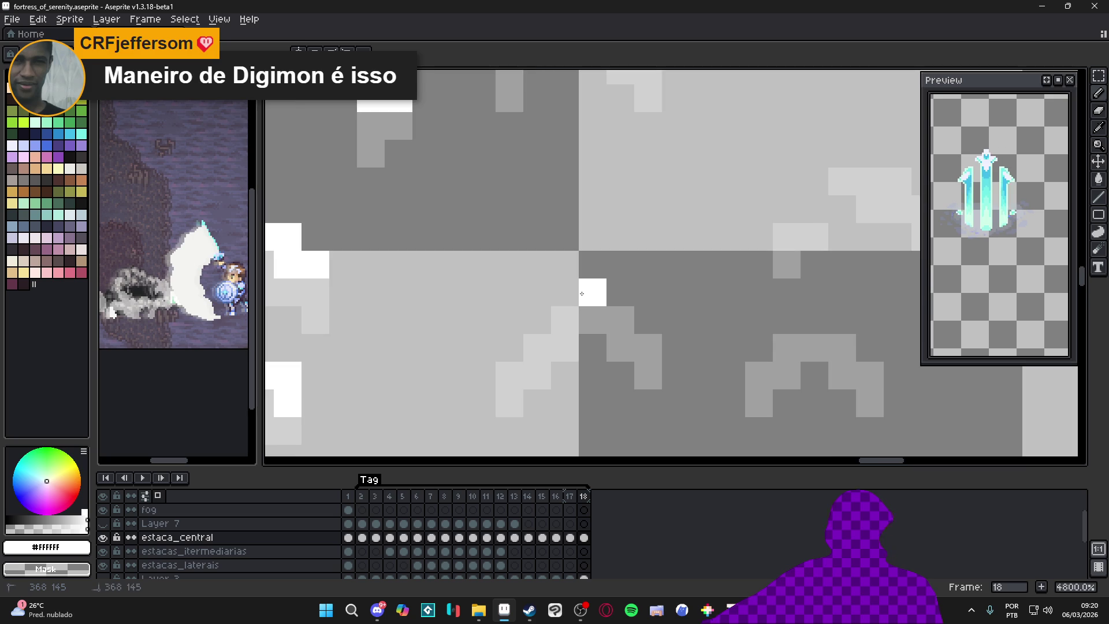
{"action": "left_click", "coordinate": [537, 320]}
{"action": "left_click", "coordinate": [565, 320]}
{"action": "scroll", "coordinate": [675, 319], "scroll_direction": "down", "scroll_amount": 3}
{"action": "scroll", "coordinate": [723, 321], "scroll_direction": "up", "scroll_amount": 3}
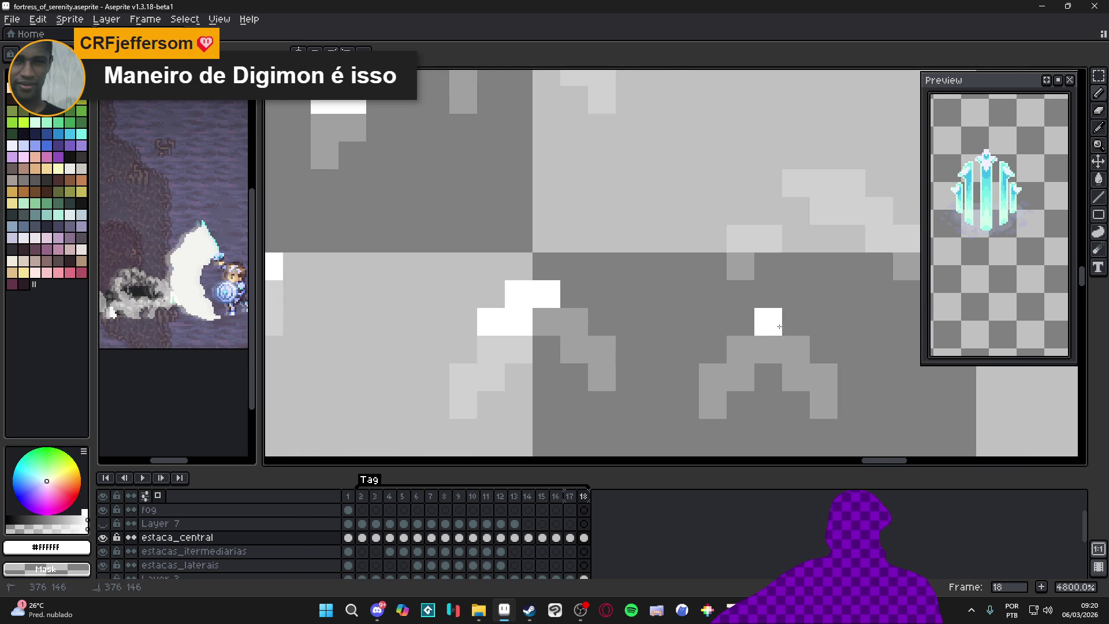
Step: Add white highlight pixels on the spike, undo the last one, and switch to Discord
{"action": "left_click", "coordinate": [796, 321]}
{"action": "left_click", "coordinate": [797, 350]}
{"action": "left_click", "coordinate": [824, 349]}
{"action": "left_click", "coordinate": [706, 337]}
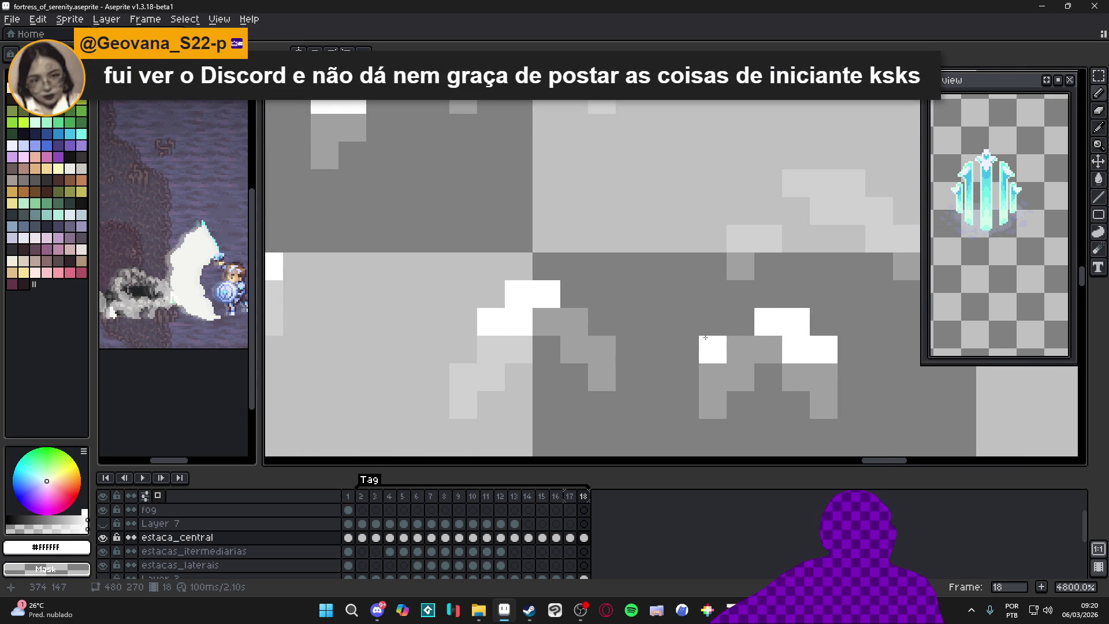
{"action": "key", "text": "ctrl+z"}
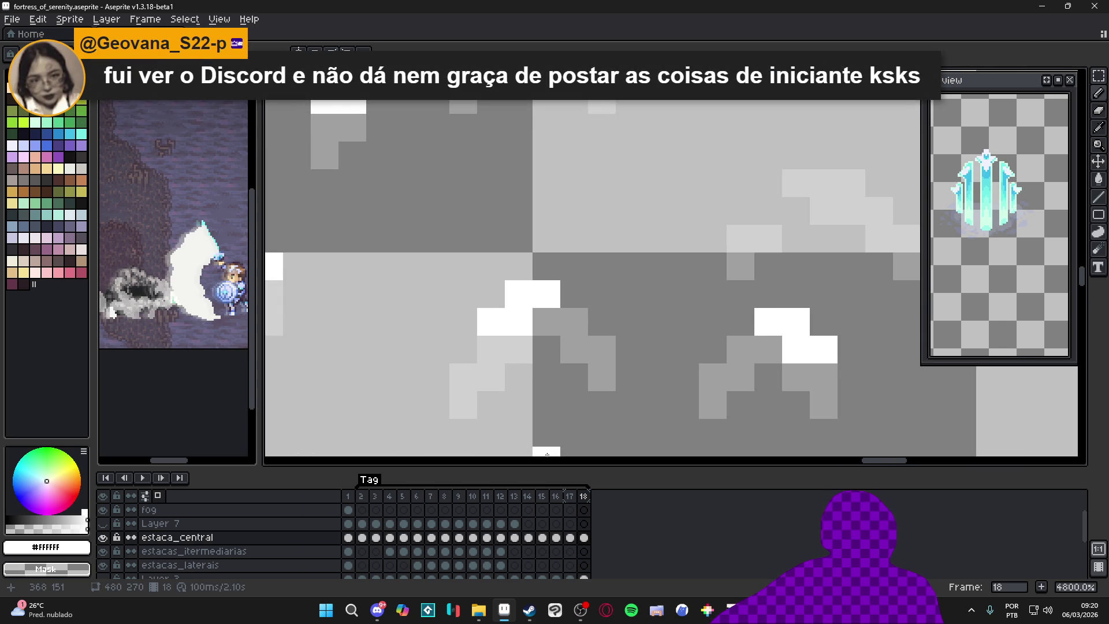
{"action": "left_click", "coordinate": [379, 611]}
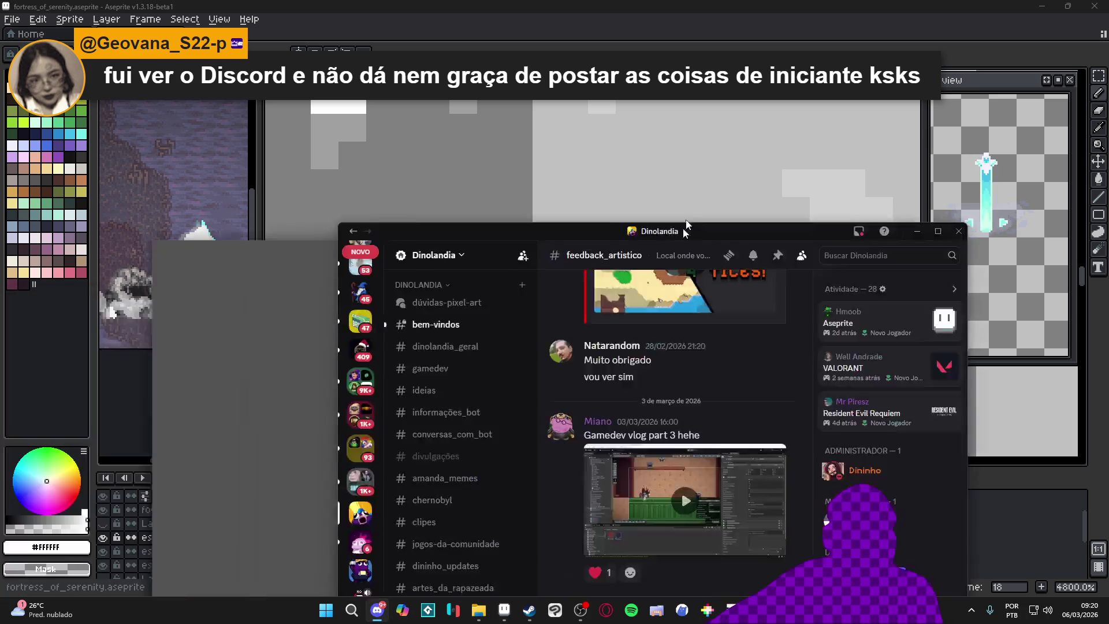
{"action": "double_click", "coordinate": [686, 227]}
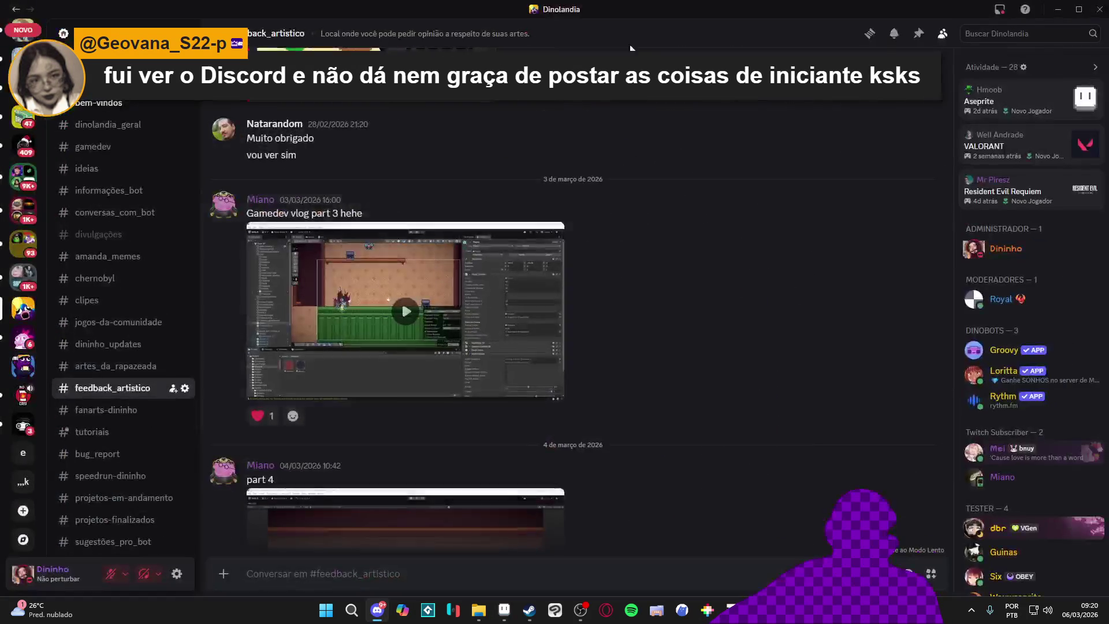
{"action": "scroll", "coordinate": [401, 300], "scroll_direction": "down", "scroll_amount": 5}
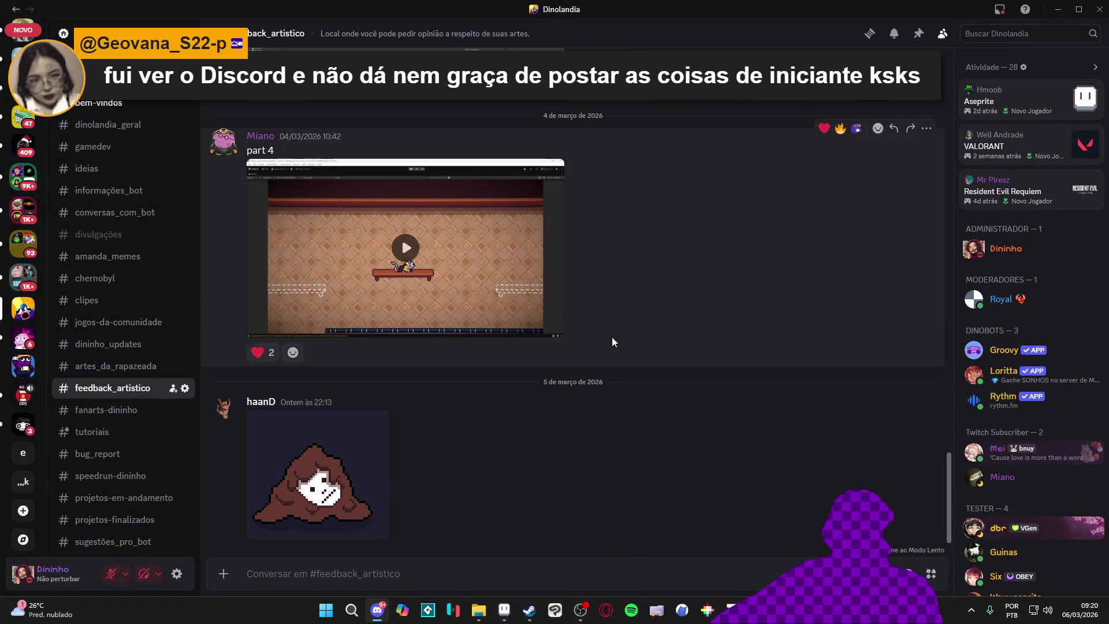
{"action": "left_click", "coordinate": [364, 456]}
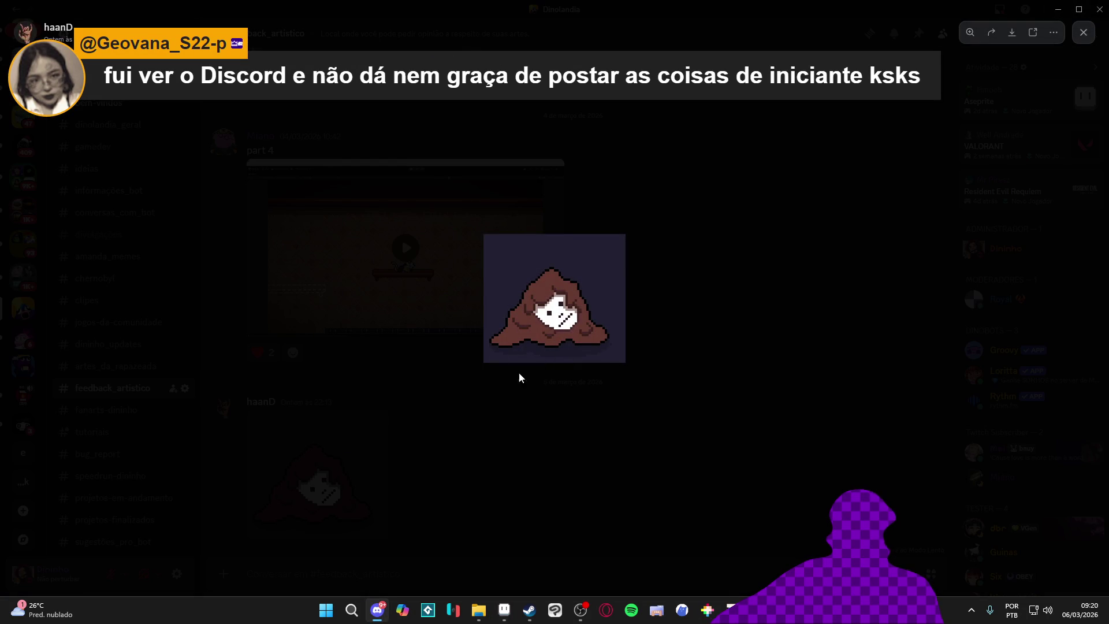
{"action": "left_click", "coordinate": [539, 451]}
{"action": "scroll", "coordinate": [561, 433], "scroll_direction": "up", "scroll_amount": 10}
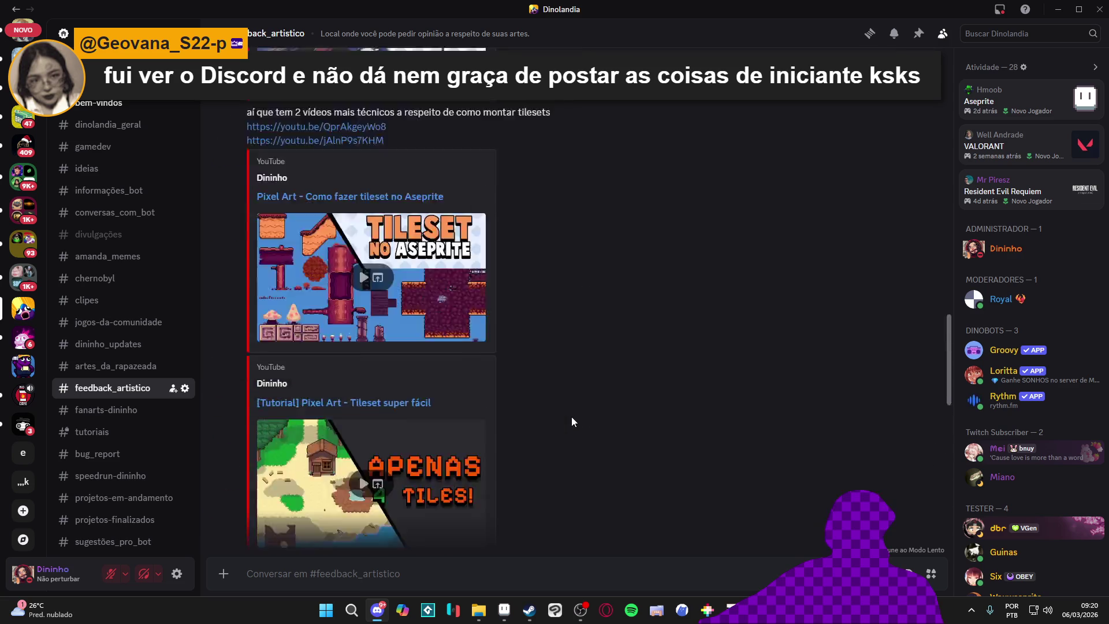
{"action": "scroll", "coordinate": [574, 412], "scroll_direction": "up", "scroll_amount": 10}
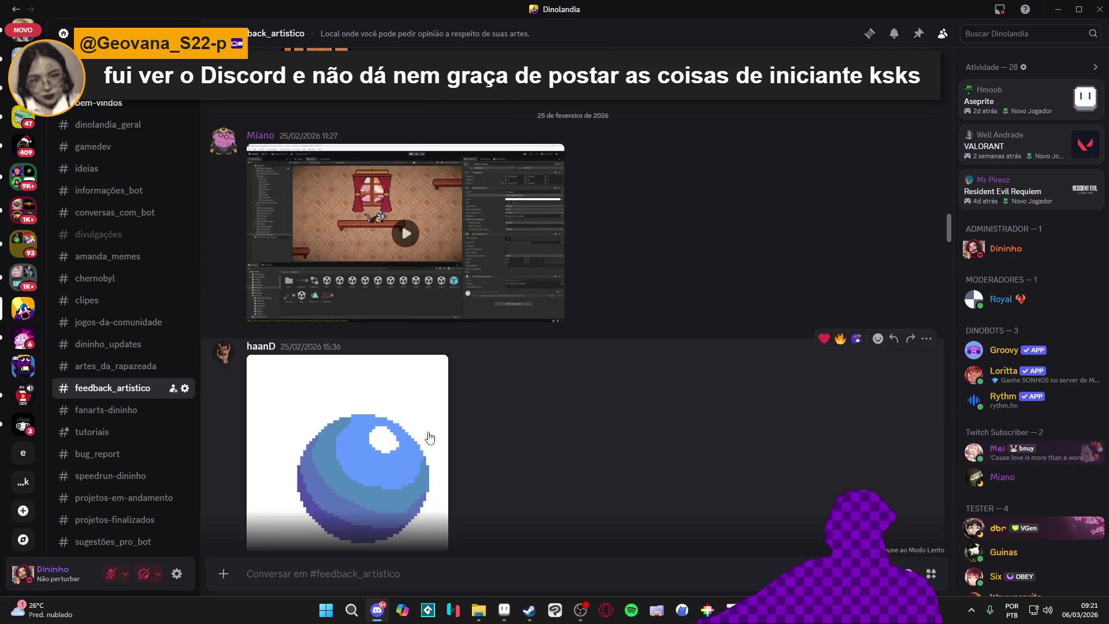
{"action": "left_click", "coordinate": [407, 440]}
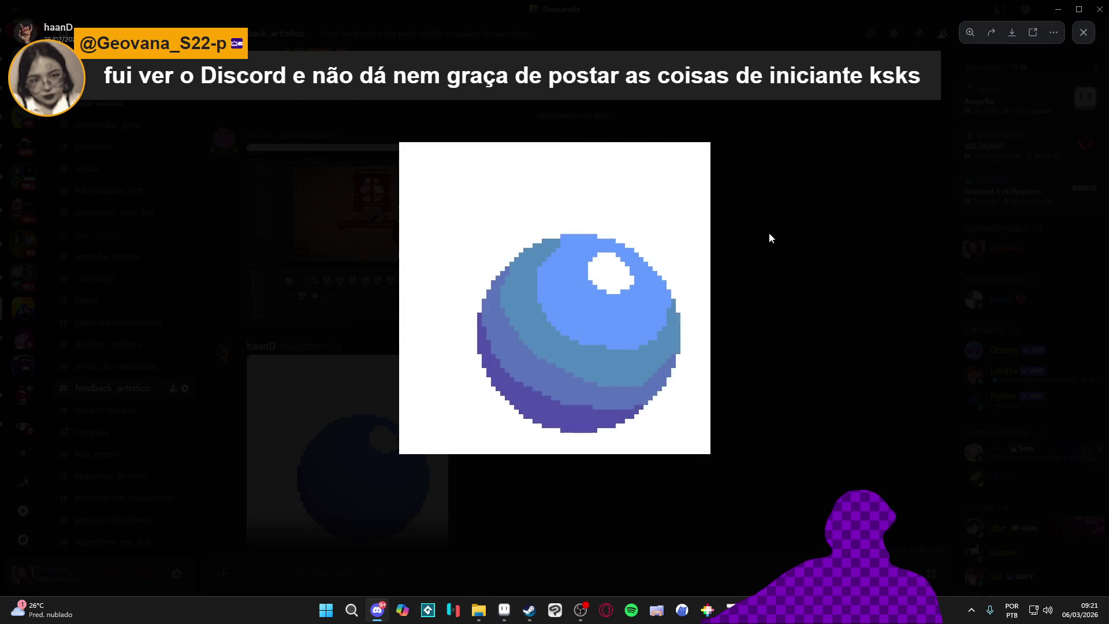
{"action": "left_click", "coordinate": [771, 237]}
{"action": "scroll", "coordinate": [511, 283], "scroll_direction": "up", "scroll_amount": 5}
{"action": "left_click", "coordinate": [323, 370]}
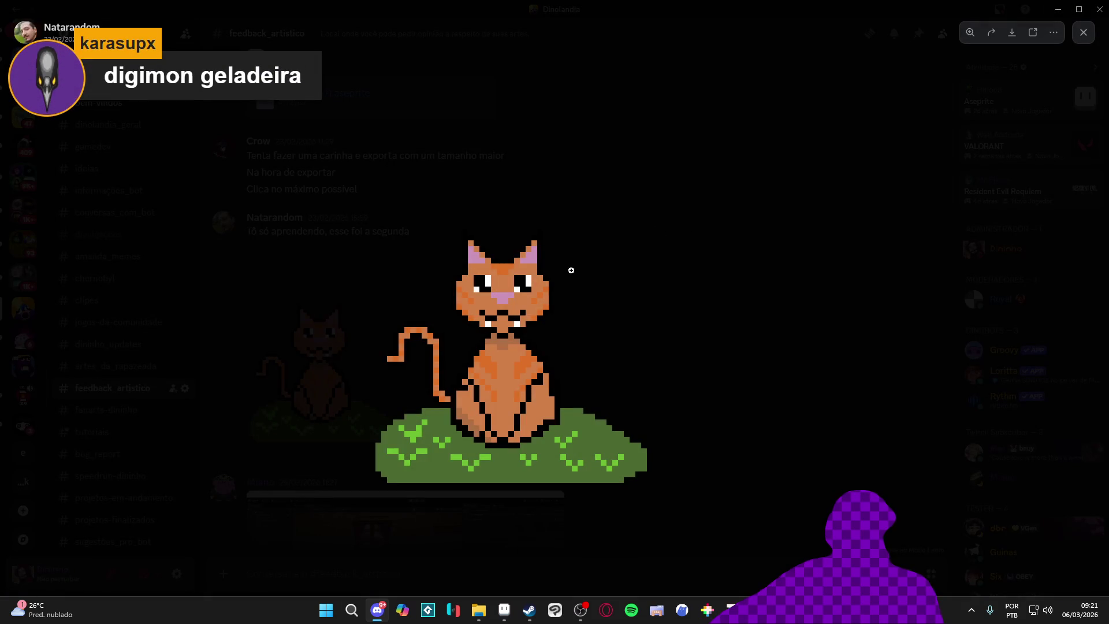
{"action": "left_click", "coordinate": [627, 352]}
{"action": "scroll", "coordinate": [549, 274], "scroll_direction": "up", "scroll_amount": 10}
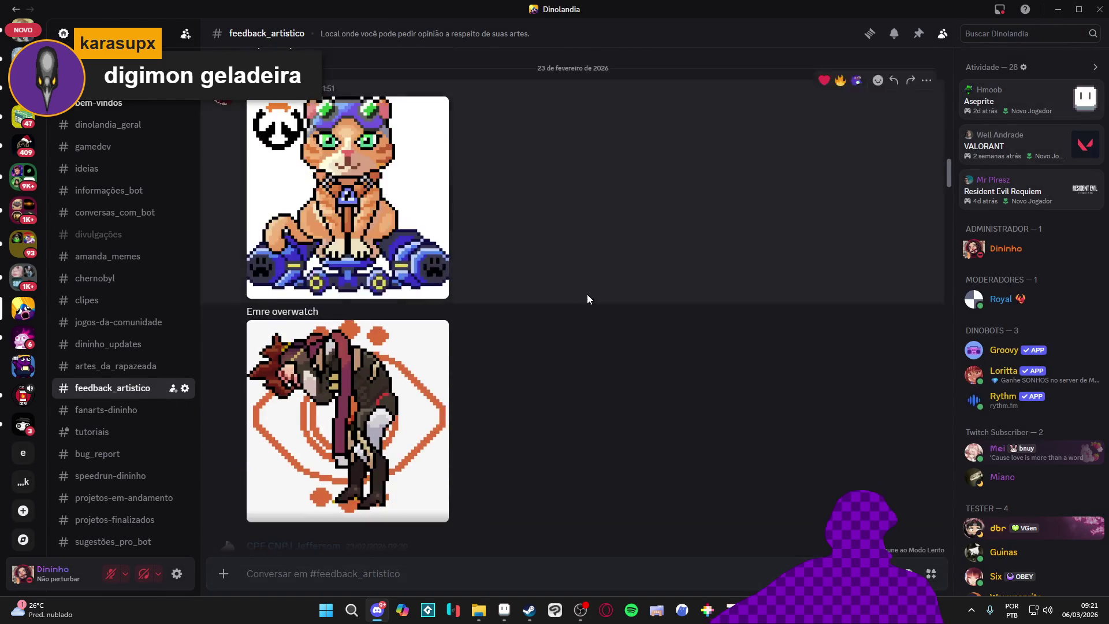
{"action": "scroll", "coordinate": [575, 289], "scroll_direction": "up", "scroll_amount": 3}
{"action": "left_click", "coordinate": [420, 286]}
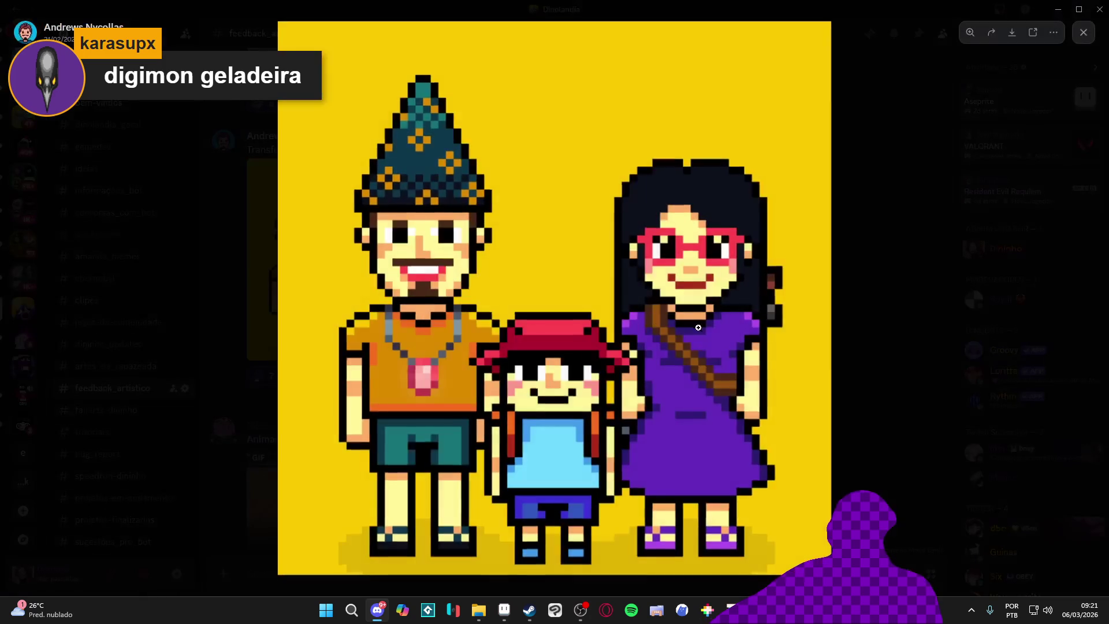
{"action": "left_click", "coordinate": [872, 265]}
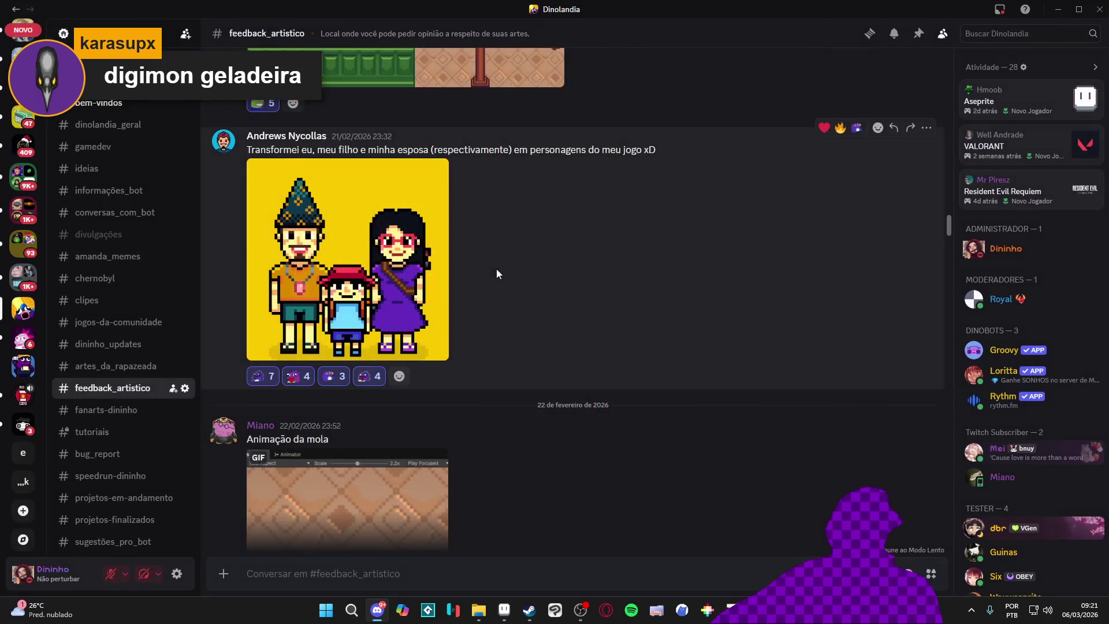
{"action": "scroll", "coordinate": [414, 258], "scroll_direction": "up", "scroll_amount": 5}
{"action": "scroll", "coordinate": [324, 258], "scroll_direction": "up", "scroll_amount": 5}
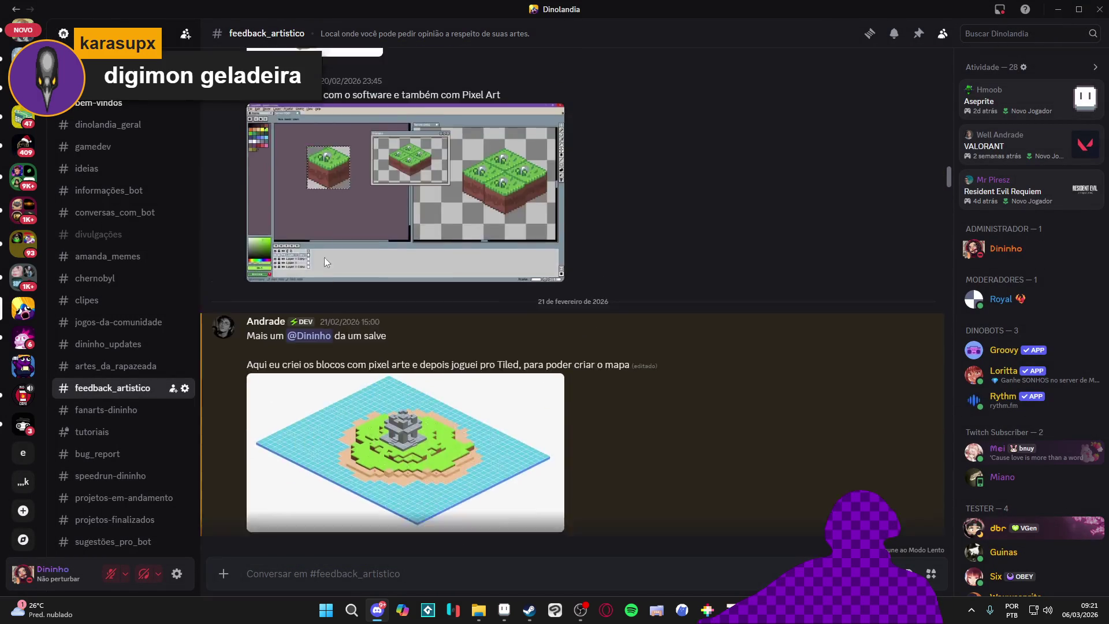
{"action": "scroll", "coordinate": [345, 269], "scroll_direction": "down", "scroll_amount": 10}
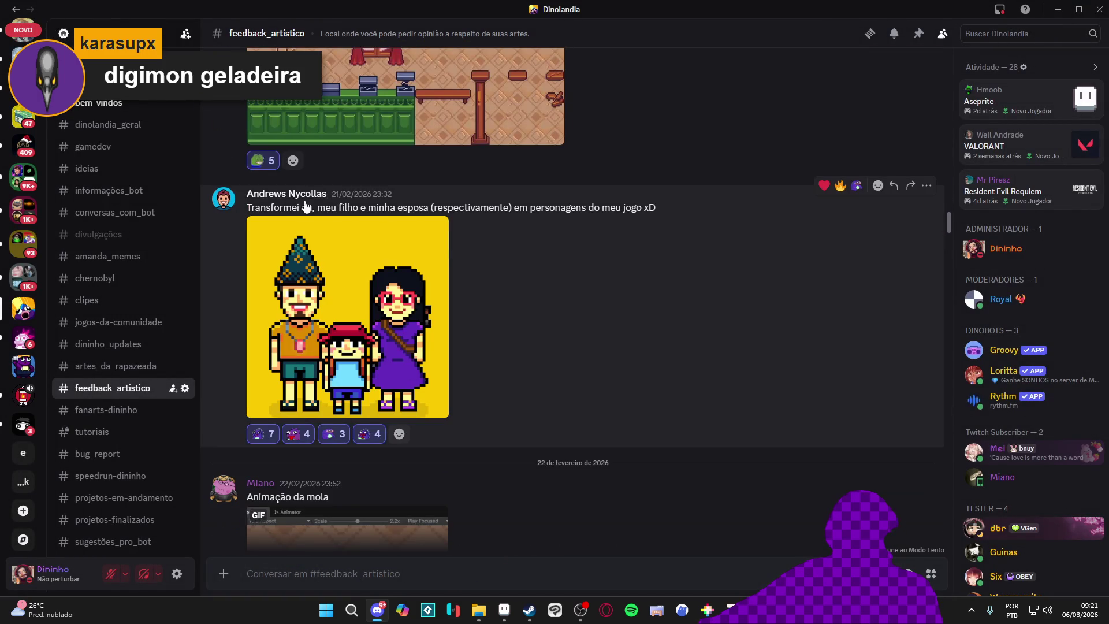
{"action": "scroll", "coordinate": [296, 206], "scroll_direction": "up", "scroll_amount": 10}
{"action": "scroll", "coordinate": [428, 285], "scroll_direction": "up", "scroll_amount": 10}
{"action": "scroll", "coordinate": [446, 272], "scroll_direction": "up", "scroll_amount": 15}
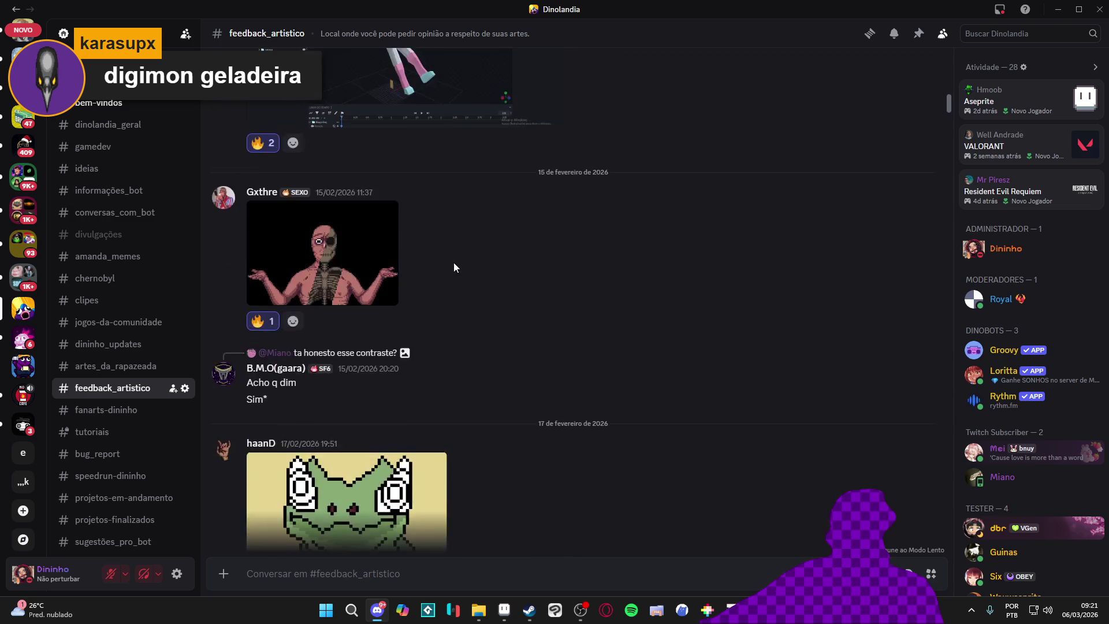
{"action": "scroll", "coordinate": [504, 276], "scroll_direction": "up", "scroll_amount": 5}
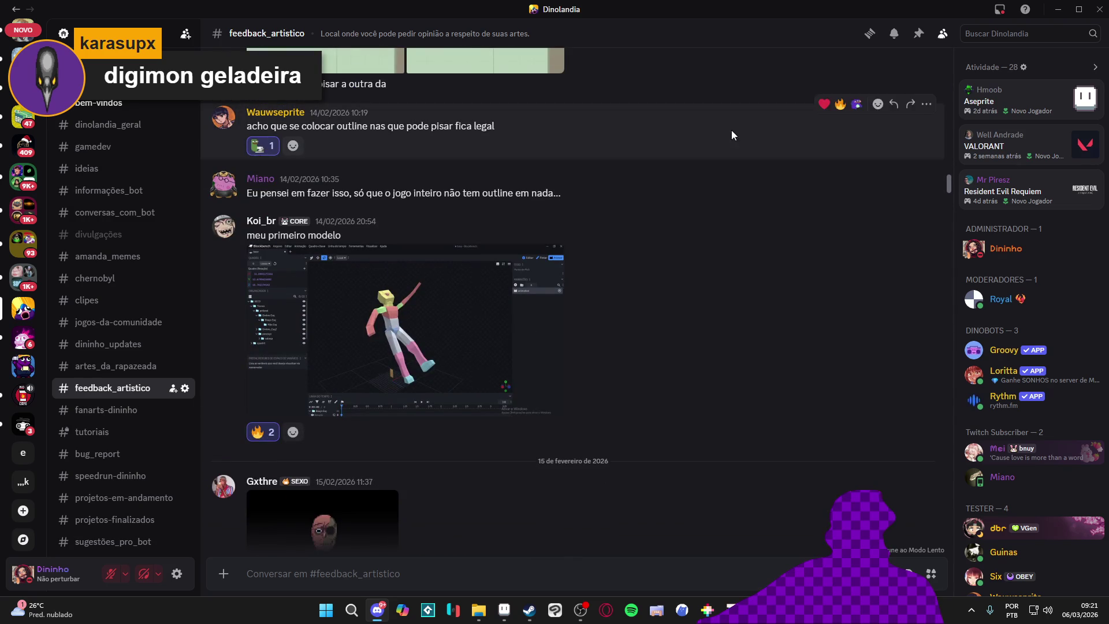
{"action": "scroll", "coordinate": [685, 295], "scroll_direction": "down", "scroll_amount": 20}
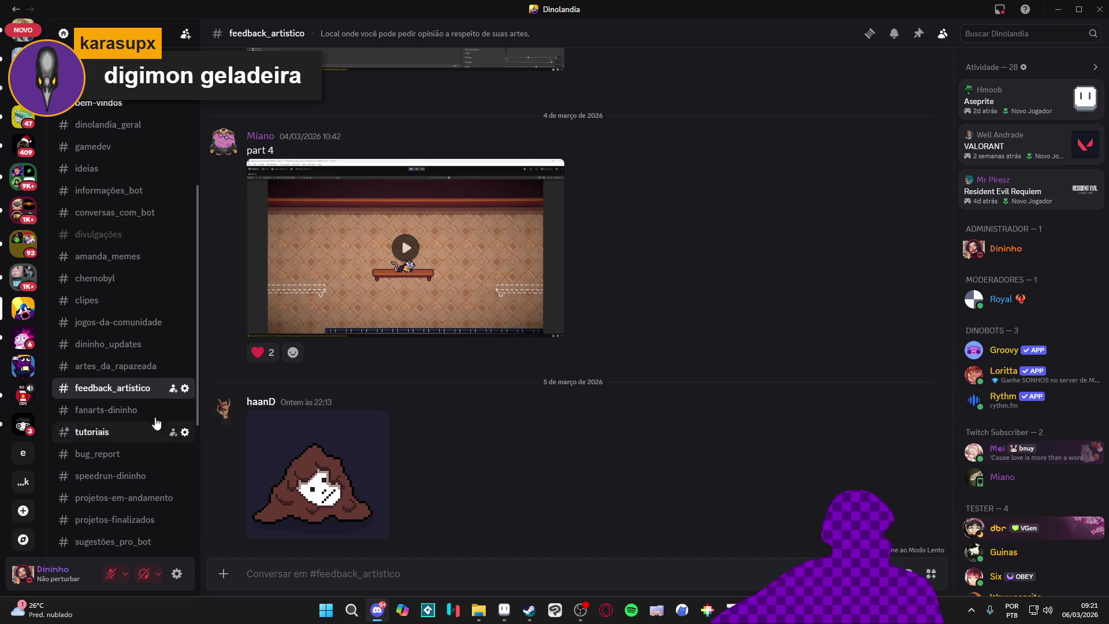
{"action": "left_click", "coordinate": [1055, 8]}
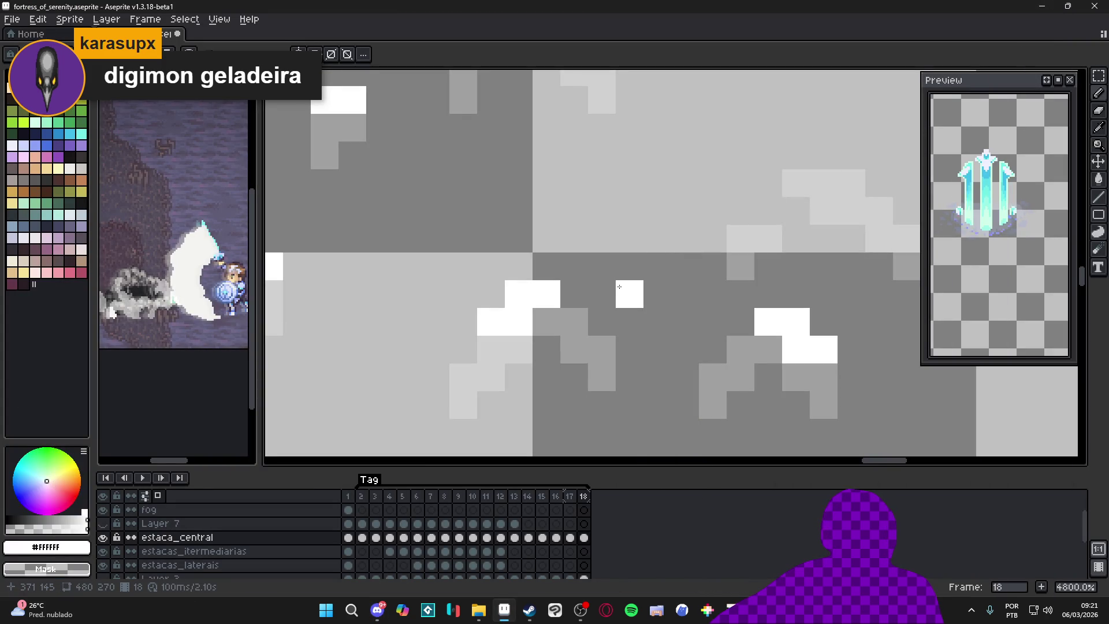
Step: Erase the stray white pixel from the ice spike in frame 18
{"action": "left_click", "coordinate": [727, 310]}
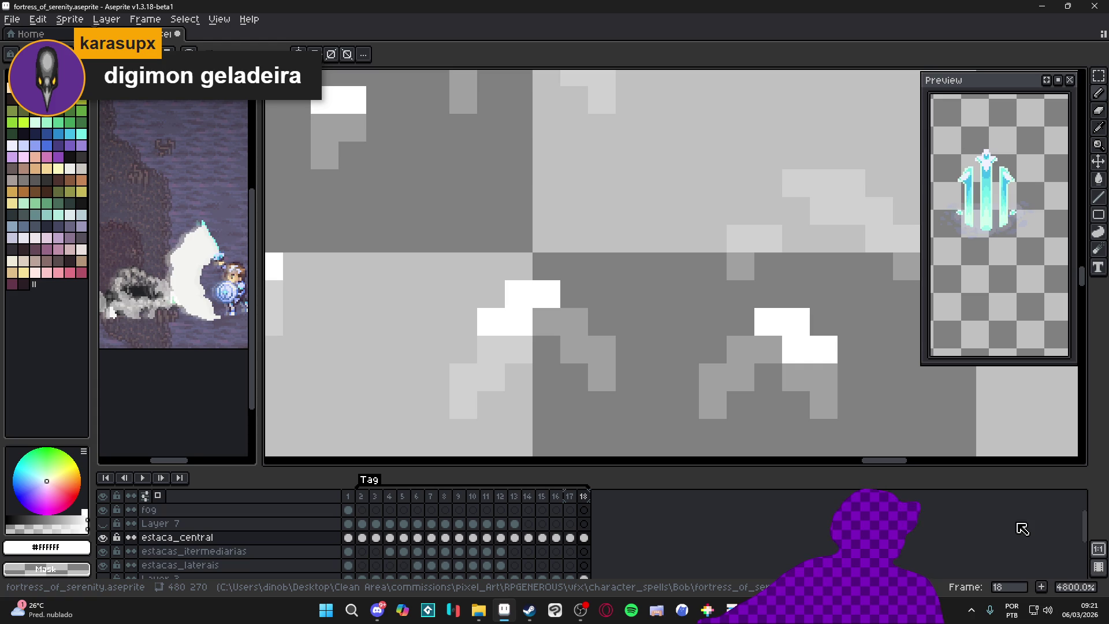
{"action": "scroll", "coordinate": [682, 172], "scroll_direction": "down", "scroll_amount": 2}
{"action": "scroll", "coordinate": [682, 172], "scroll_direction": "up", "scroll_amount": 1}
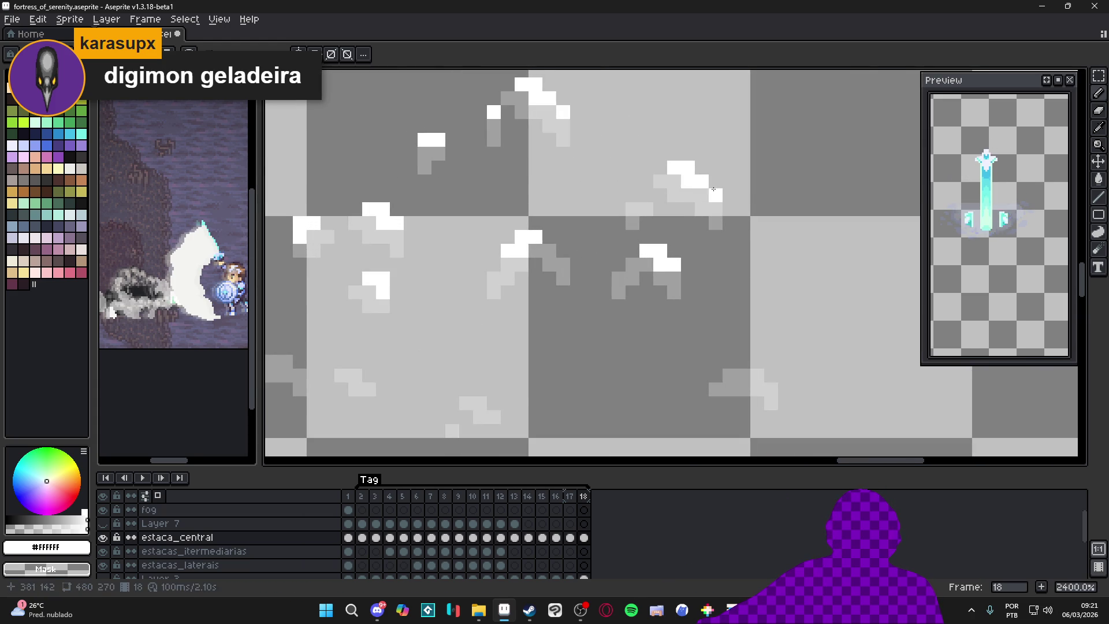
{"action": "scroll", "coordinate": [691, 312], "scroll_direction": "down", "scroll_amount": 1}
{"action": "scroll", "coordinate": [690, 314], "scroll_direction": "up", "scroll_amount": 2}
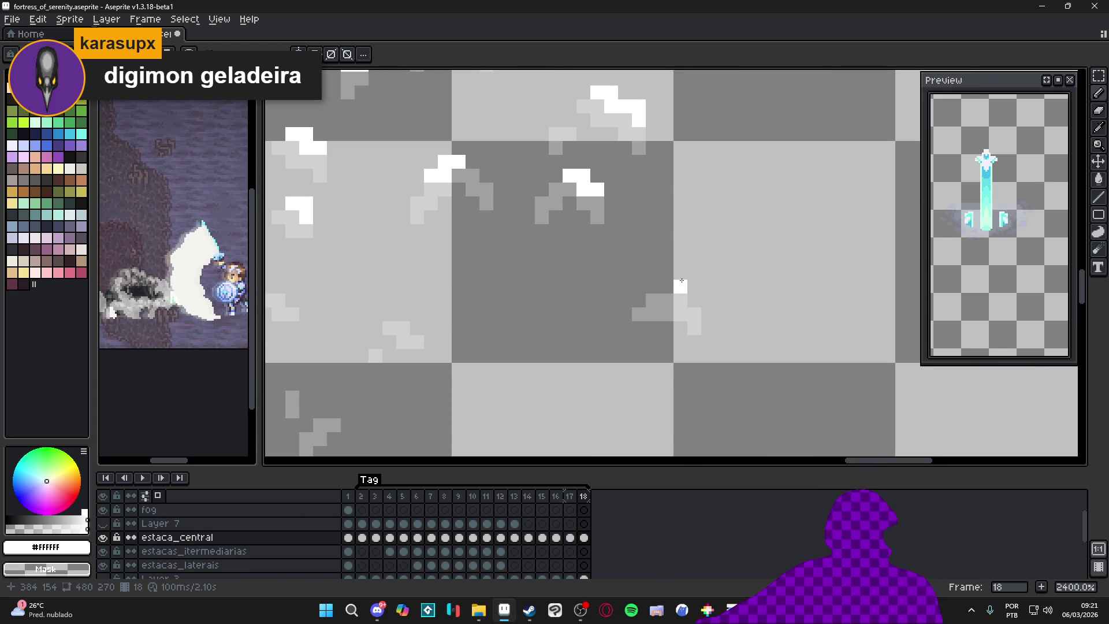
{"action": "scroll", "coordinate": [668, 286], "scroll_direction": "down", "scroll_amount": 1}
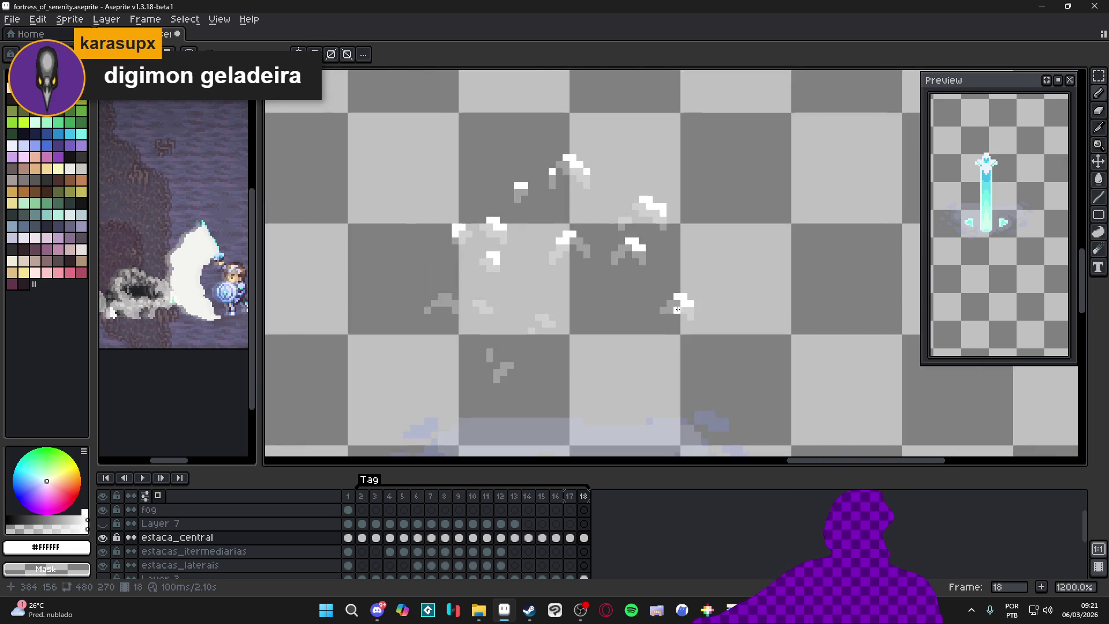
{"action": "scroll", "coordinate": [596, 284], "scroll_direction": "up", "scroll_amount": 1}
Step: Paint small white glints on the spike, then jump back to the early frames
{"action": "left_click_drag", "start_coordinate": [644, 281], "coordinate": [631, 281]}
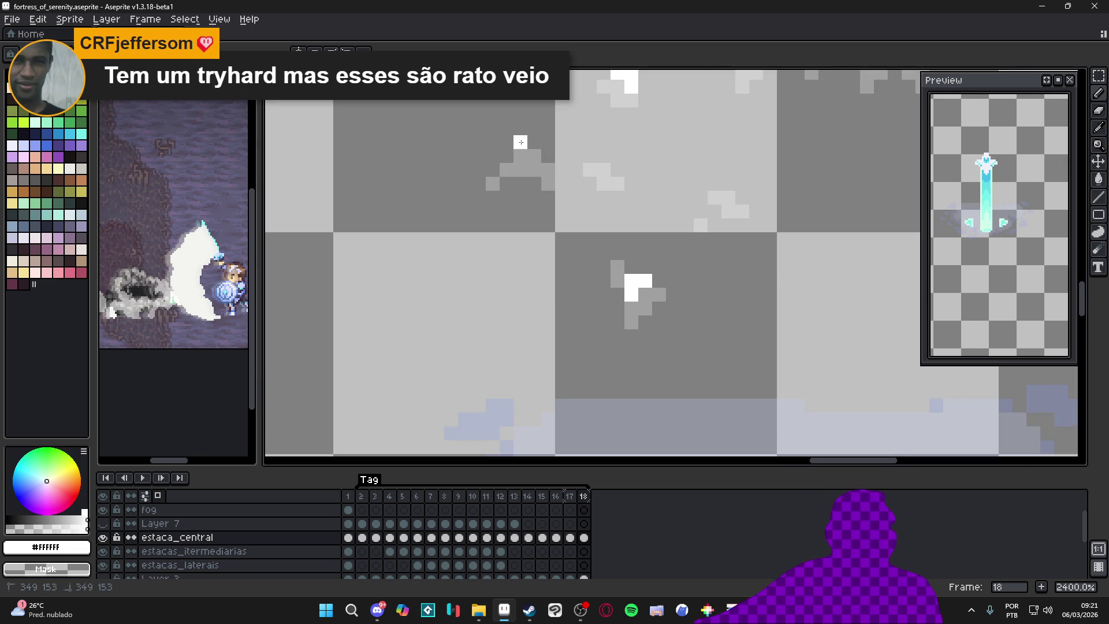
{"action": "scroll", "coordinate": [548, 150], "scroll_direction": "down", "scroll_amount": 1}
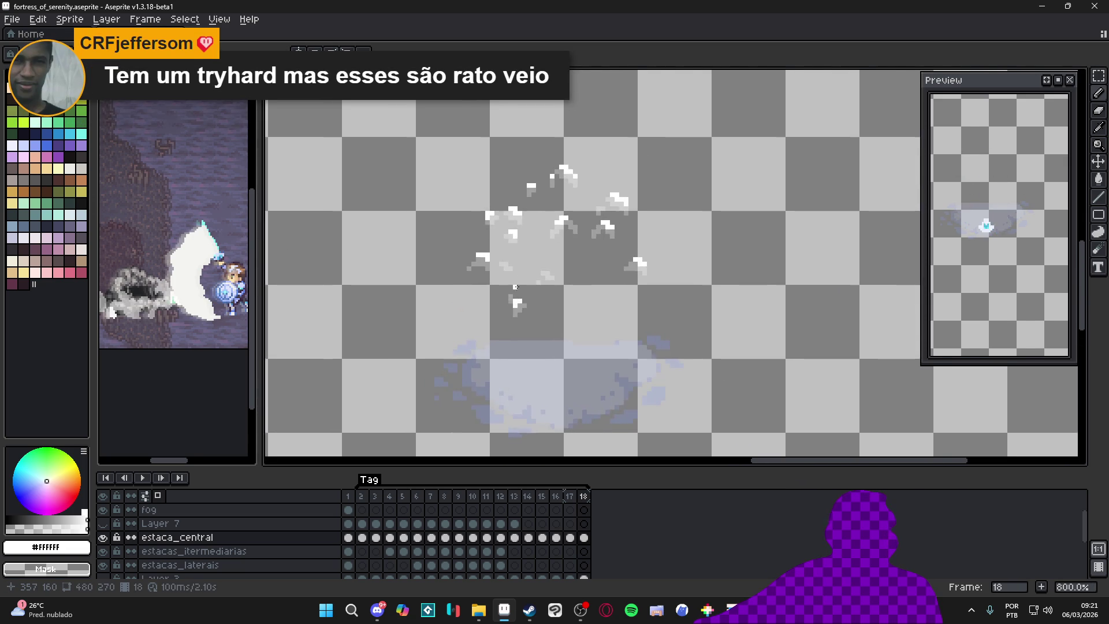
{"action": "scroll", "coordinate": [507, 256], "scroll_direction": "up", "scroll_amount": 2}
{"action": "scroll", "coordinate": [478, 258], "scroll_direction": "down", "scroll_amount": 4}
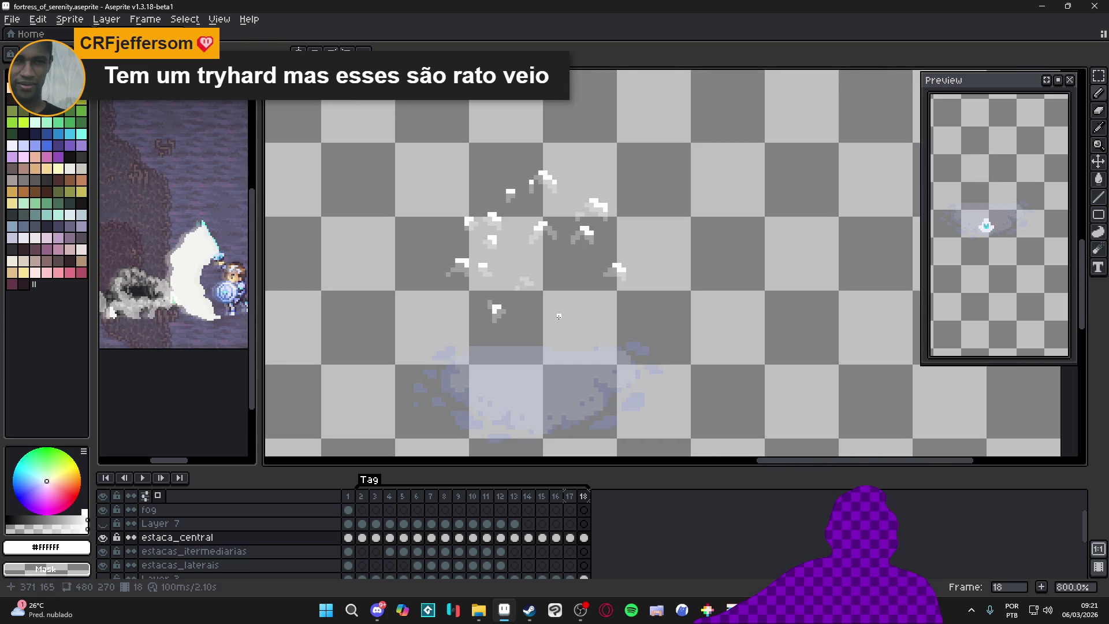
{"action": "scroll", "coordinate": [554, 305], "scroll_direction": "down", "scroll_amount": 2}
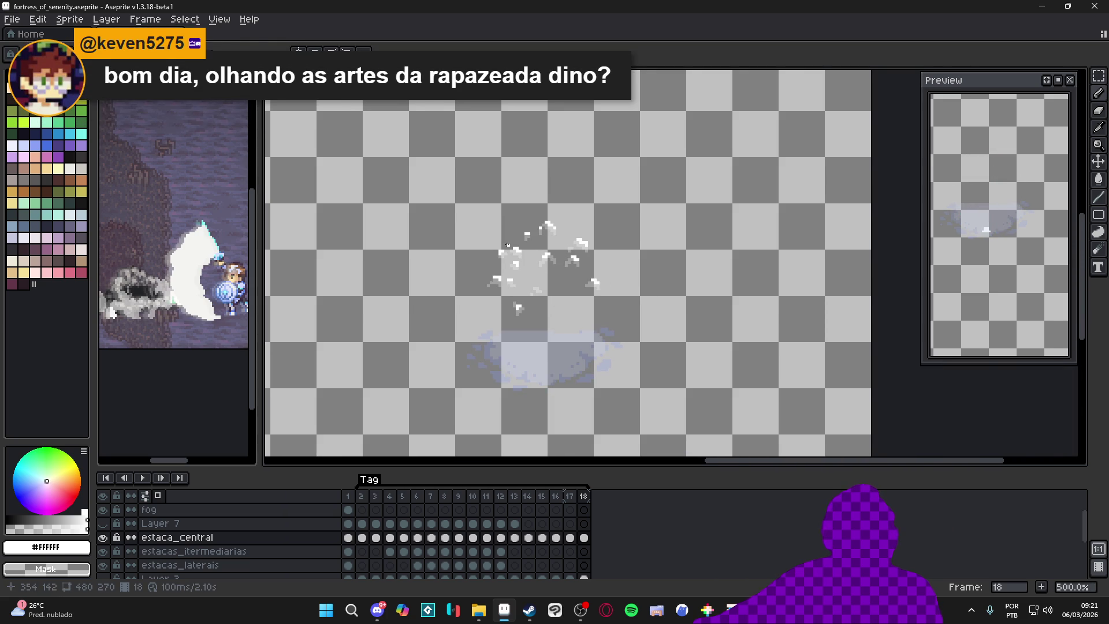
{"action": "scroll", "coordinate": [509, 245], "scroll_direction": "down", "scroll_amount": 2}
{"action": "scroll", "coordinate": [551, 256], "scroll_direction": "up", "scroll_amount": 3}
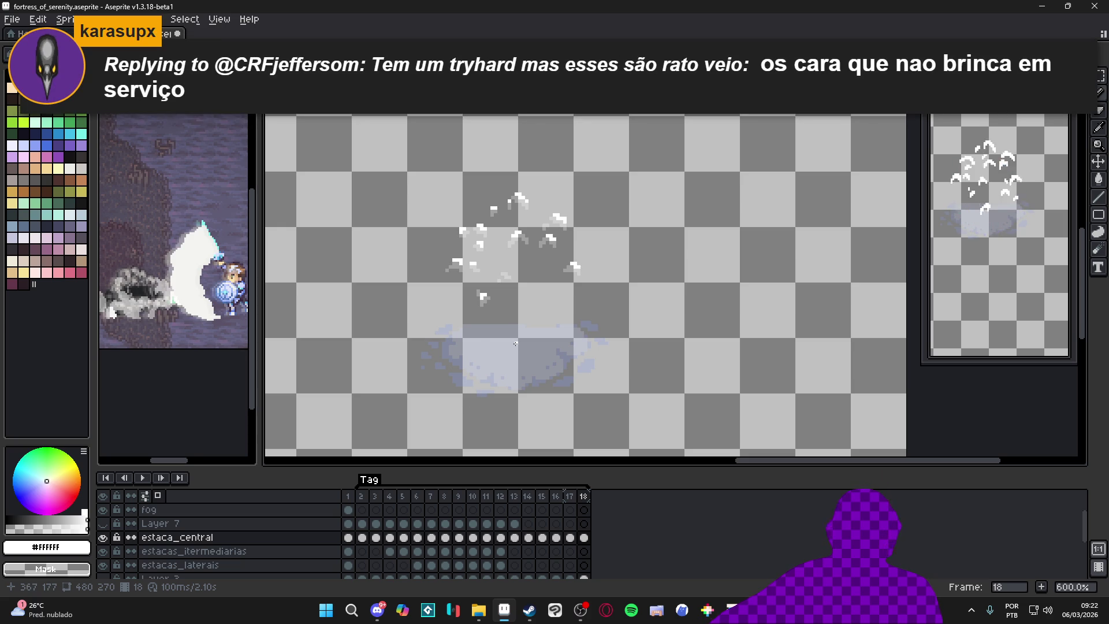
{"action": "left_click", "coordinate": [366, 499]}
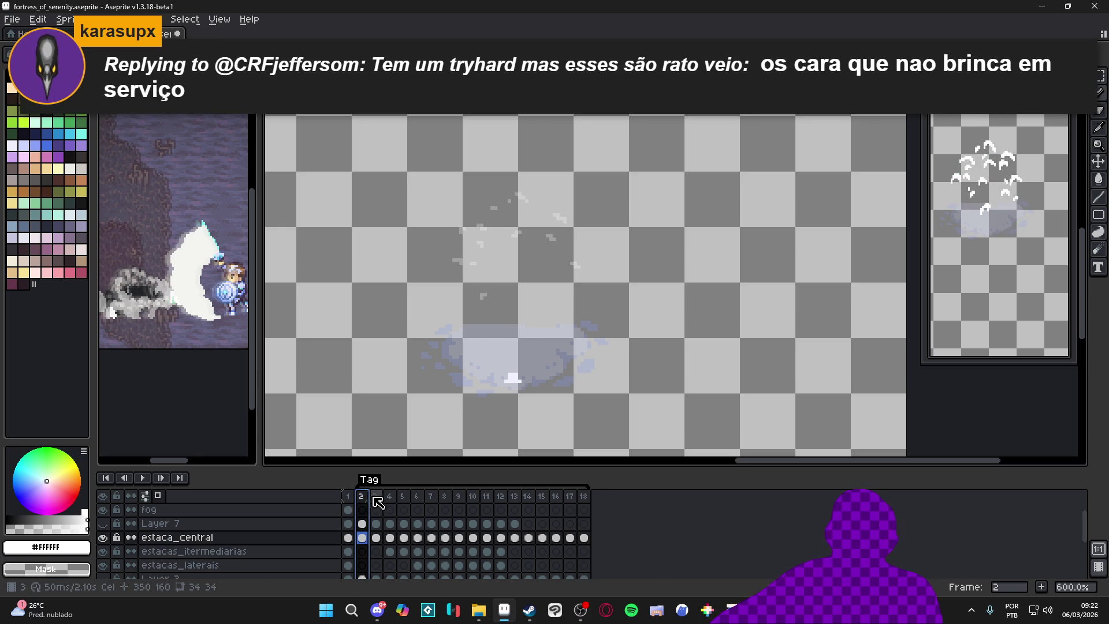
Step: Scrub through the timeline from frame 6 to frame 13 with the white crystal bars
{"action": "left_click", "coordinate": [377, 499]}
{"action": "left_click", "coordinate": [416, 501]}
{"action": "left_click", "coordinate": [500, 498]}
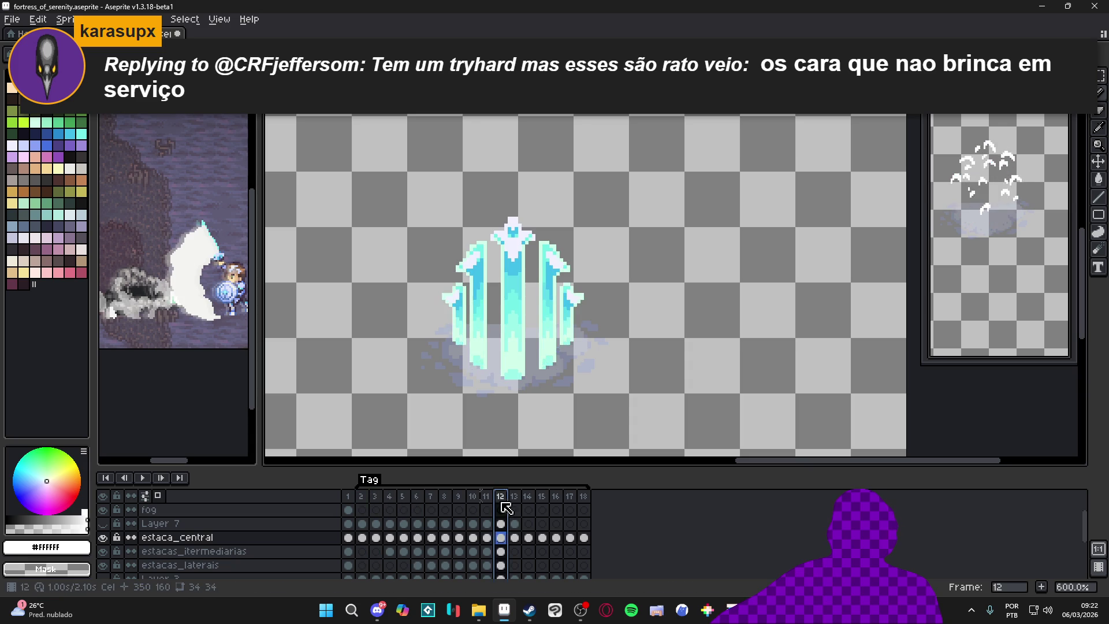
{"action": "left_click", "coordinate": [528, 498]}
{"action": "left_click", "coordinate": [514, 498]}
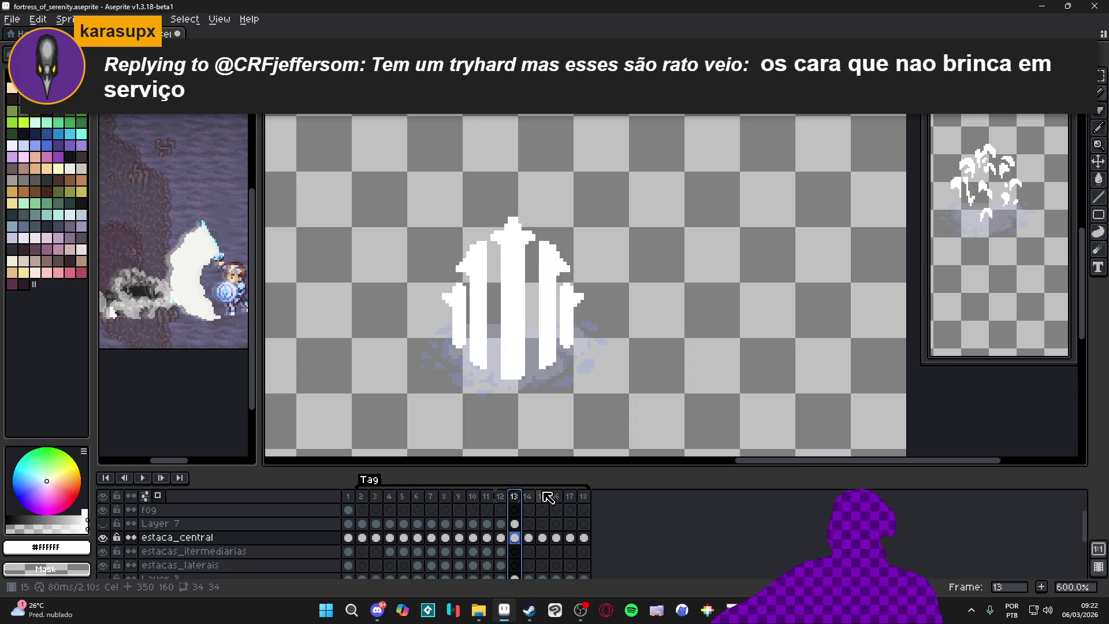
{"action": "scroll", "coordinate": [479, 246], "scroll_direction": "up", "scroll_amount": 4}
{"action": "scroll", "coordinate": [479, 267], "scroll_direction": "down", "scroll_amount": 5}
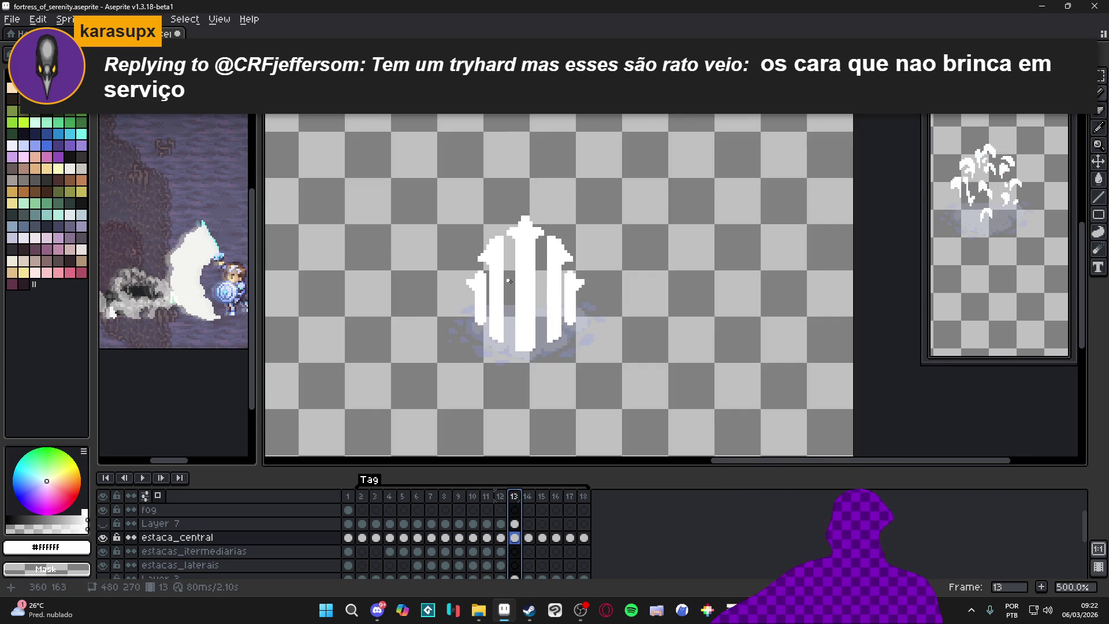
{"action": "scroll", "coordinate": [115, 549], "scroll_direction": "down", "scroll_amount": 4}
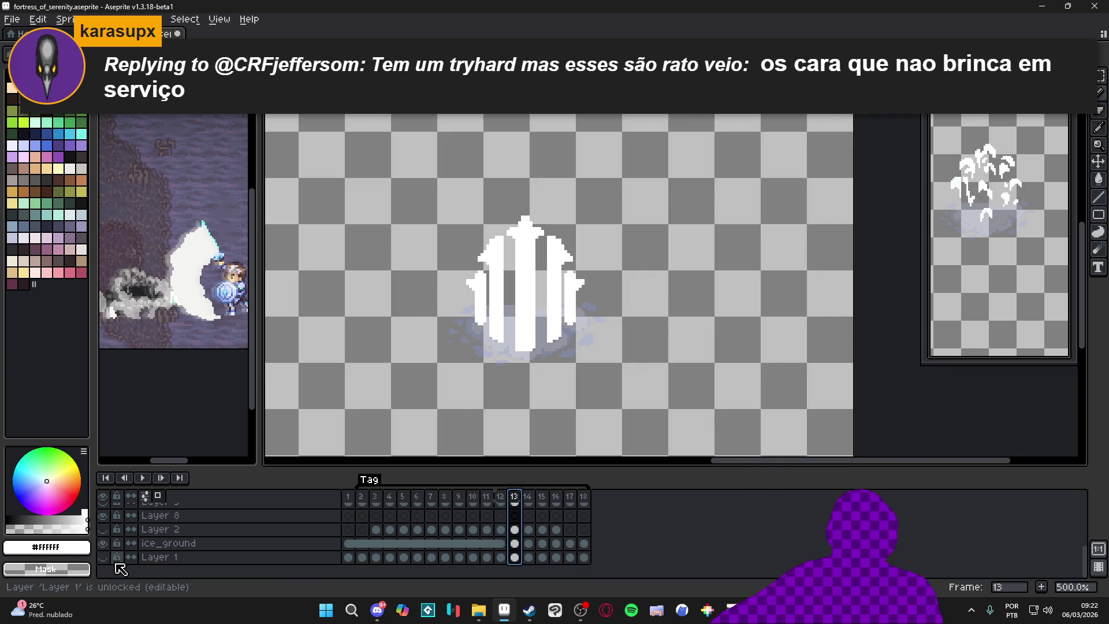
Step: Hide Layer 2, show the Layer 1 game background, play the animation, and switch to Discord
{"action": "left_click", "coordinate": [104, 531]}
{"action": "left_click", "coordinate": [103, 557]}
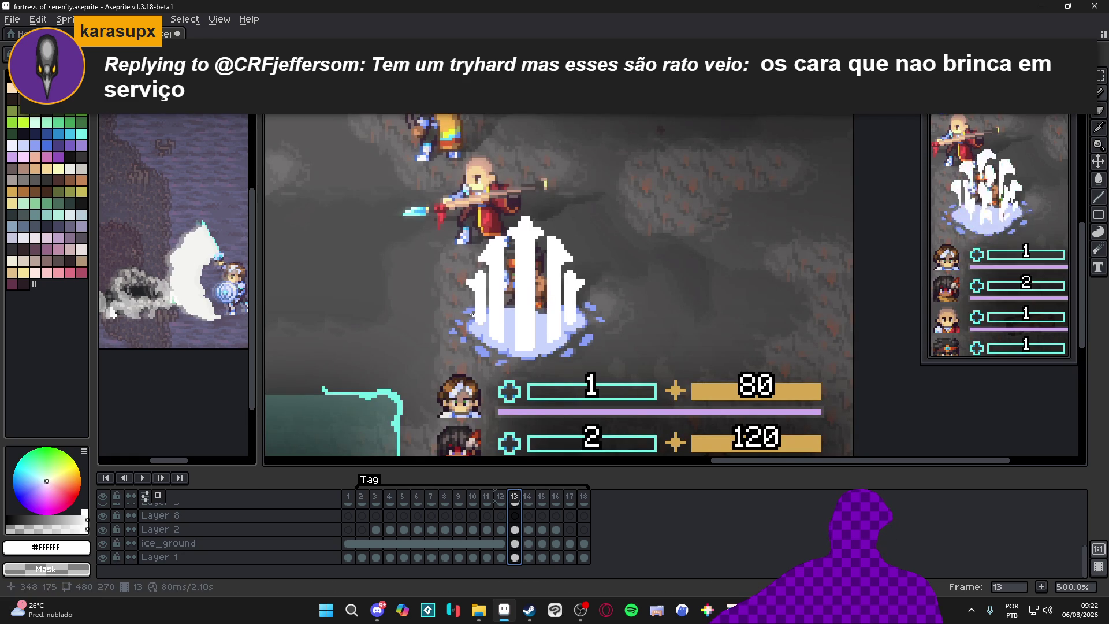
{"action": "left_click", "coordinate": [143, 478]}
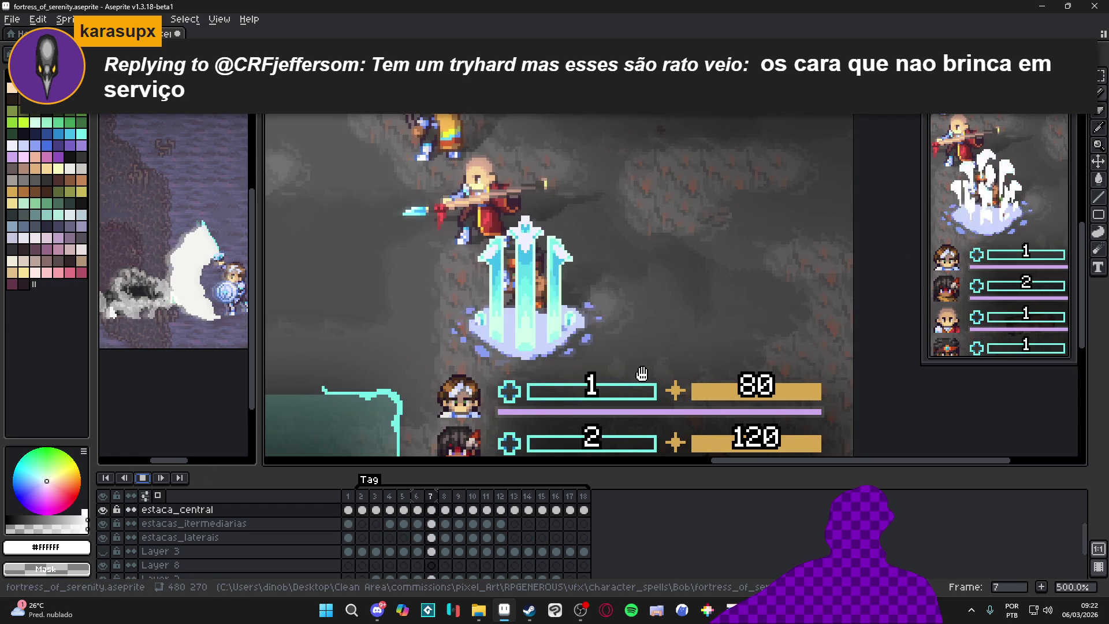
{"action": "left_click_drag", "start_coordinate": [650, 380], "coordinate": [670, 388]}
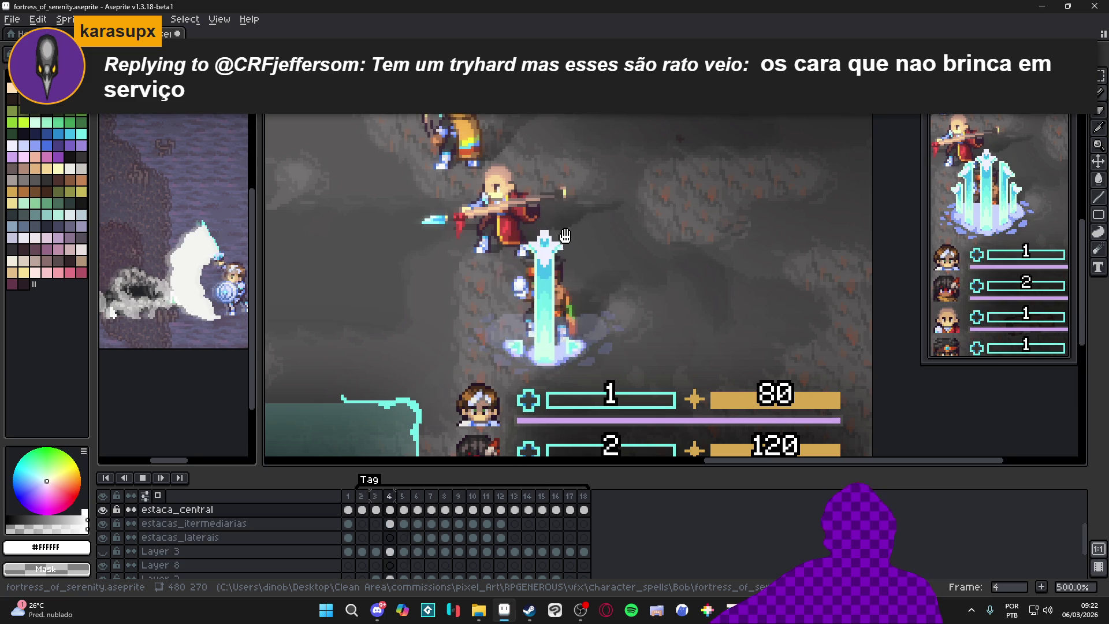
{"action": "left_click", "coordinate": [377, 610]}
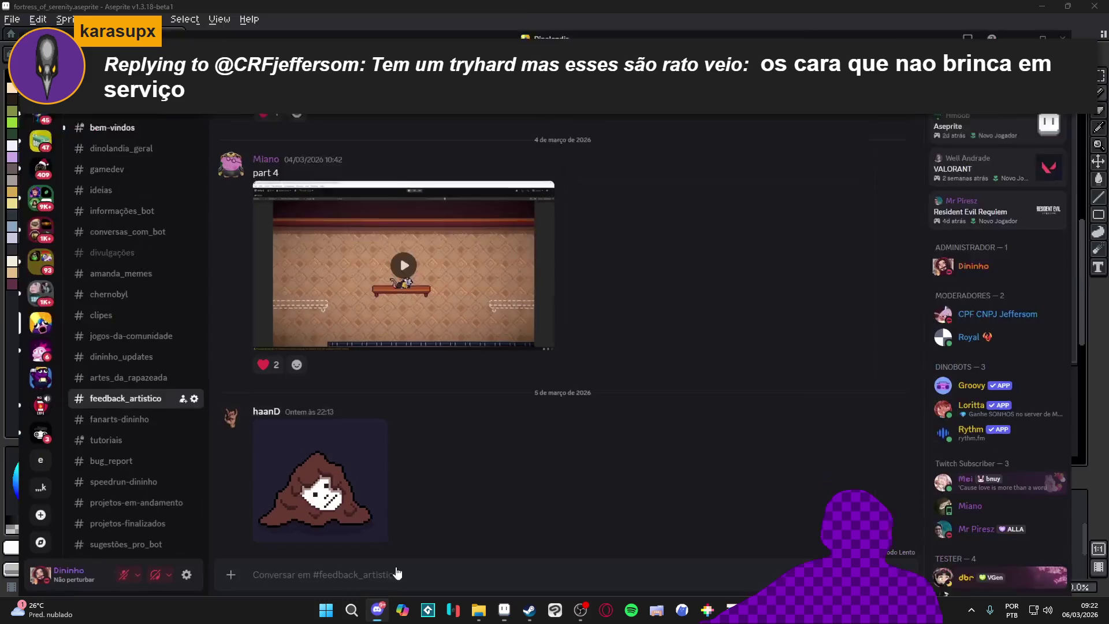
Step: Open #artes_da_rapazeada and view the red skull, green cloaked figure and red skeleton artworks
{"action": "left_click", "coordinate": [115, 366]}
{"action": "scroll", "coordinate": [679, 381], "scroll_direction": "up", "scroll_amount": 10}
{"action": "scroll", "coordinate": [681, 372], "scroll_direction": "up", "scroll_amount": 10}
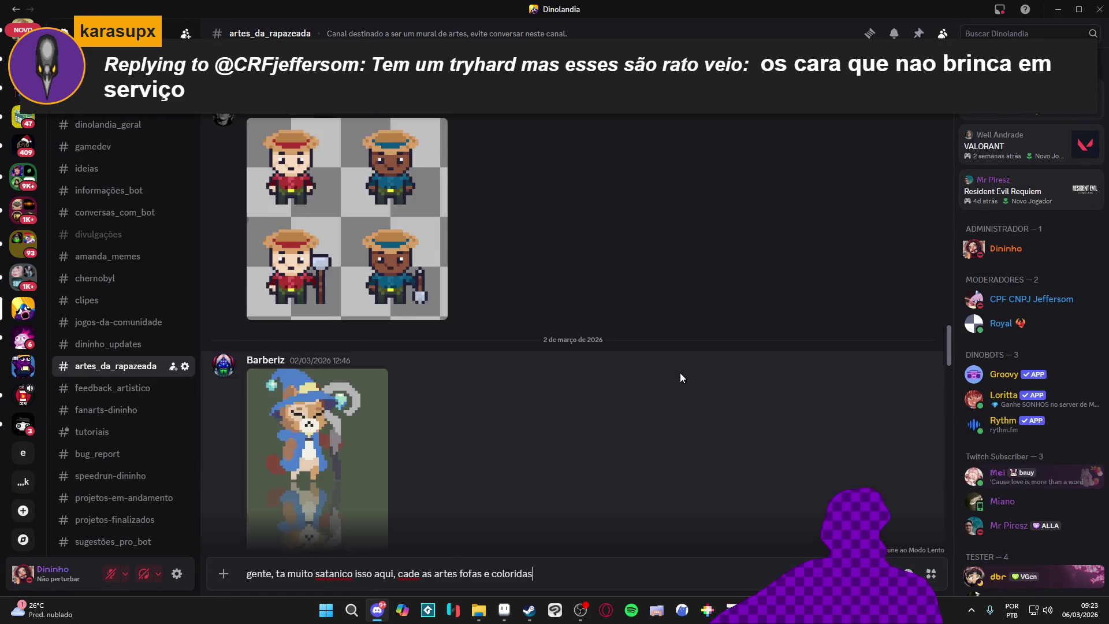
{"action": "scroll", "coordinate": [681, 373], "scroll_direction": "down", "scroll_amount": 5}
{"action": "left_click", "coordinate": [471, 341]}
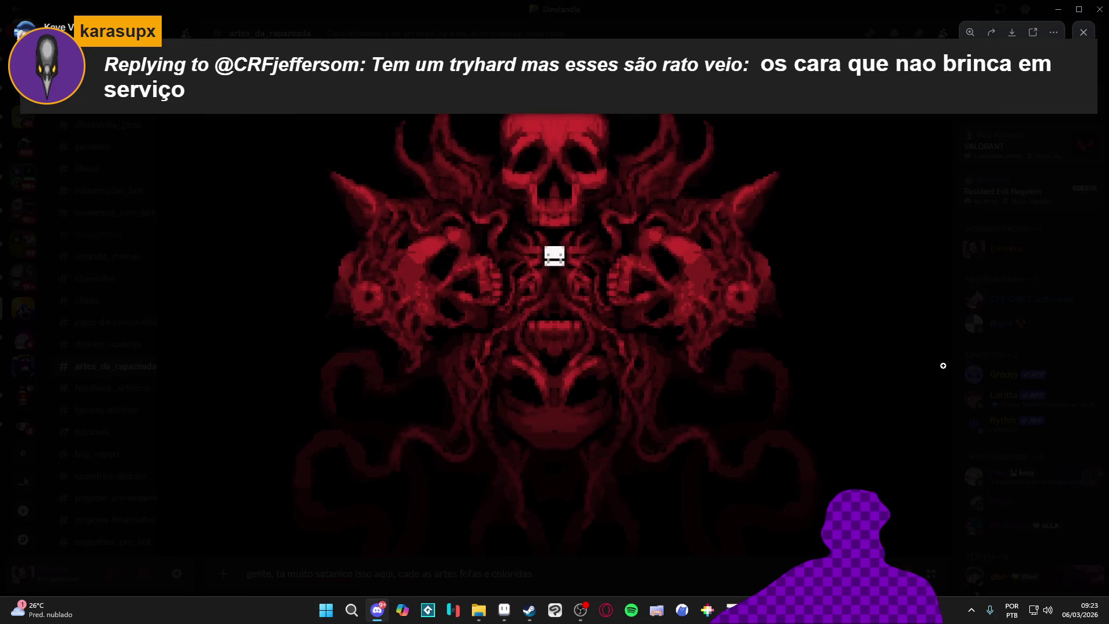
{"action": "left_click", "coordinate": [1013, 219]}
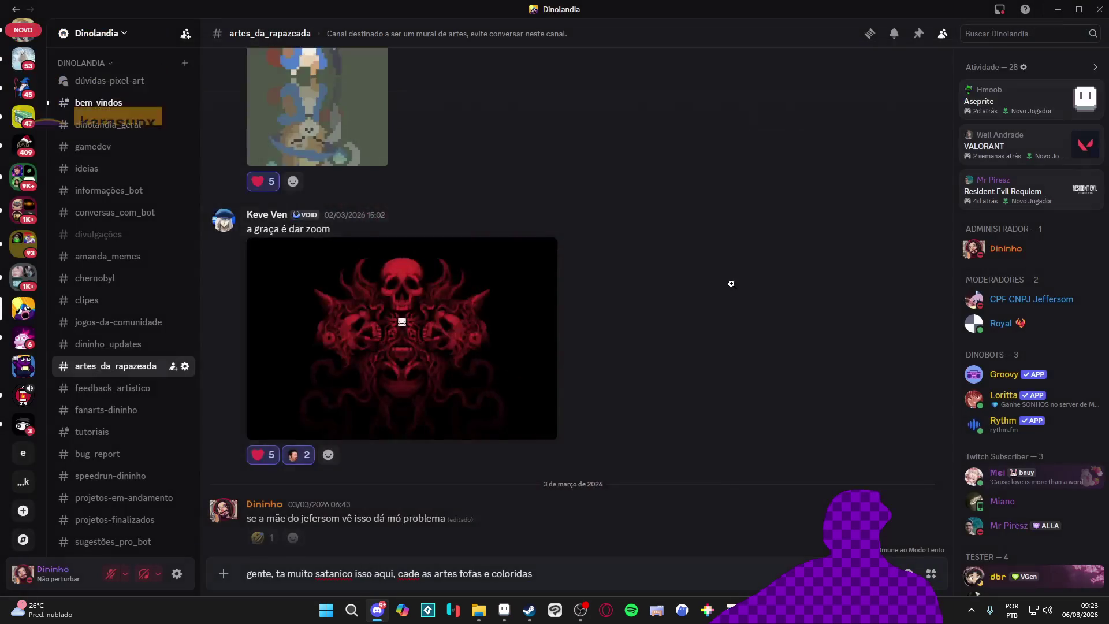
{"action": "scroll", "coordinate": [518, 324], "scroll_direction": "down", "scroll_amount": 5}
{"action": "left_click", "coordinate": [391, 346]}
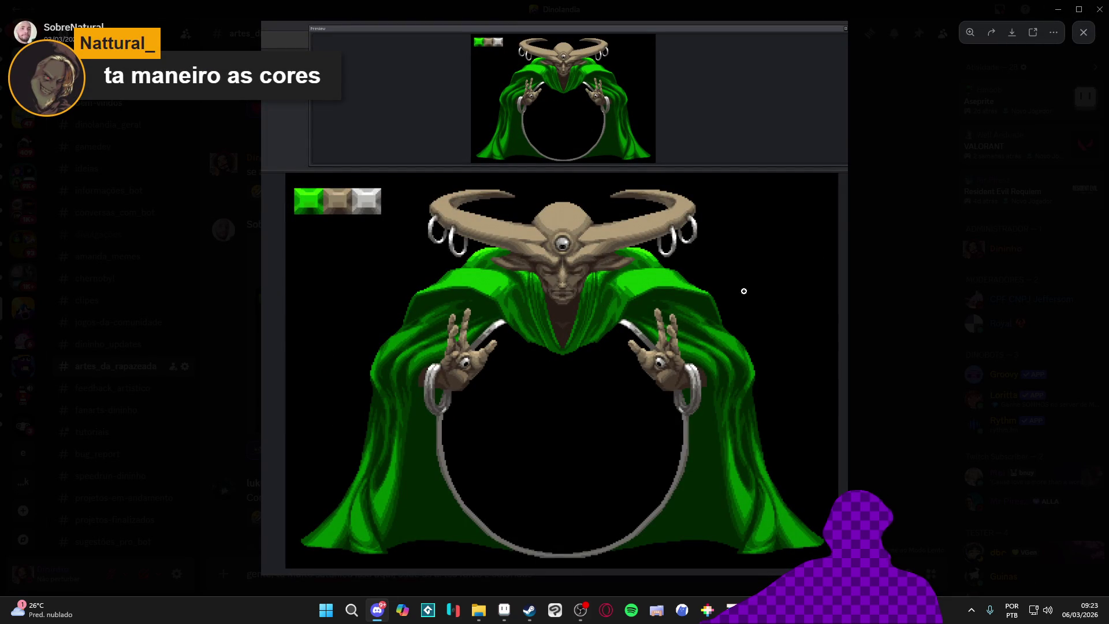
{"action": "left_click", "coordinate": [885, 289]}
{"action": "scroll", "coordinate": [522, 289], "scroll_direction": "down", "scroll_amount": 6}
{"action": "left_click", "coordinate": [512, 334]}
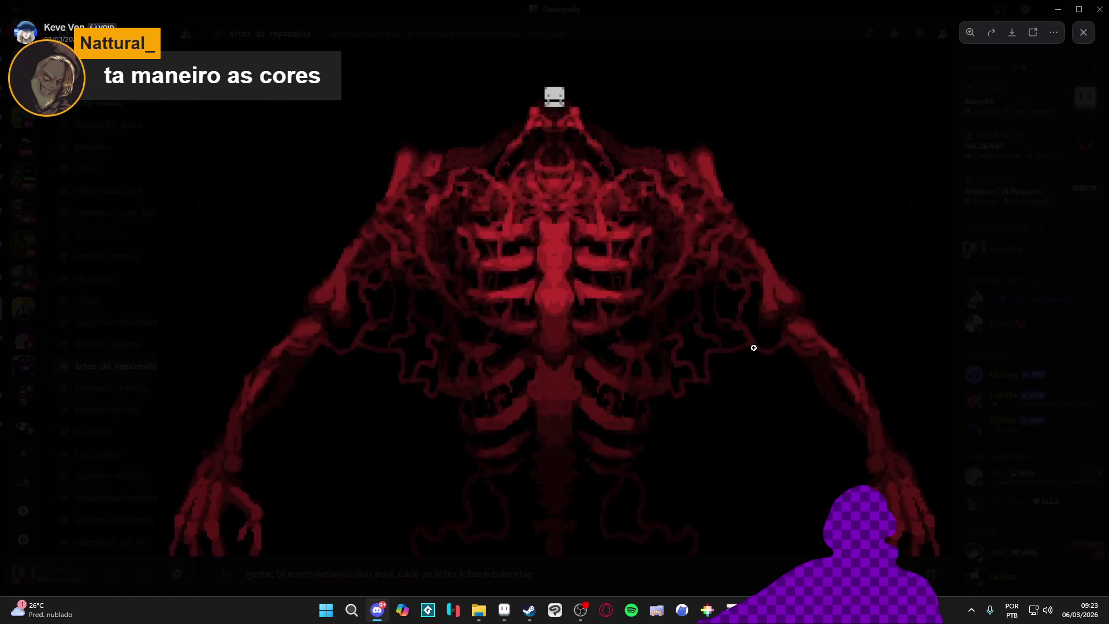
{"action": "left_click", "coordinate": [959, 256]}
Step: View the red face artwork and the animated GIF post, then minimize Discord
{"action": "scroll", "coordinate": [383, 381], "scroll_direction": "down", "scroll_amount": 5}
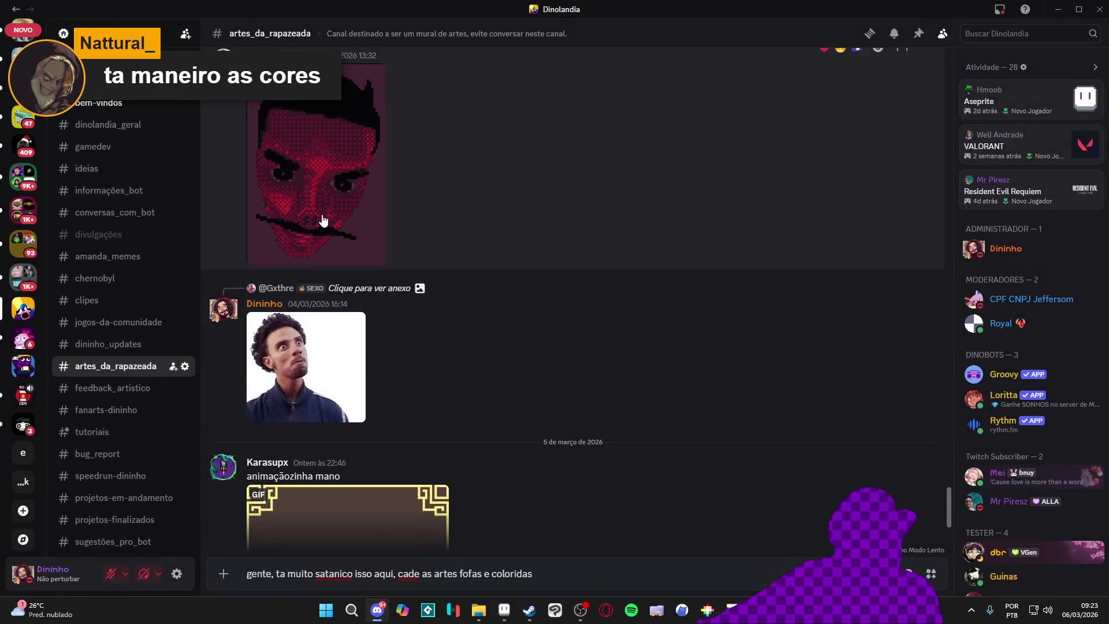
{"action": "left_click", "coordinate": [323, 218]}
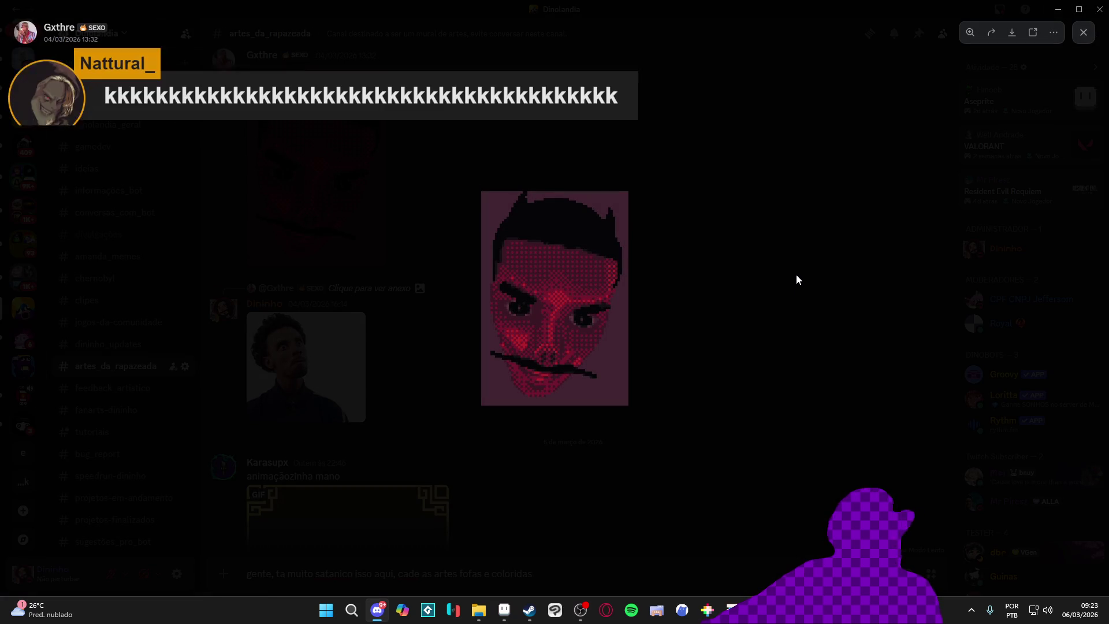
{"action": "left_click", "coordinate": [793, 272]}
{"action": "scroll", "coordinate": [601, 243], "scroll_direction": "down", "scroll_amount": 3}
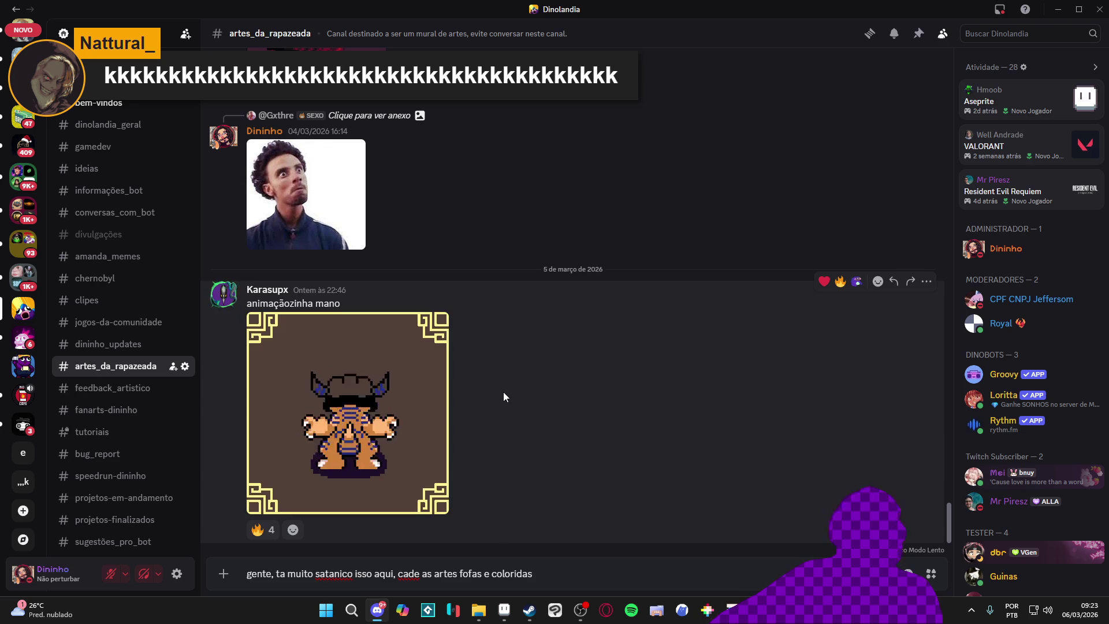
{"action": "left_click", "coordinate": [415, 408]}
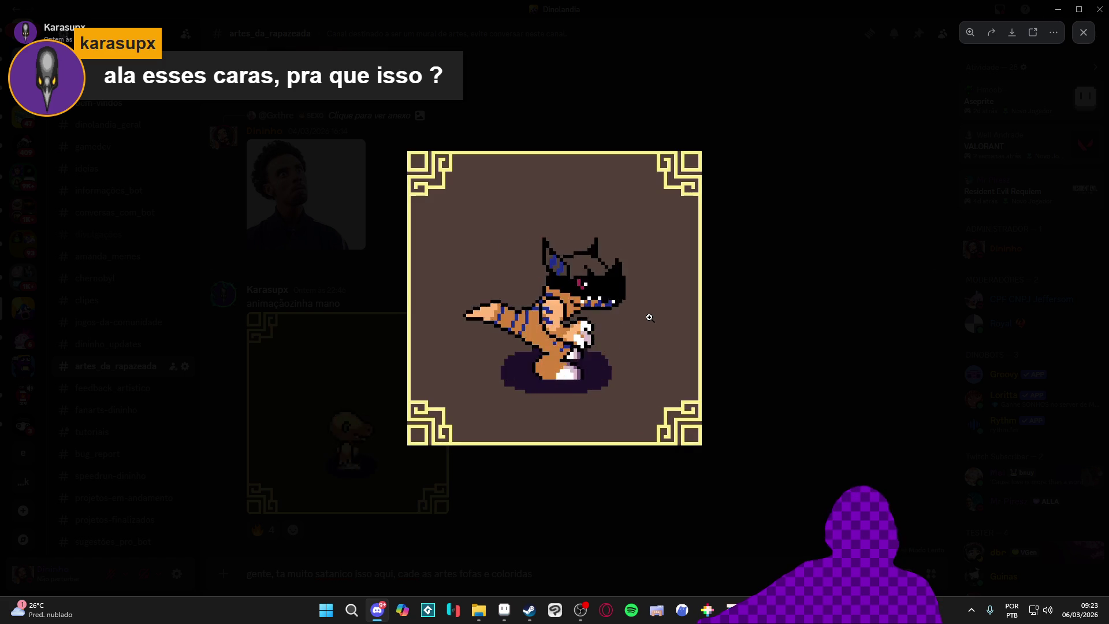
{"action": "left_click", "coordinate": [723, 304]}
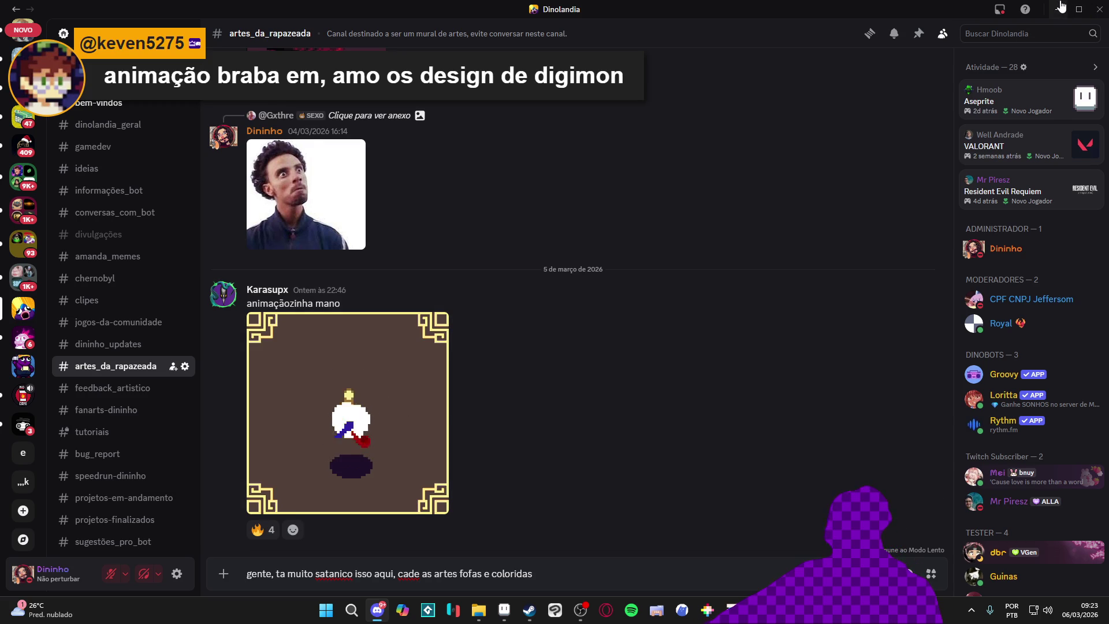
{"action": "left_click", "coordinate": [1062, 7]}
{"action": "mouse_move", "coordinate": [1057, 6]}
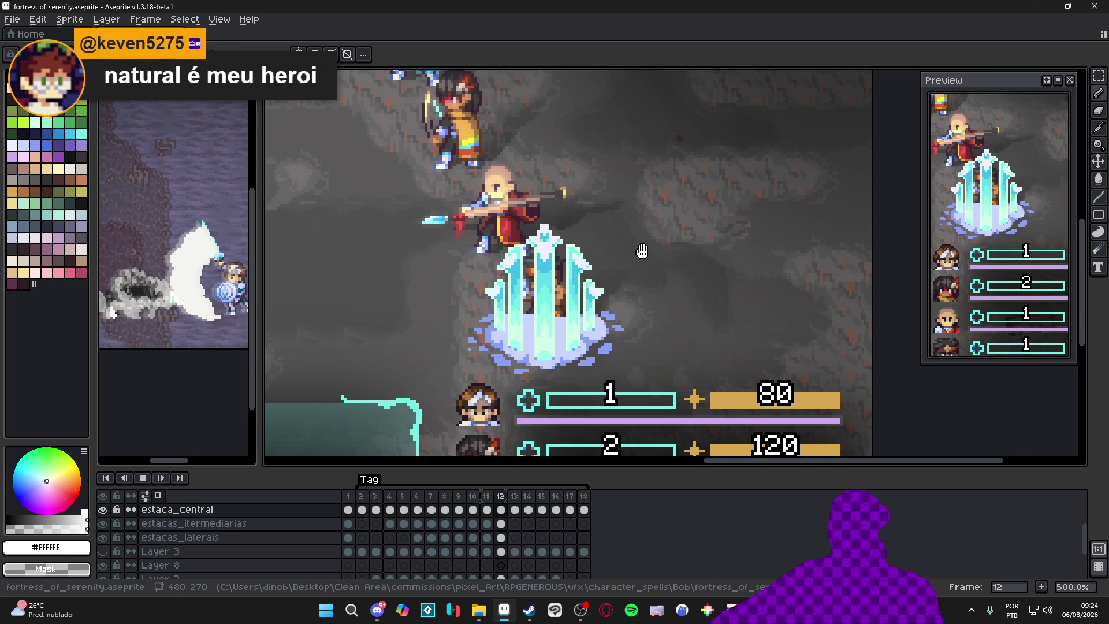
Step: Scroll the layers list and toggle Layer 6's visibility
{"action": "scroll", "coordinate": [128, 569], "scroll_direction": "down", "scroll_amount": 1}
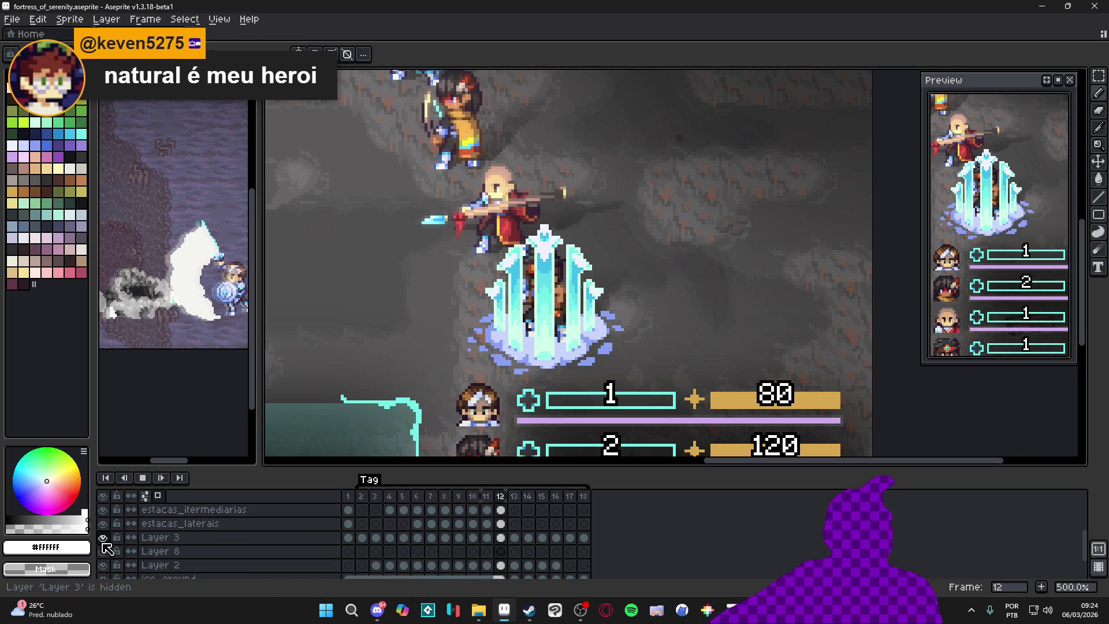
{"action": "scroll", "coordinate": [107, 543], "scroll_direction": "up", "scroll_amount": 1}
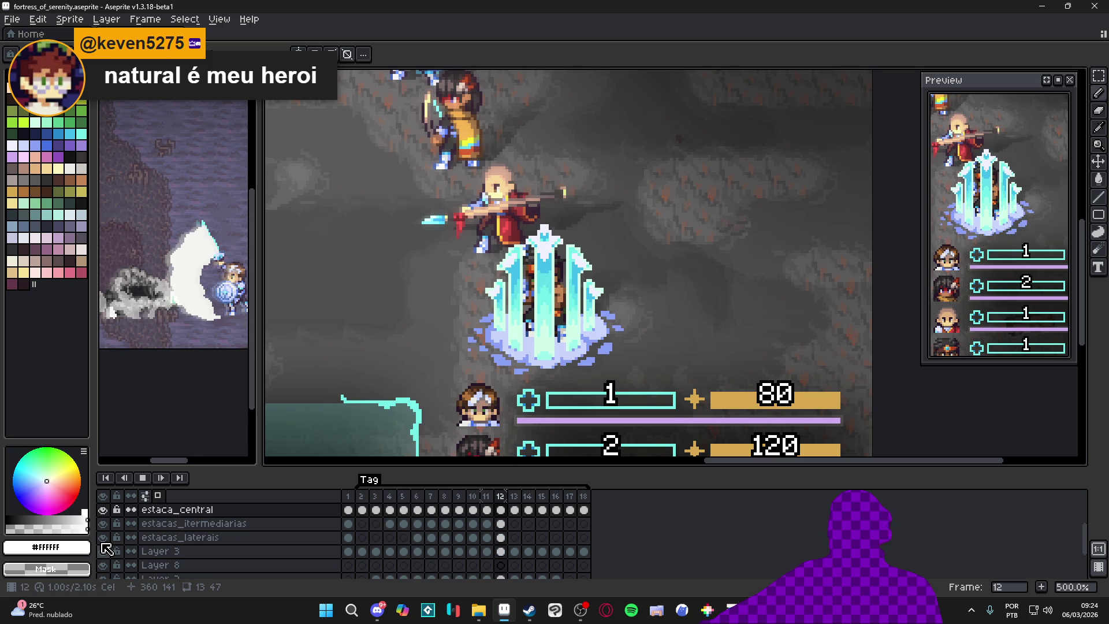
{"action": "scroll", "coordinate": [108, 547], "scroll_direction": "up", "scroll_amount": 3}
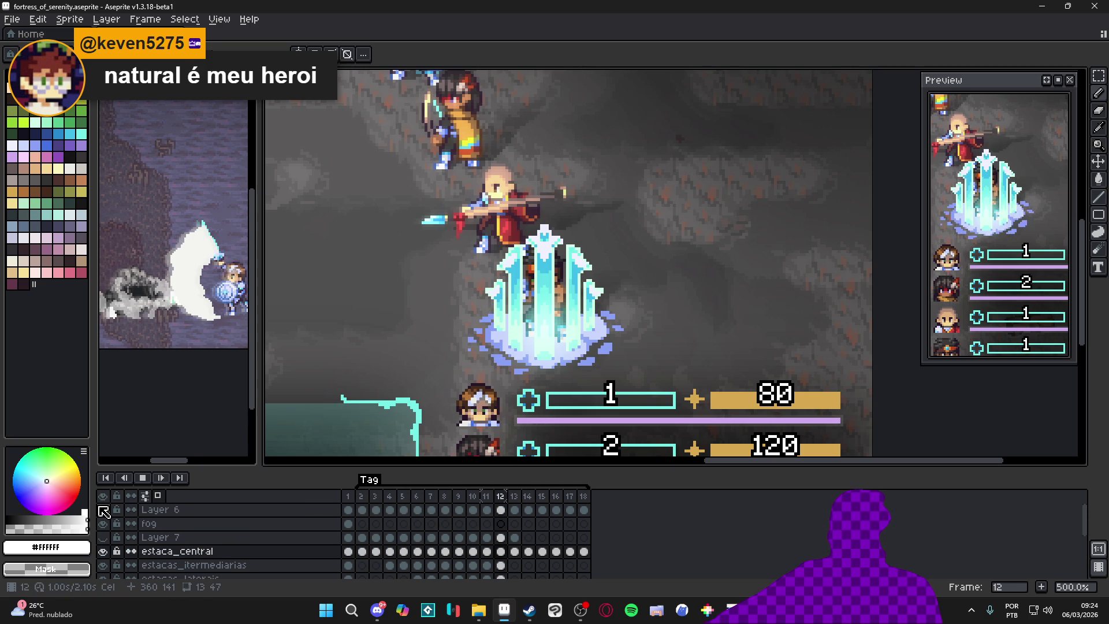
{"action": "left_click", "coordinate": [103, 511]}
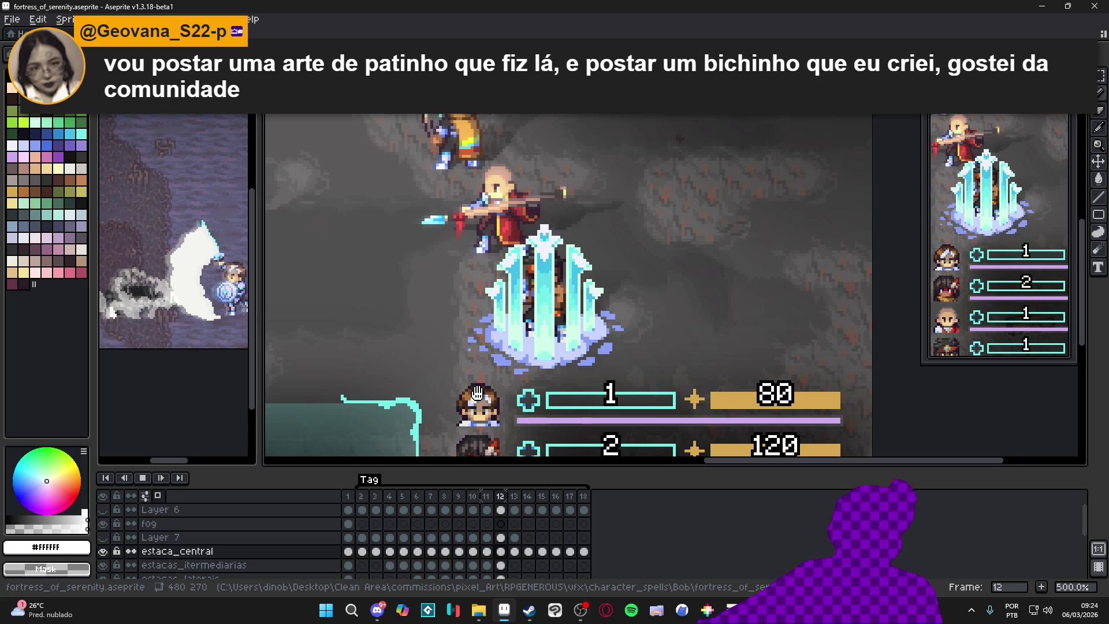
Step: Zoom and pan the canvas to frame the battle scene and Nirvana panel, then stop playback
{"action": "scroll", "coordinate": [475, 393], "scroll_direction": "down", "scroll_amount": 1}
{"action": "left_click_drag", "start_coordinate": [531, 343], "coordinate": [663, 345]}
{"action": "scroll", "coordinate": [662, 345], "scroll_direction": "down", "scroll_amount": 2}
{"action": "scroll", "coordinate": [617, 337], "scroll_direction": "up", "scroll_amount": 1}
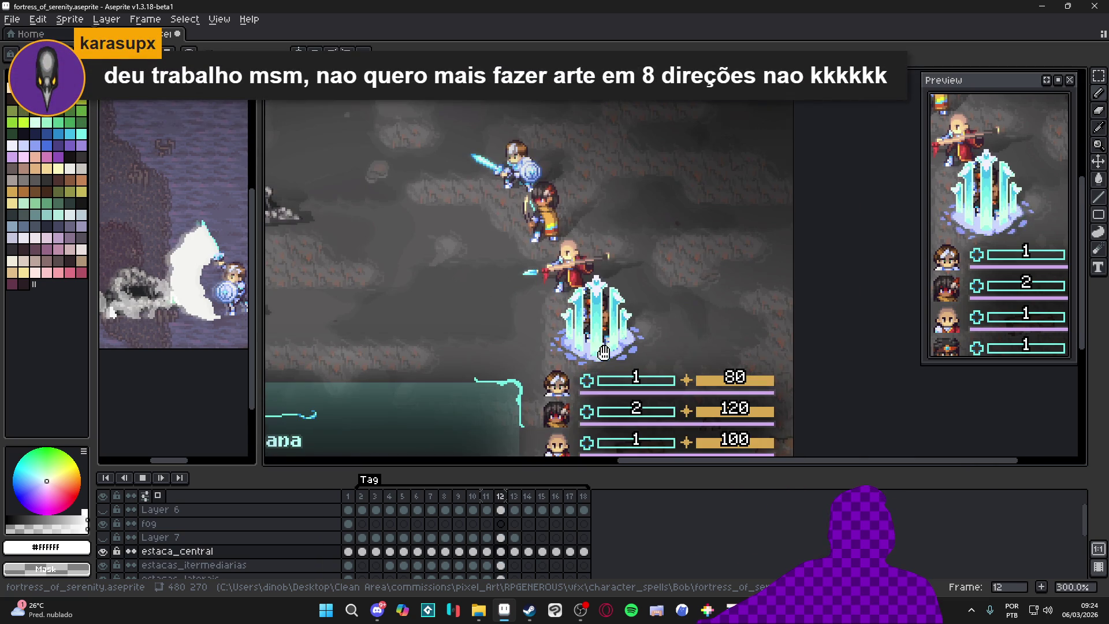
{"action": "left_click_drag", "start_coordinate": [604, 352], "coordinate": [686, 352]}
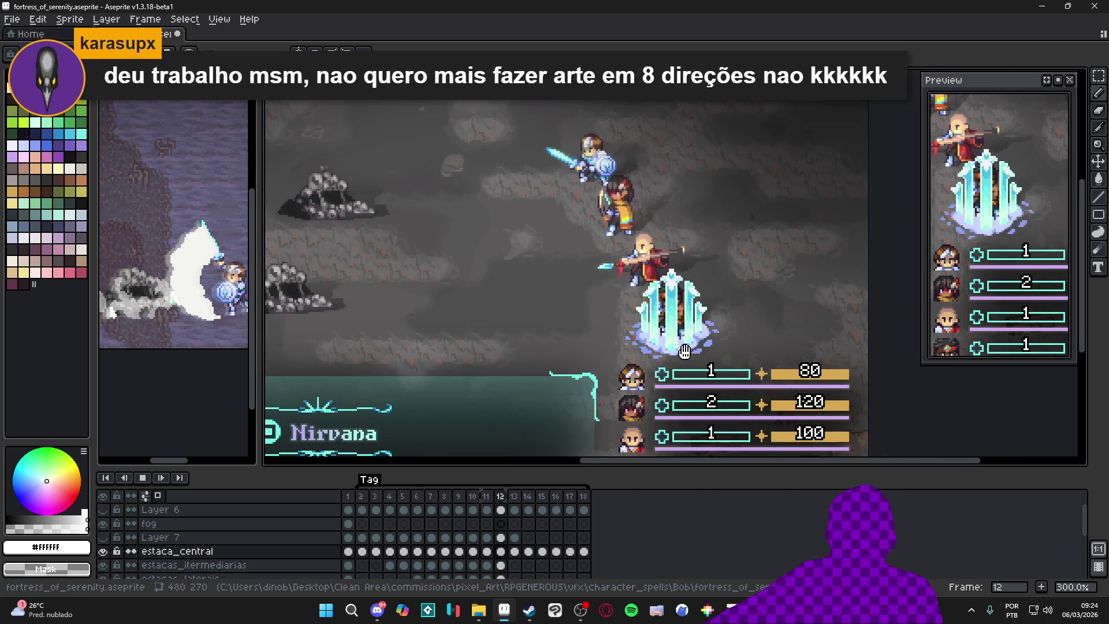
{"action": "scroll", "coordinate": [686, 352], "scroll_direction": "down", "scroll_amount": 1}
{"action": "scroll", "coordinate": [624, 344], "scroll_direction": "up", "scroll_amount": 1}
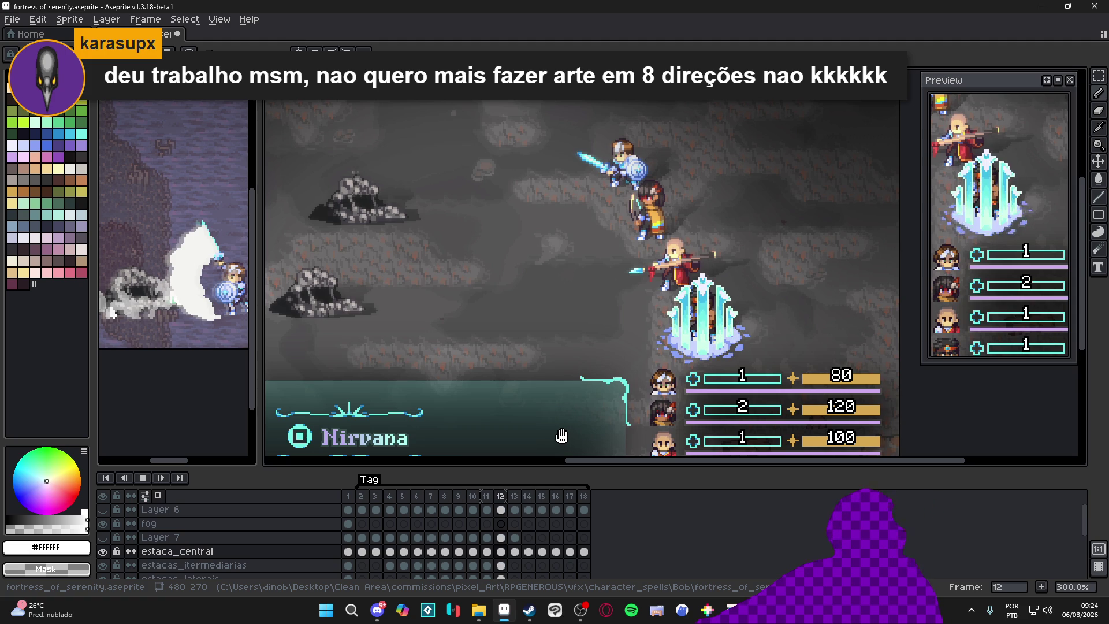
{"action": "left_click_drag", "start_coordinate": [669, 360], "coordinate": [636, 366]}
{"action": "right_click", "coordinate": [514, 258]}
{"action": "key", "text": "Escape"}
Step: Review the animation at frames 6, 18, 12, 3, 8 and 15
{"action": "left_click", "coordinate": [143, 478]}
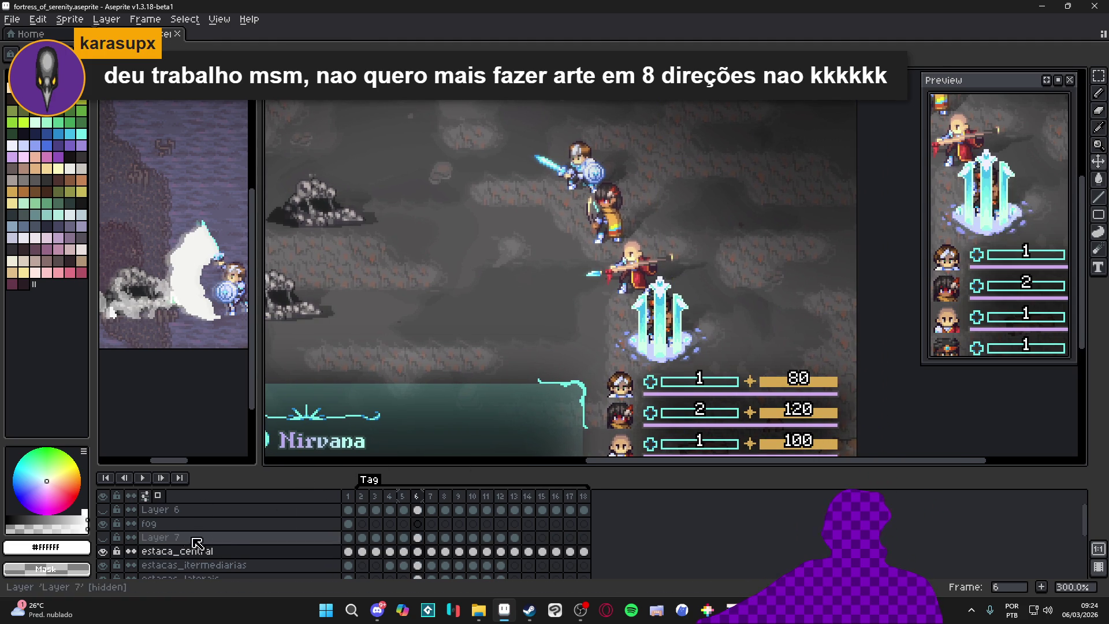
{"action": "key", "text": "Return"}
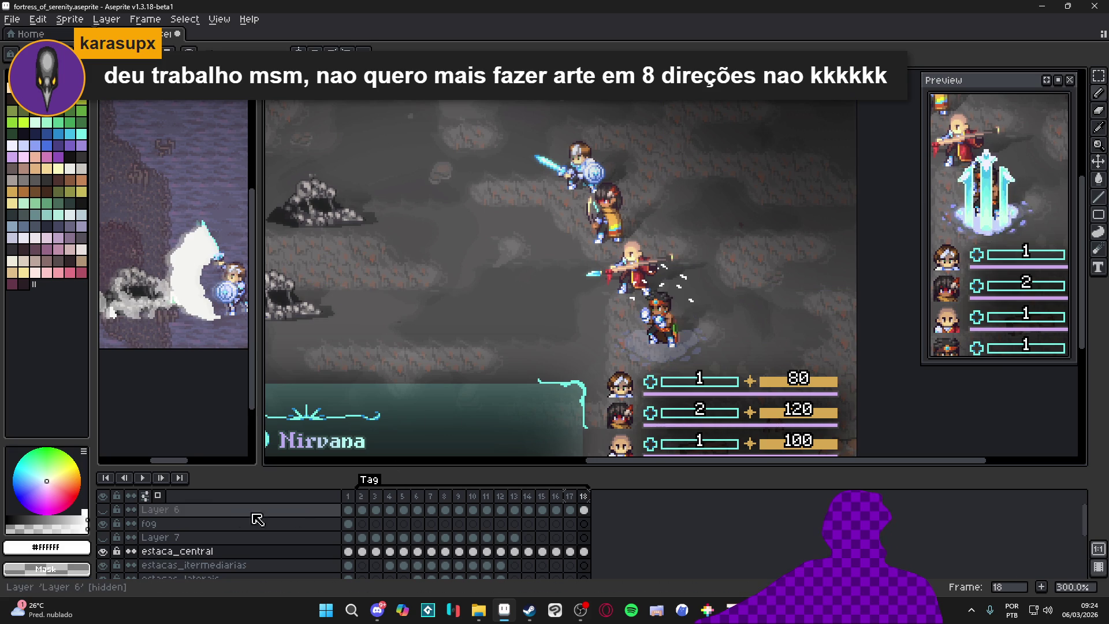
{"action": "left_click", "coordinate": [140, 474]}
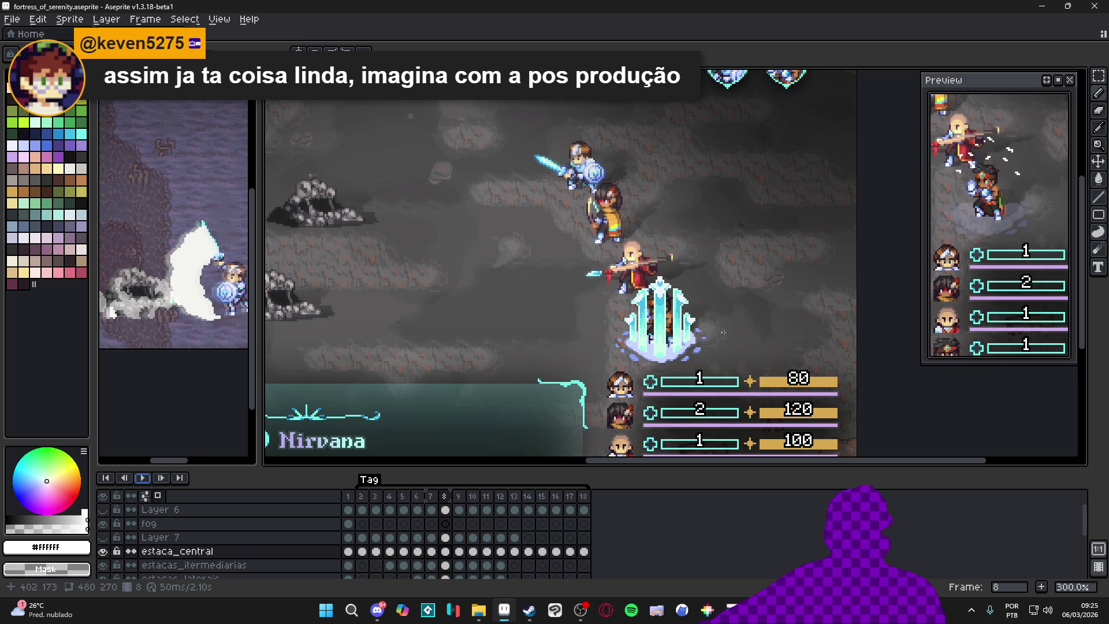
{"action": "scroll", "coordinate": [706, 342], "scroll_direction": "down", "scroll_amount": 1}
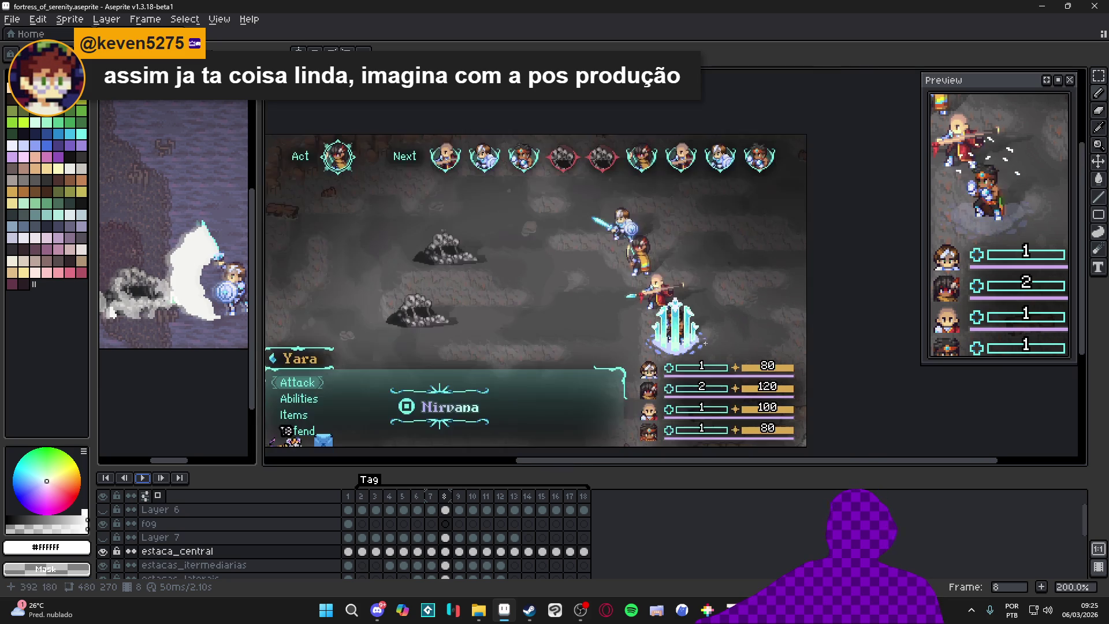
{"action": "scroll", "coordinate": [704, 340], "scroll_direction": "up", "scroll_amount": 1}
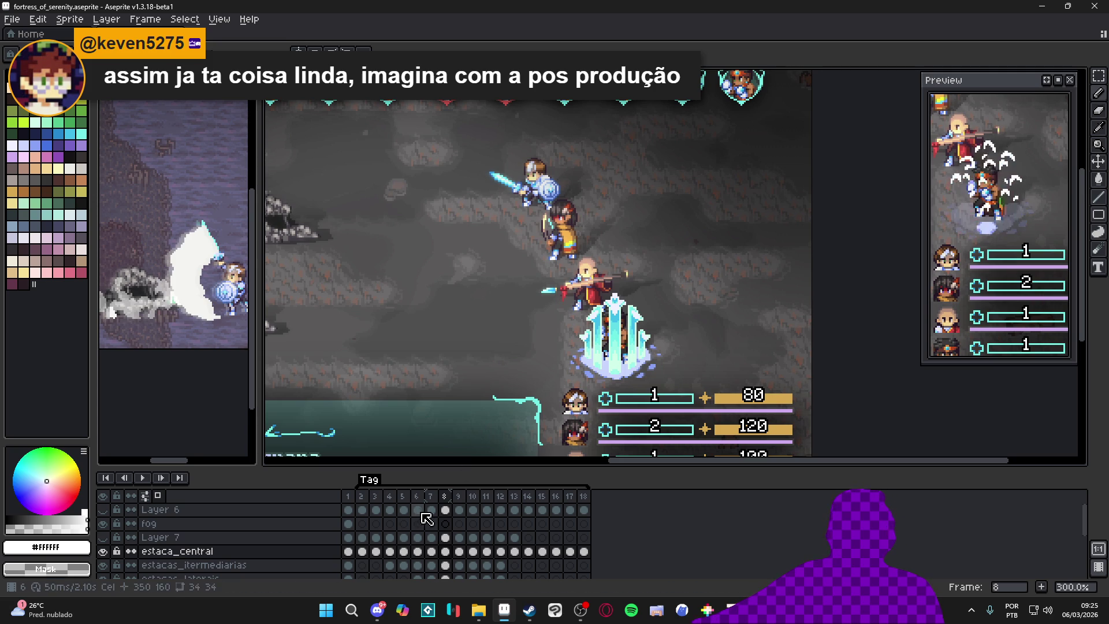
{"action": "left_click", "coordinate": [375, 496]}
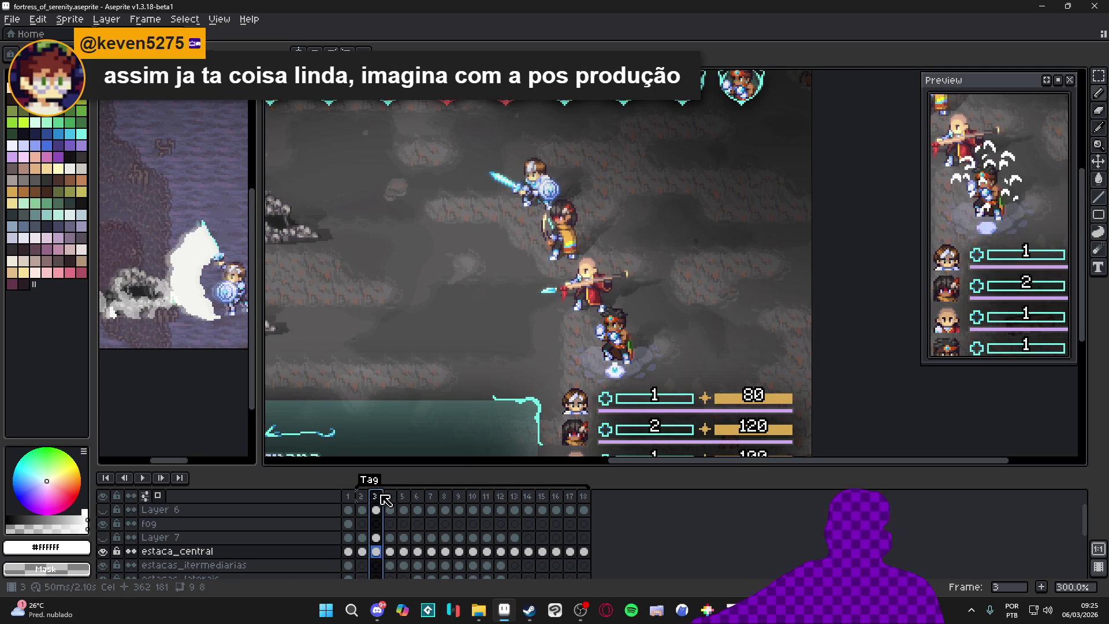
{"action": "left_click", "coordinate": [444, 496]}
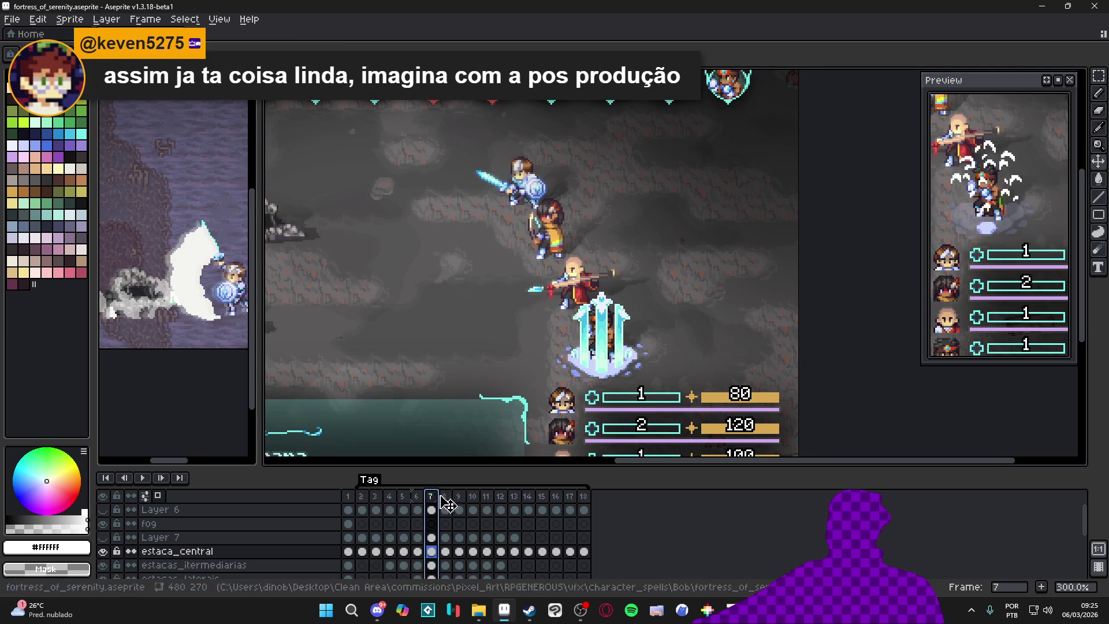
{"action": "left_click", "coordinate": [542, 497]}
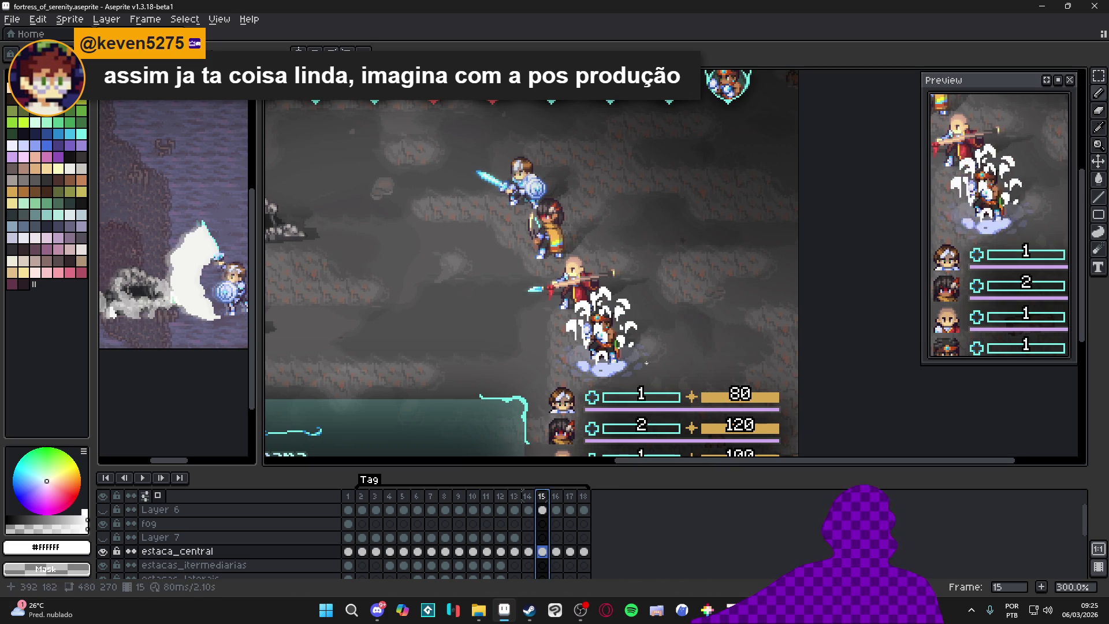
Step: Save the fortress_of_serenity animation and bring up the character_spells folder in File Explorer
{"action": "key", "text": "ctrl+s"}
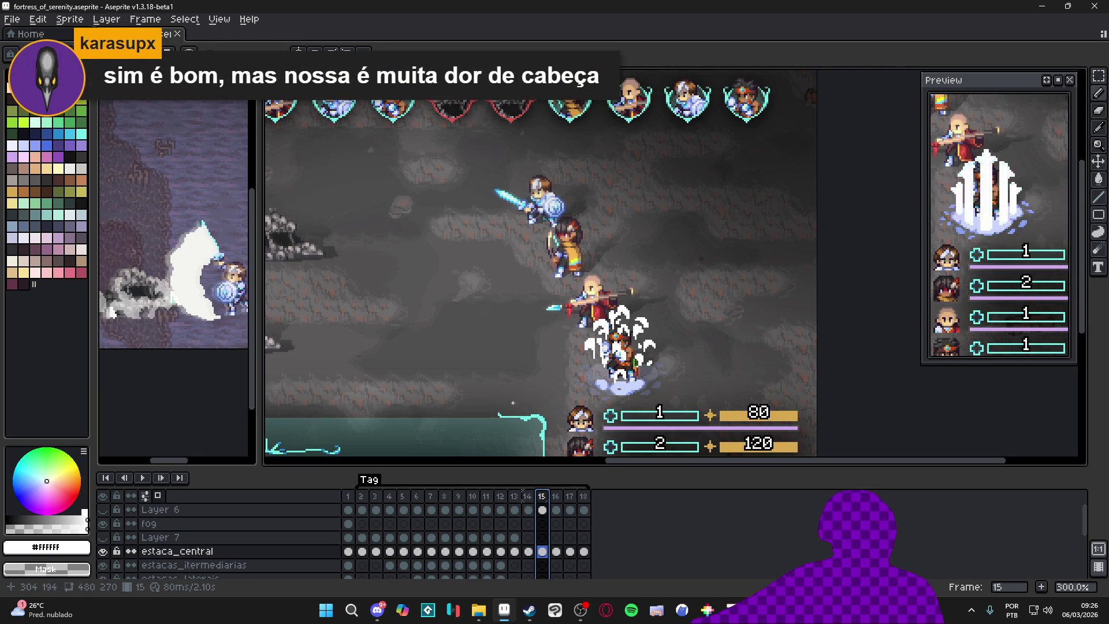
{"action": "scroll", "coordinate": [480, 457], "scroll_direction": "left", "scroll_amount": 1}
{"action": "key", "text": "ctrl+s"}
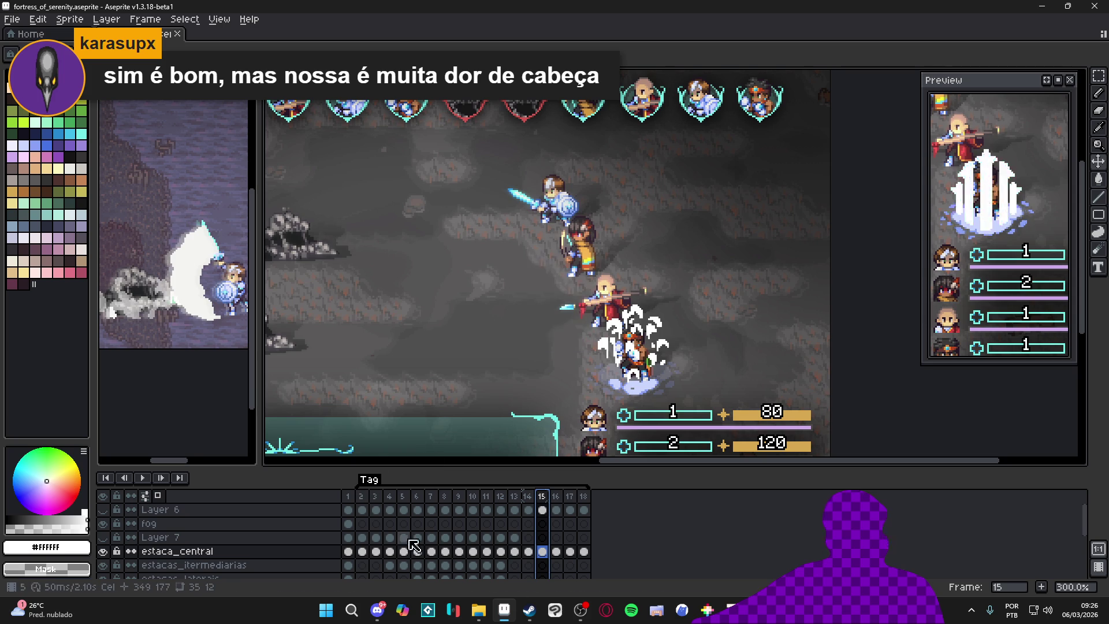
{"action": "left_click", "coordinate": [480, 607]}
{"action": "left_click", "coordinate": [563, 356]}
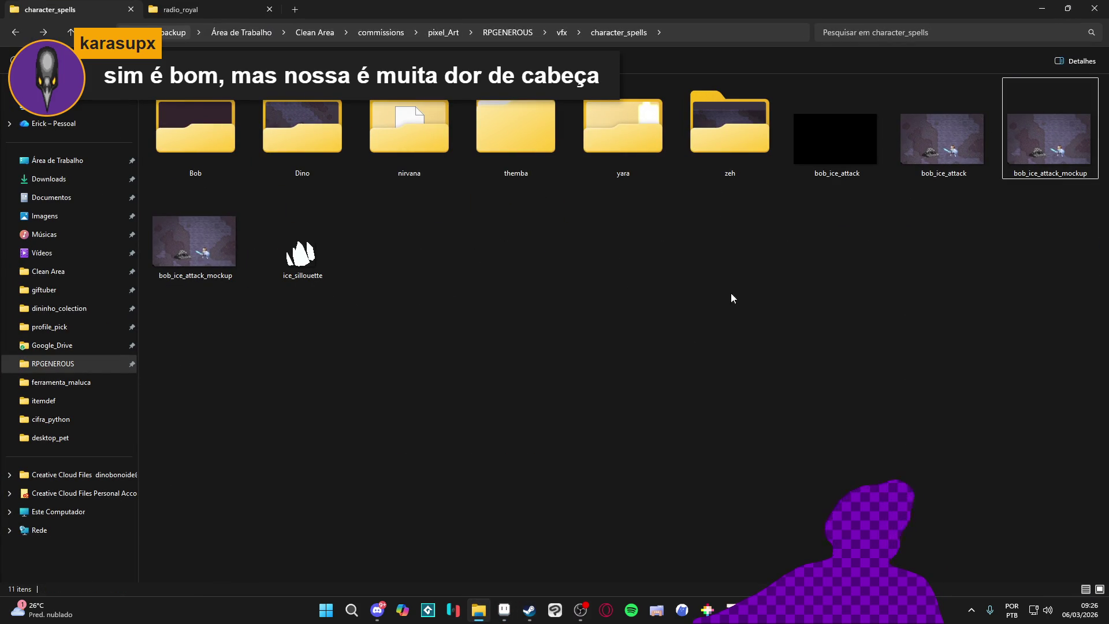
Step: Return to the Aseprite ice animation, then bring the Steam window to the front
{"action": "left_click", "coordinate": [505, 610]}
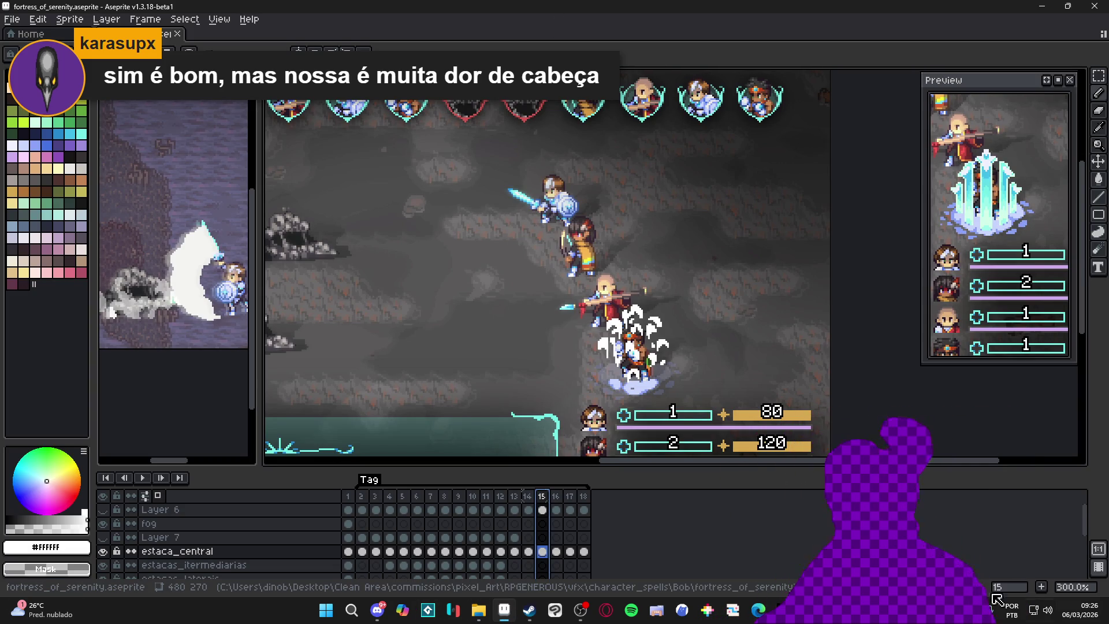
{"action": "left_click", "coordinate": [524, 619]}
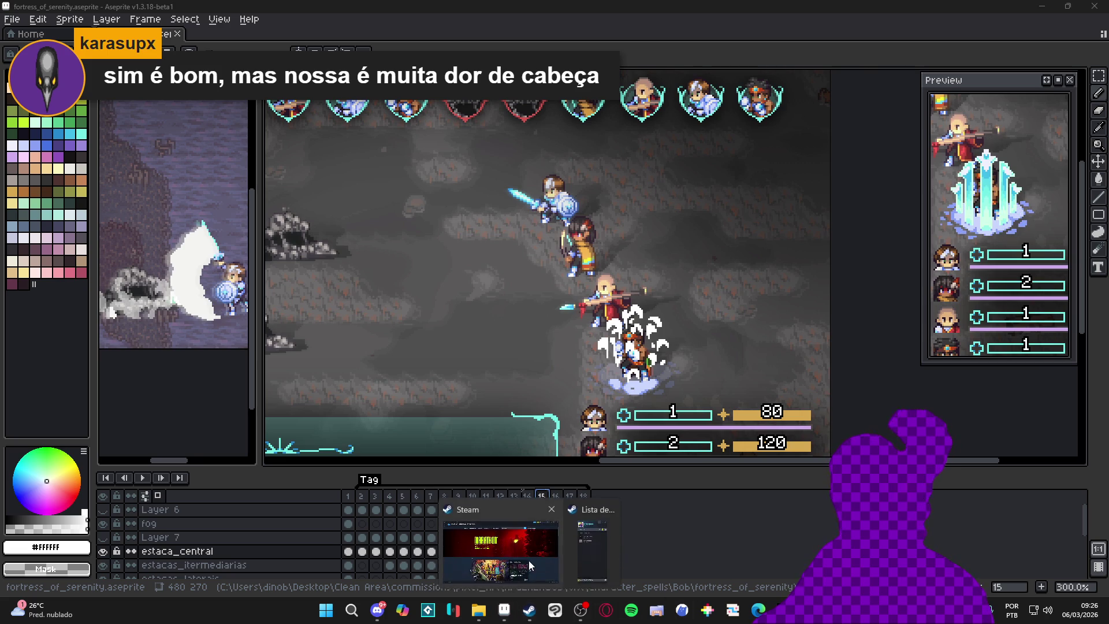
{"action": "left_click", "coordinate": [529, 560]}
Step: Search the Steam library for 'game', launch GameMaker, and minimize Steam while it loads
{"action": "left_click", "coordinate": [110, 28]}
{"action": "left_click", "coordinate": [84, 109]}
{"action": "type", "text": "game"}
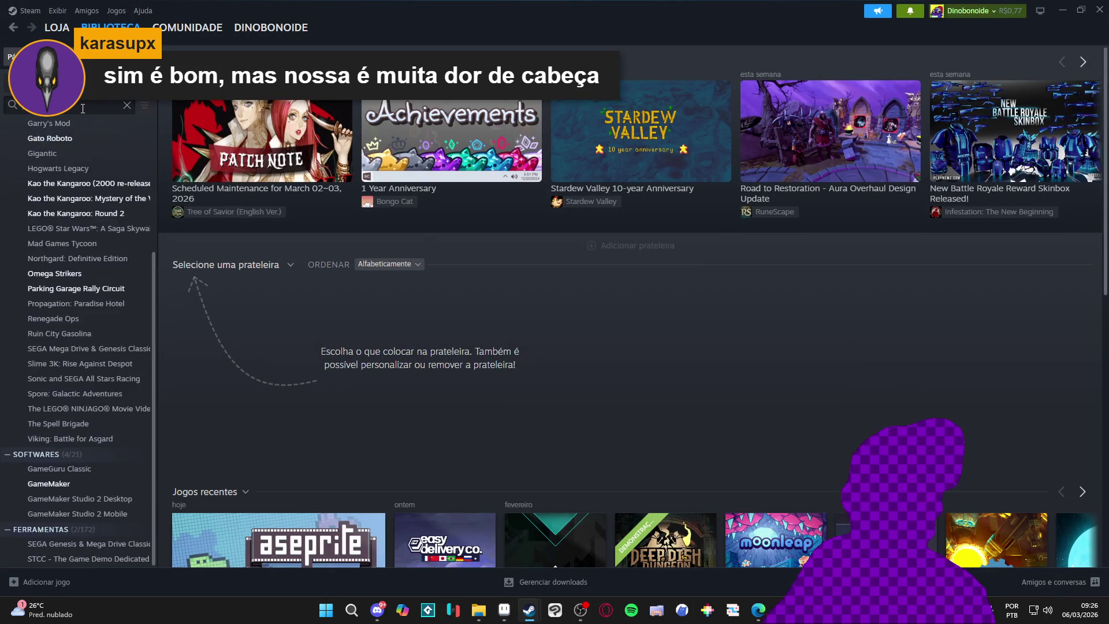
{"action": "double_click", "coordinate": [110, 231]}
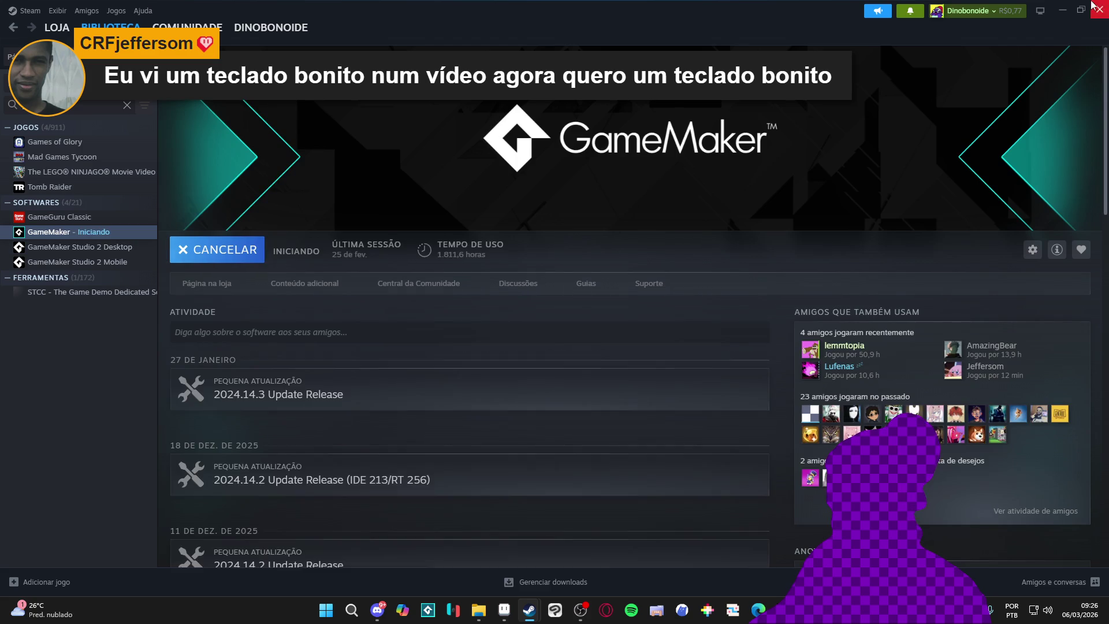
{"action": "left_click", "coordinate": [1063, 10]}
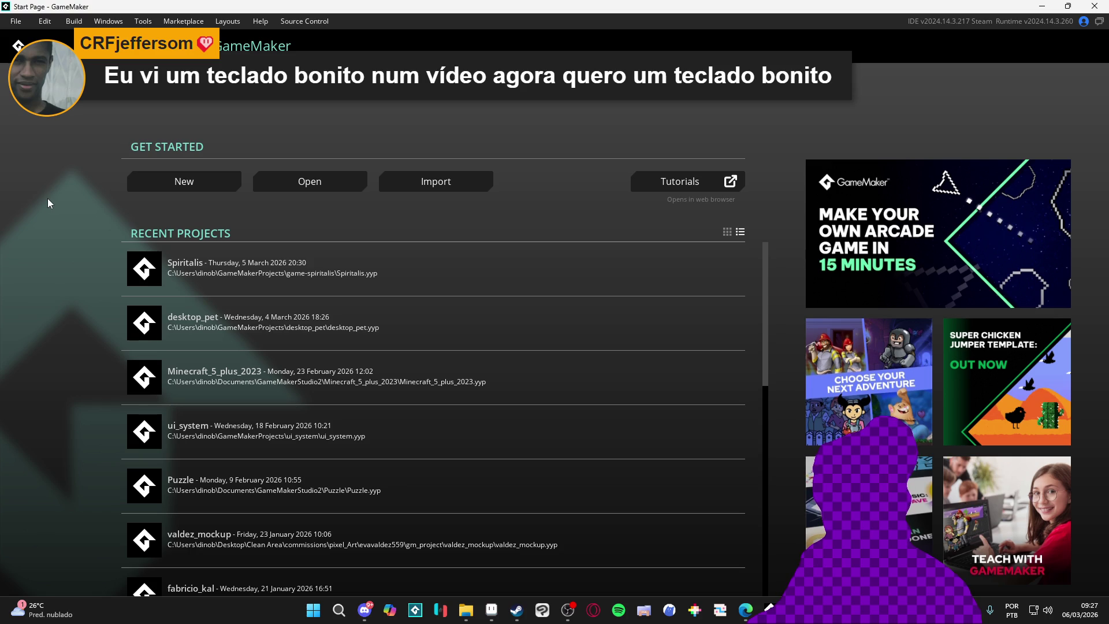
Step: Open Spiritalis, expand Sequences > Battle > Party > Abilities, and widen the asset panel to show full names
{"action": "left_click", "coordinate": [353, 257]}
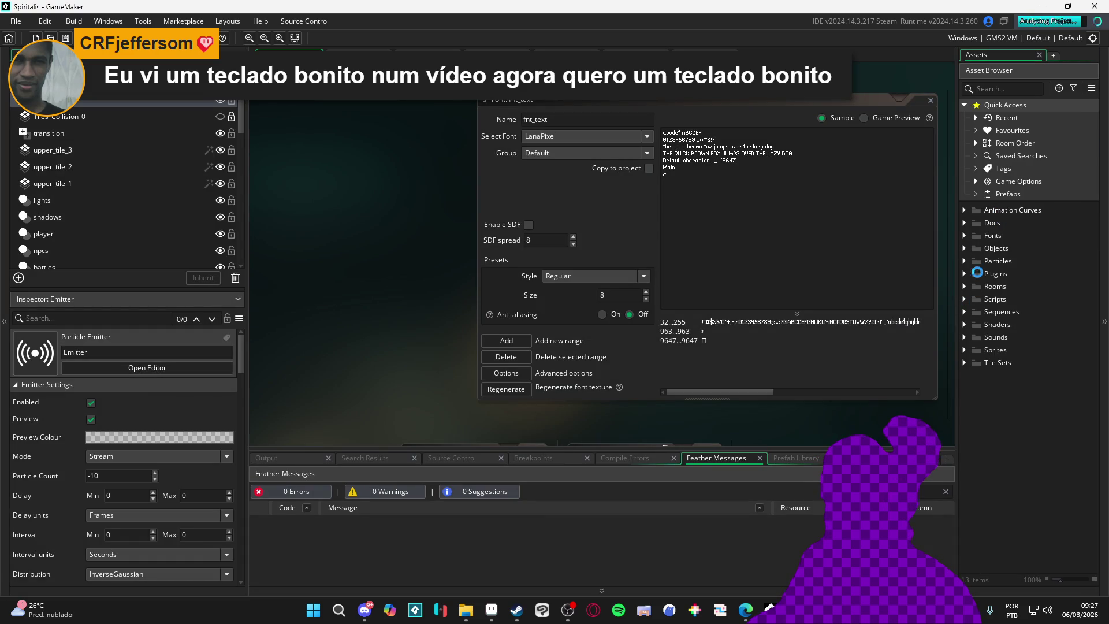
{"action": "left_click", "coordinate": [965, 312]}
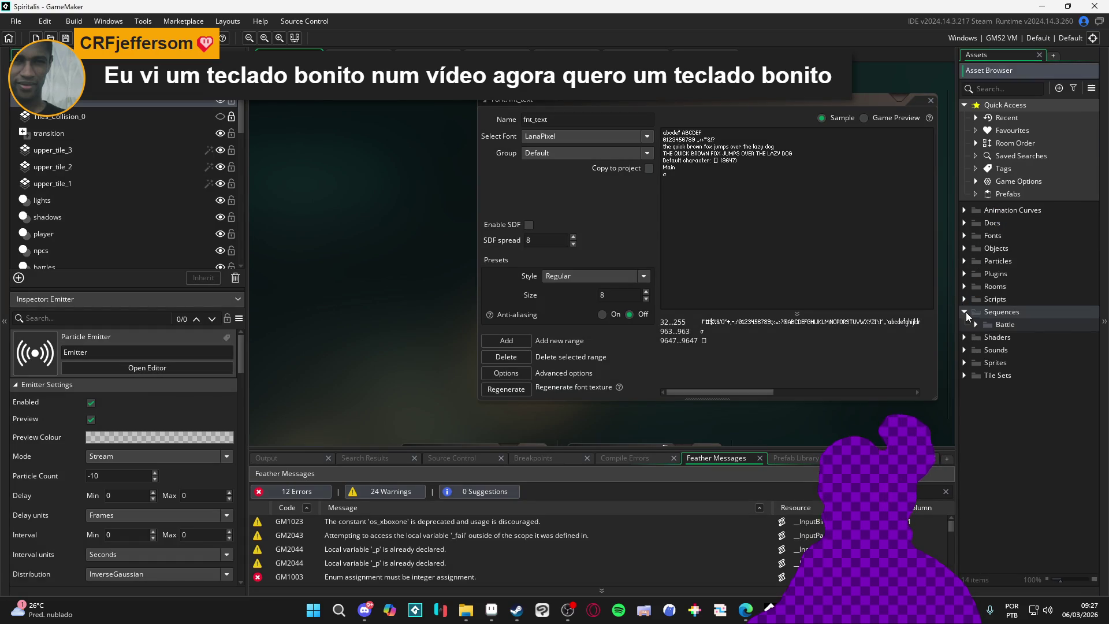
{"action": "left_click", "coordinate": [978, 324]}
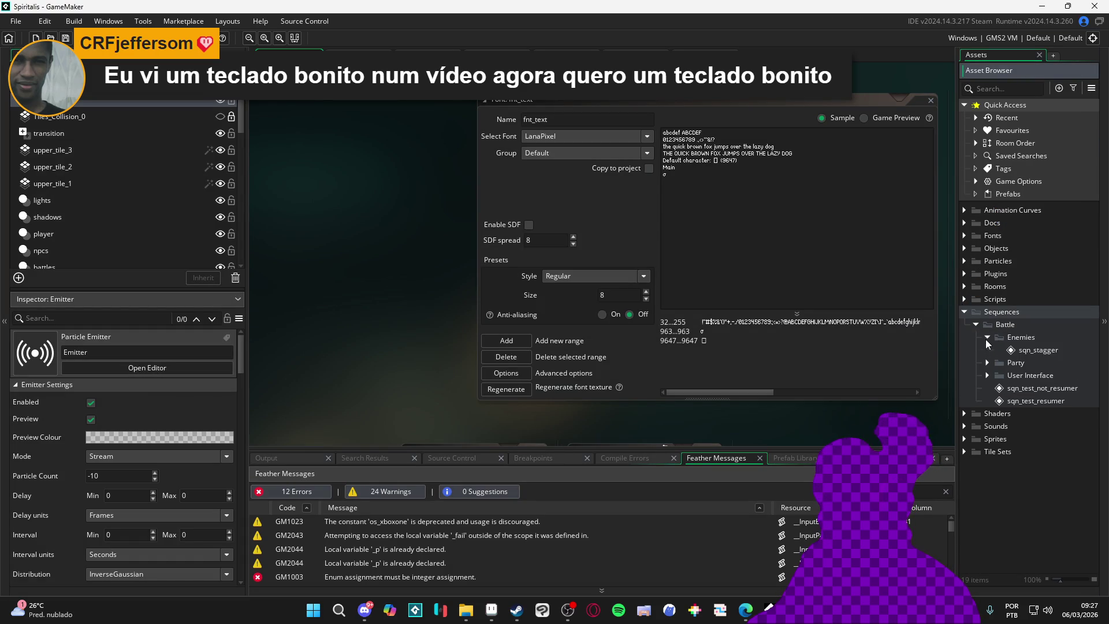
{"action": "left_click", "coordinate": [987, 350]}
{"action": "left_click", "coordinate": [1000, 362]}
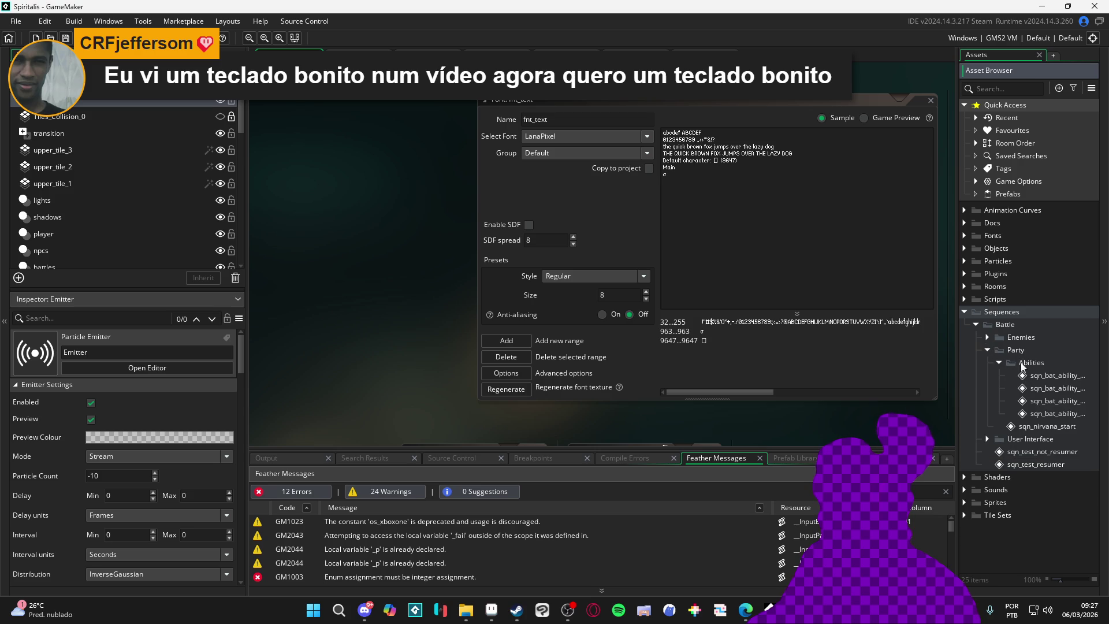
{"action": "left_click_drag", "start_coordinate": [957, 367], "coordinate": [839, 370]}
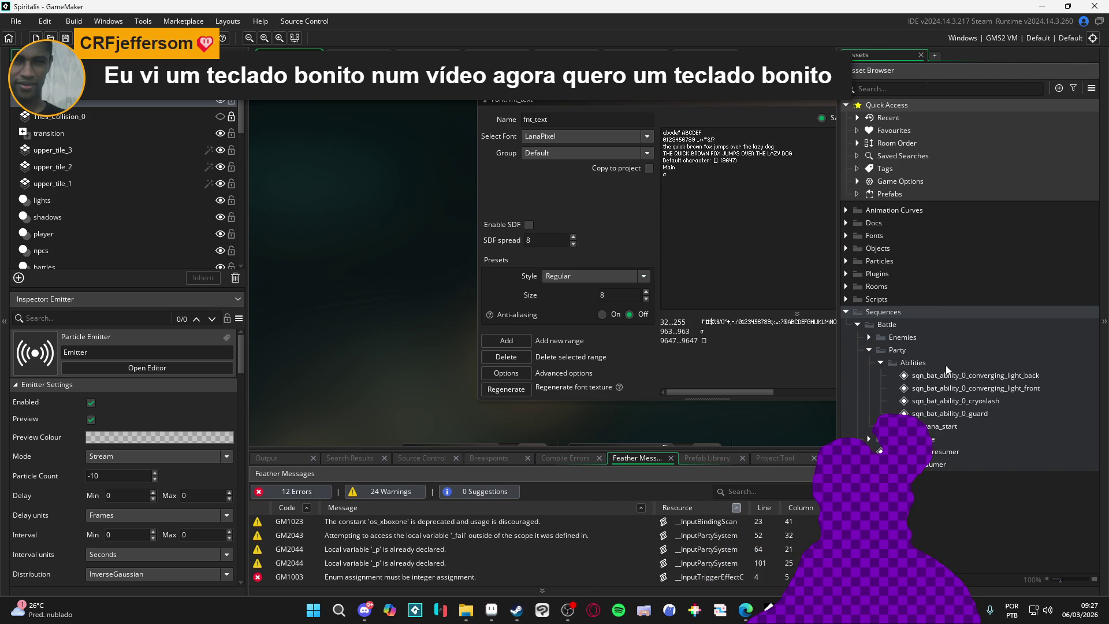
Step: Open and play the sqn_bat_ability_0_converging_light_back and sqn_bat_ability_0_cryoslash sequences
{"action": "double_click", "coordinate": [990, 372]}
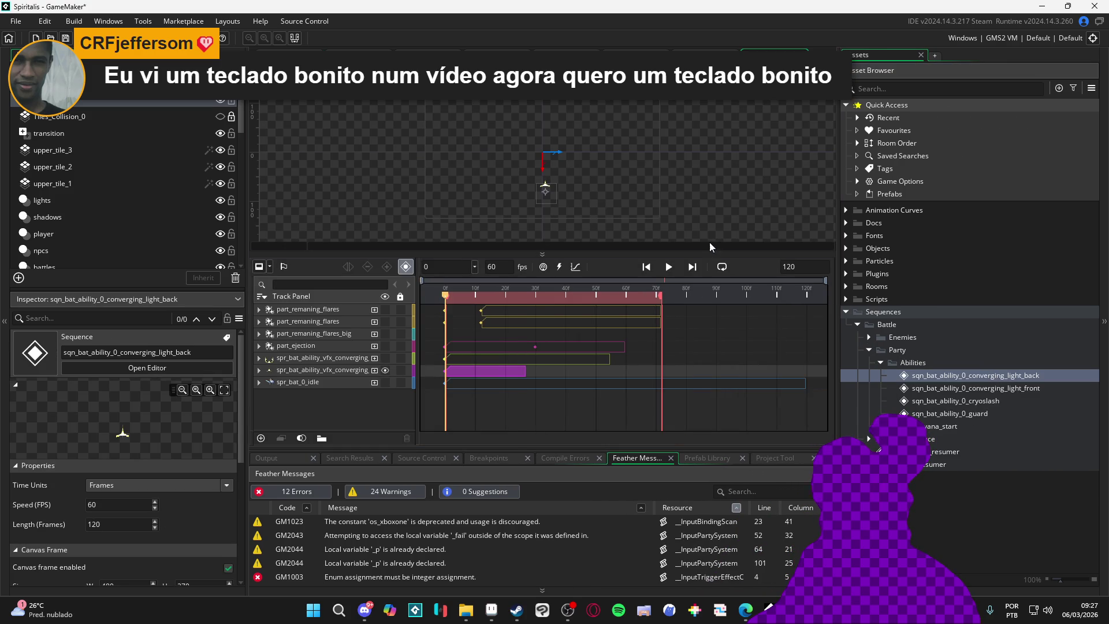
{"action": "left_click", "coordinate": [669, 269]}
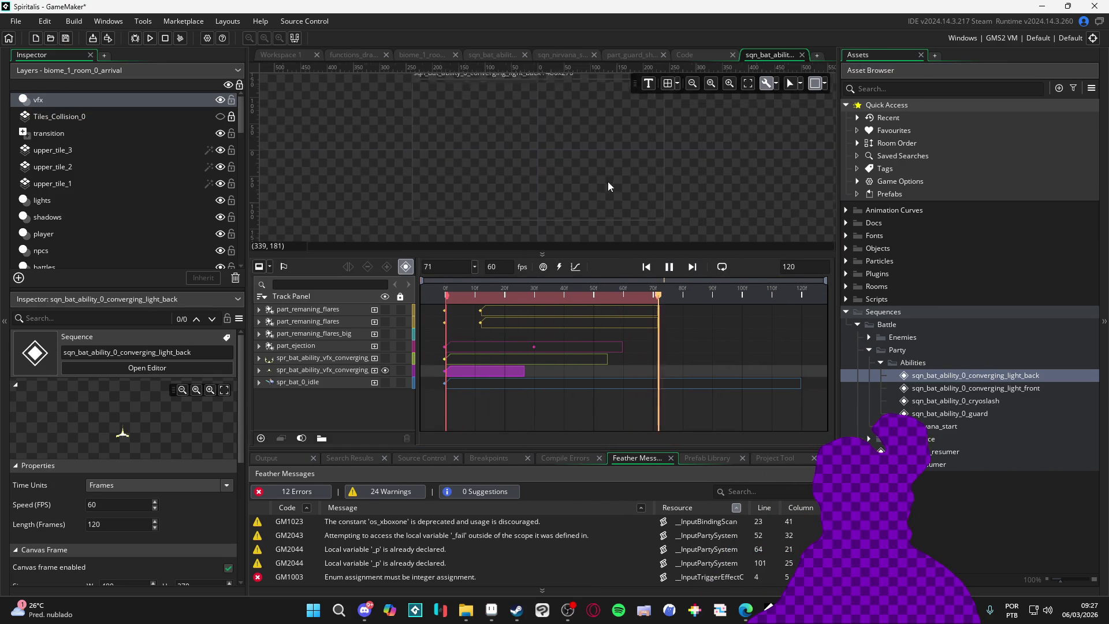
{"action": "left_click", "coordinate": [669, 267]}
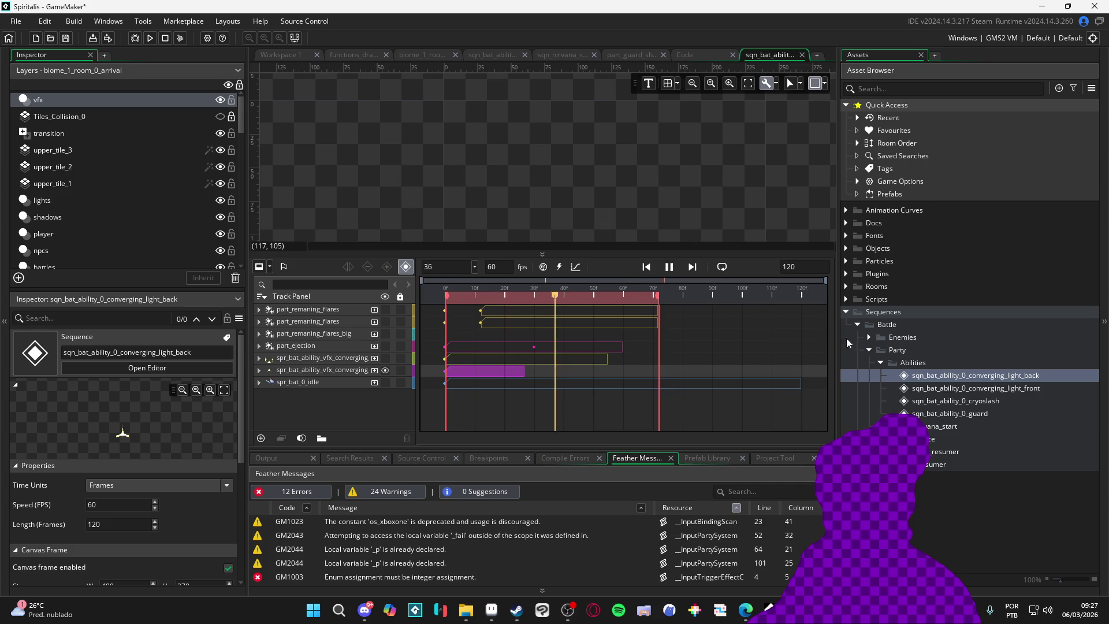
{"action": "double_click", "coordinate": [943, 401]}
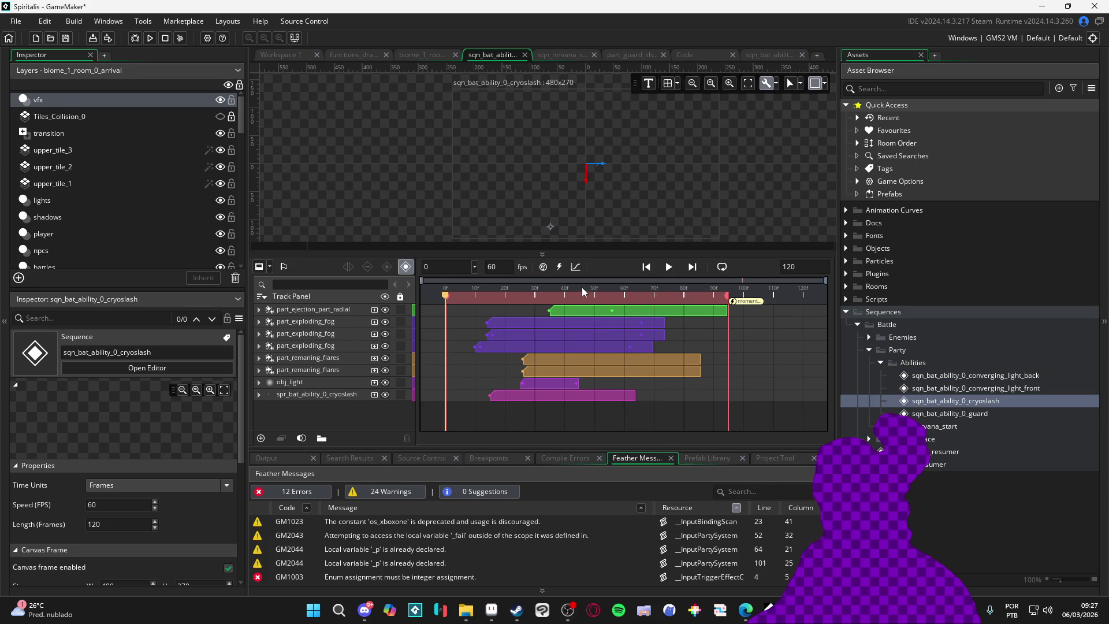
{"action": "left_click", "coordinate": [670, 267]}
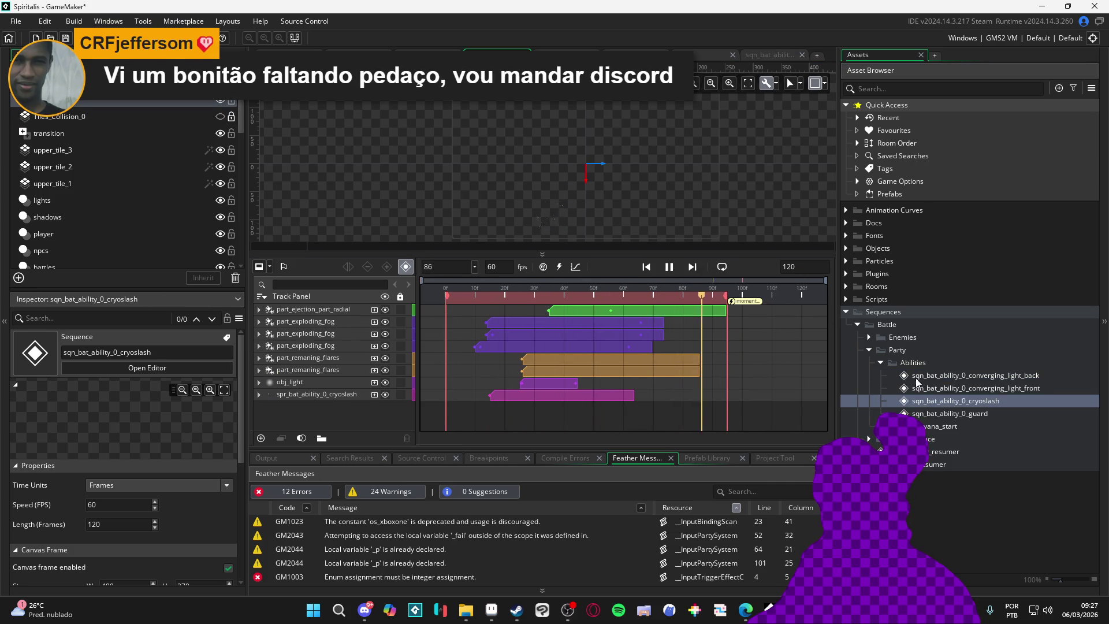
Step: Open the sqn_bat_ability_0_guard sequence and play it several times
{"action": "double_click", "coordinate": [947, 414]}
{"action": "left_click", "coordinate": [669, 267]}
{"action": "scroll", "coordinate": [590, 210], "scroll_direction": "up", "scroll_amount": 3}
{"action": "left_click", "coordinate": [670, 270]}
{"action": "left_click", "coordinate": [678, 269]}
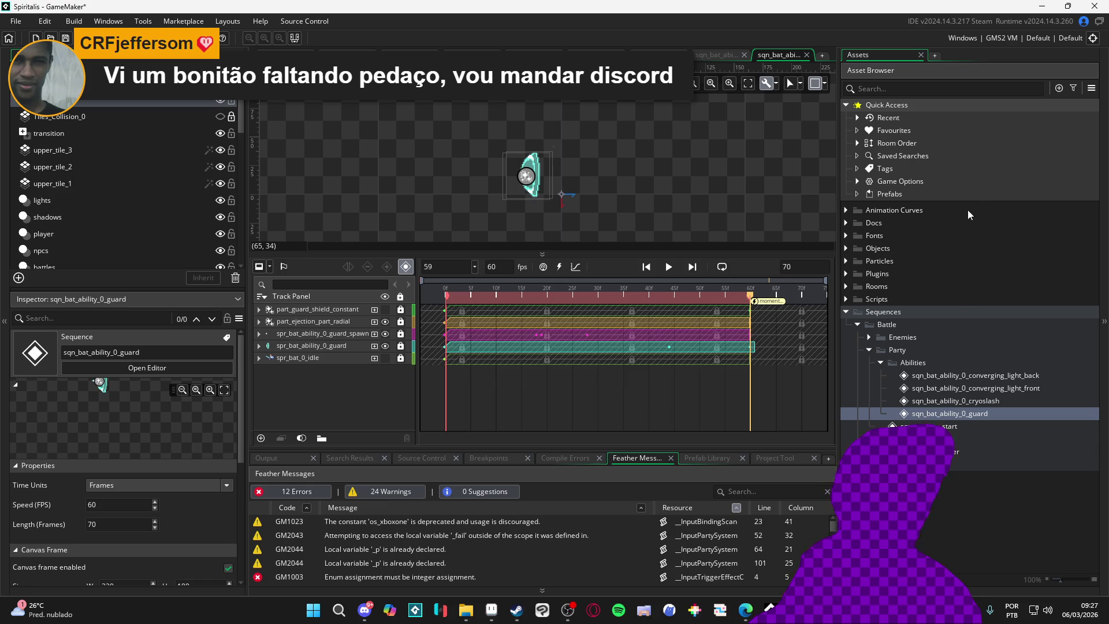
Step: Select the converging light back and front sequences and the Abilities folder, then switch to File Explorer
{"action": "left_click", "coordinate": [936, 377]}
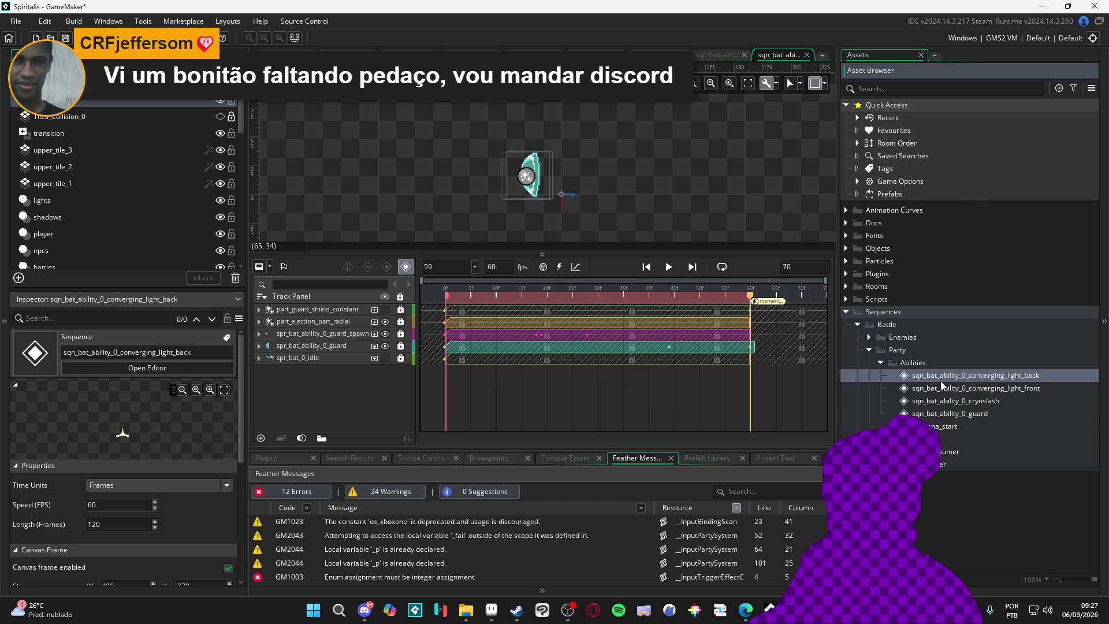
{"action": "left_click", "coordinate": [940, 388]}
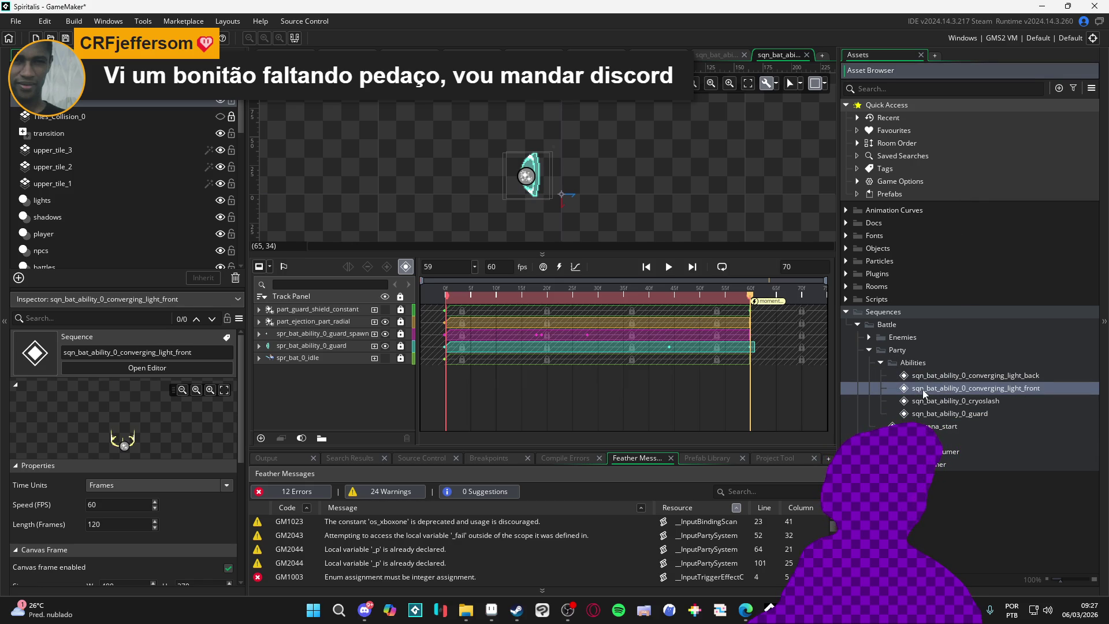
{"action": "left_click", "coordinate": [906, 366]}
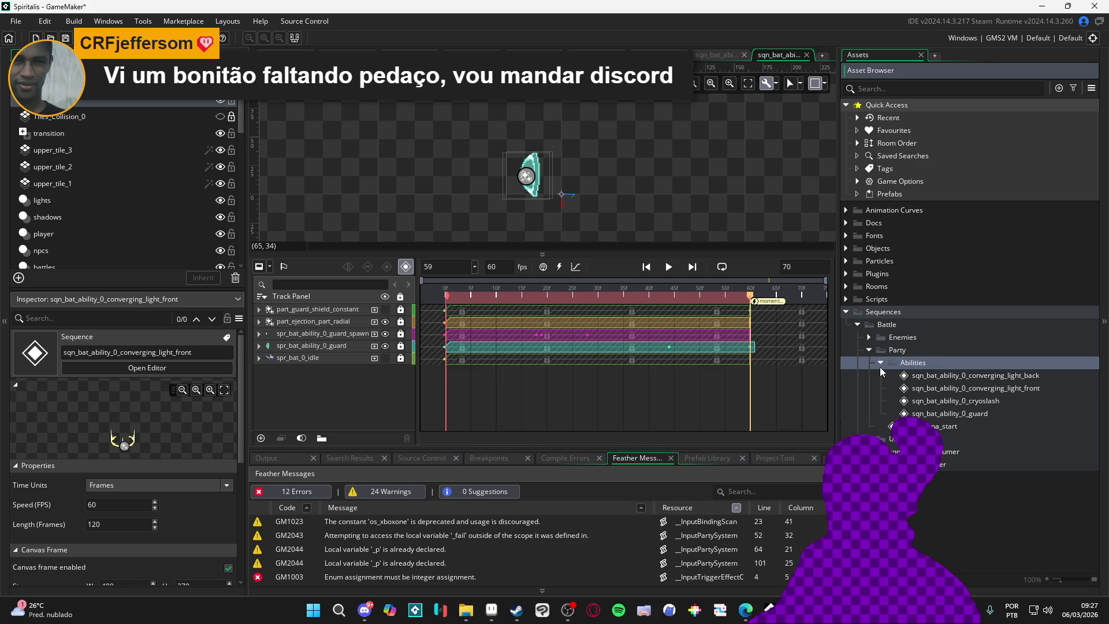
{"action": "left_click", "coordinate": [466, 605]}
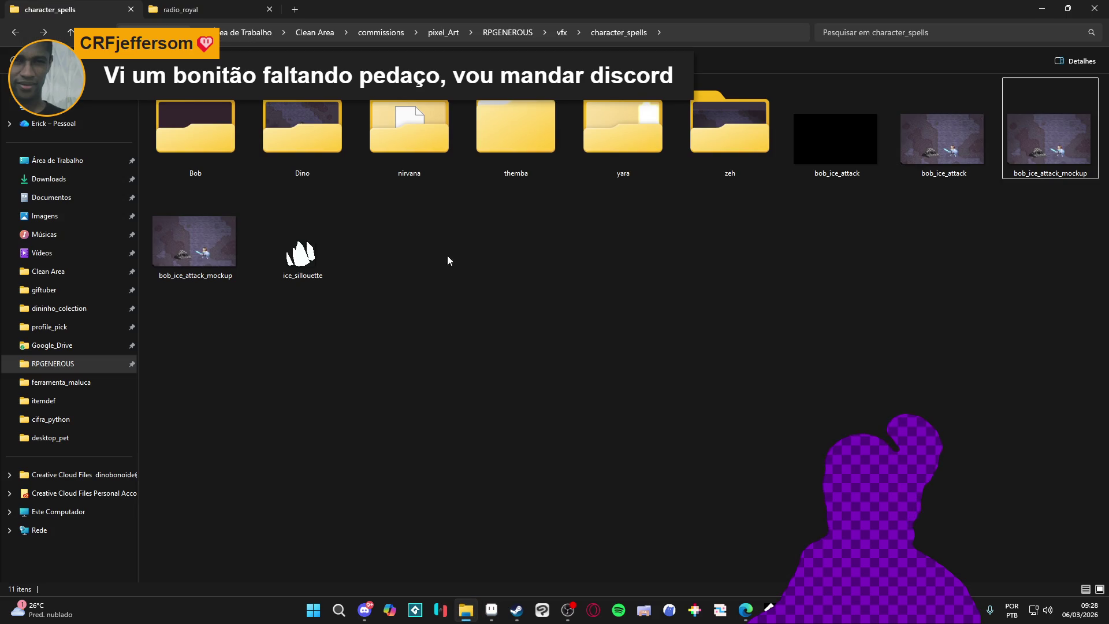
Step: Navigate from Clean Area into the commissions > pixel_Art folder
{"action": "left_click", "coordinate": [268, 7]}
{"action": "left_click", "coordinate": [296, 11]}
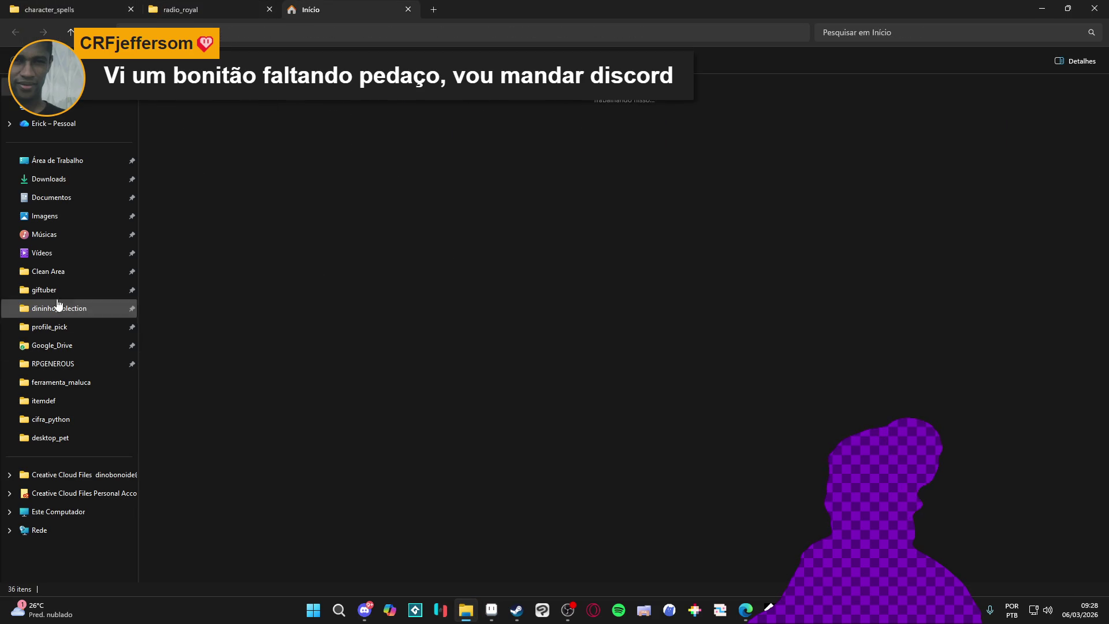
{"action": "left_click", "coordinate": [75, 275]}
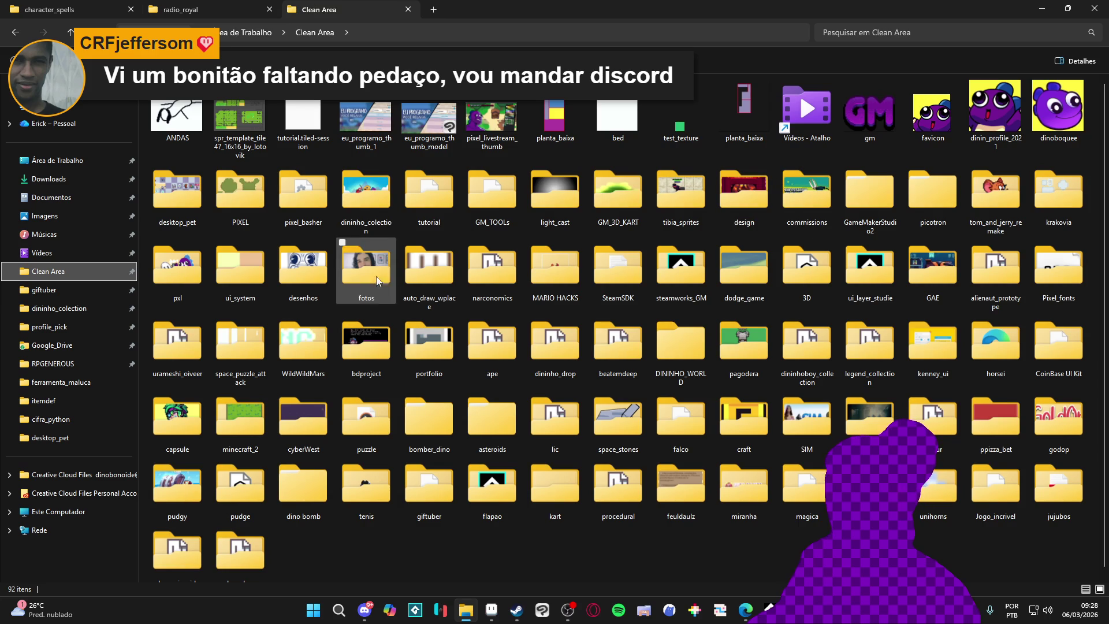
{"action": "left_click", "coordinate": [231, 182]}
{"action": "key", "text": "Right"}
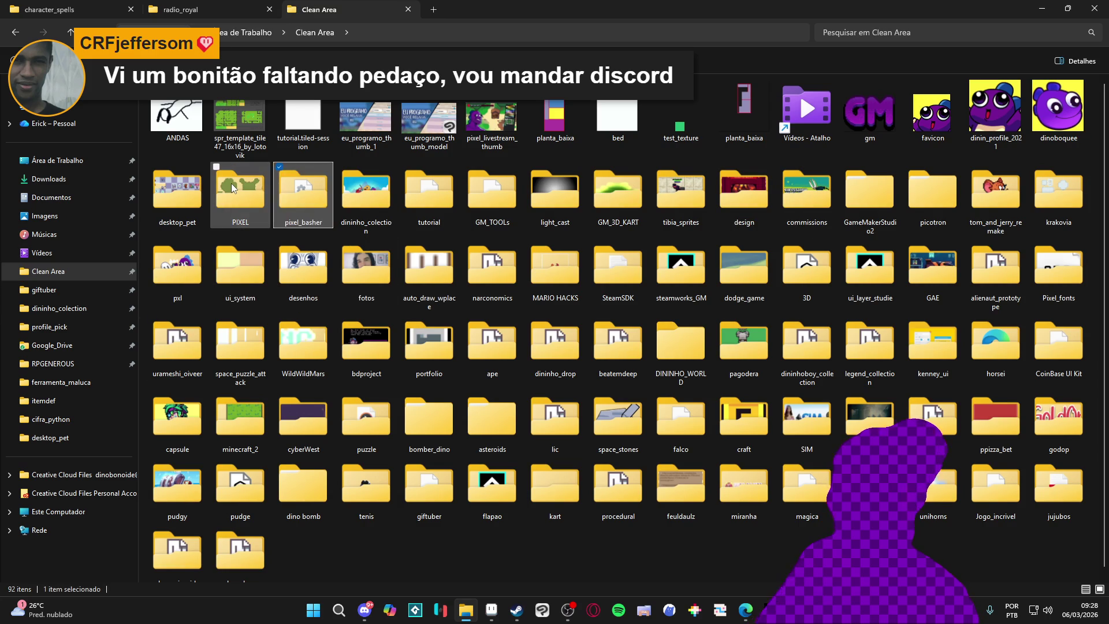
{"action": "key", "text": "Down"}
{"action": "key", "text": "Left"}
{"action": "key", "text": "Up"}
{"action": "key", "text": "Right"}
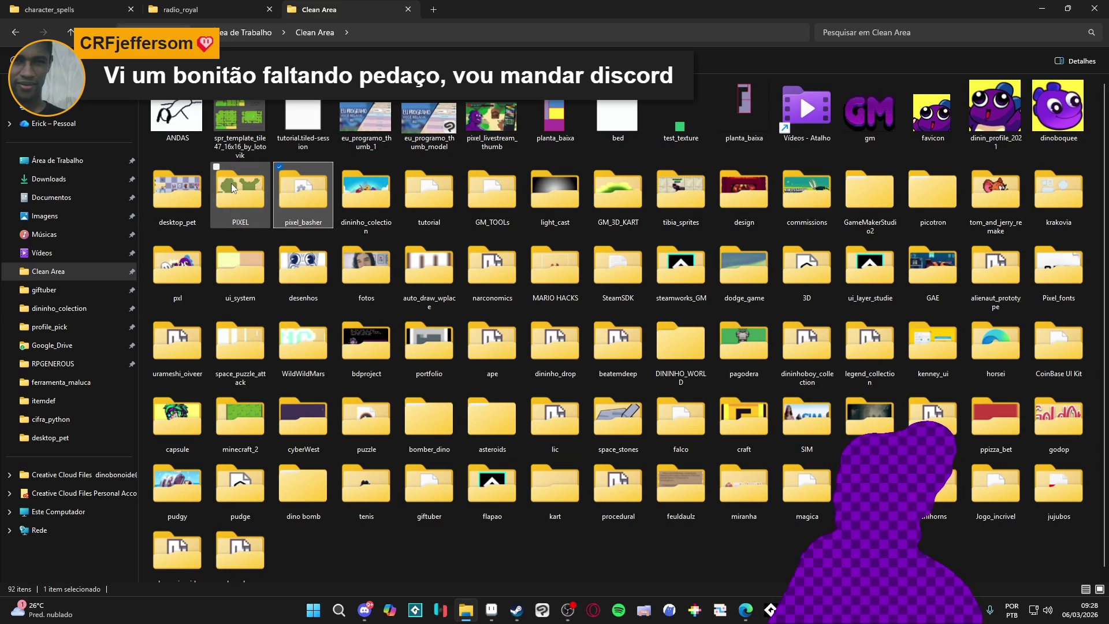
{"action": "key", "text": "c"}
{"action": "key", "text": "Return"}
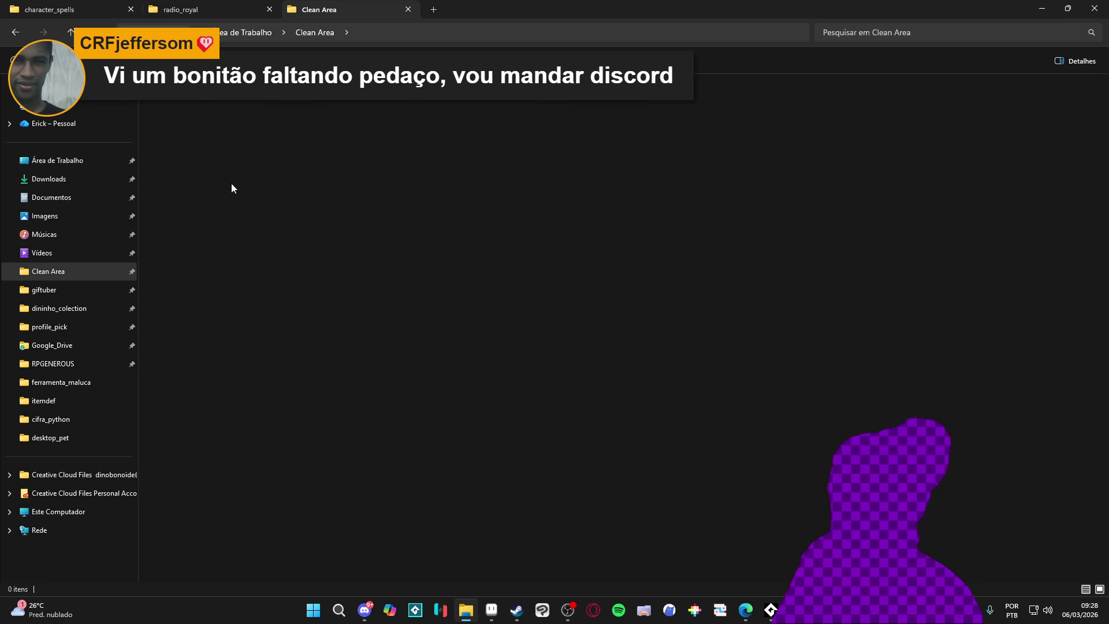
{"action": "key", "text": "p"}
{"action": "key", "text": "Return"}
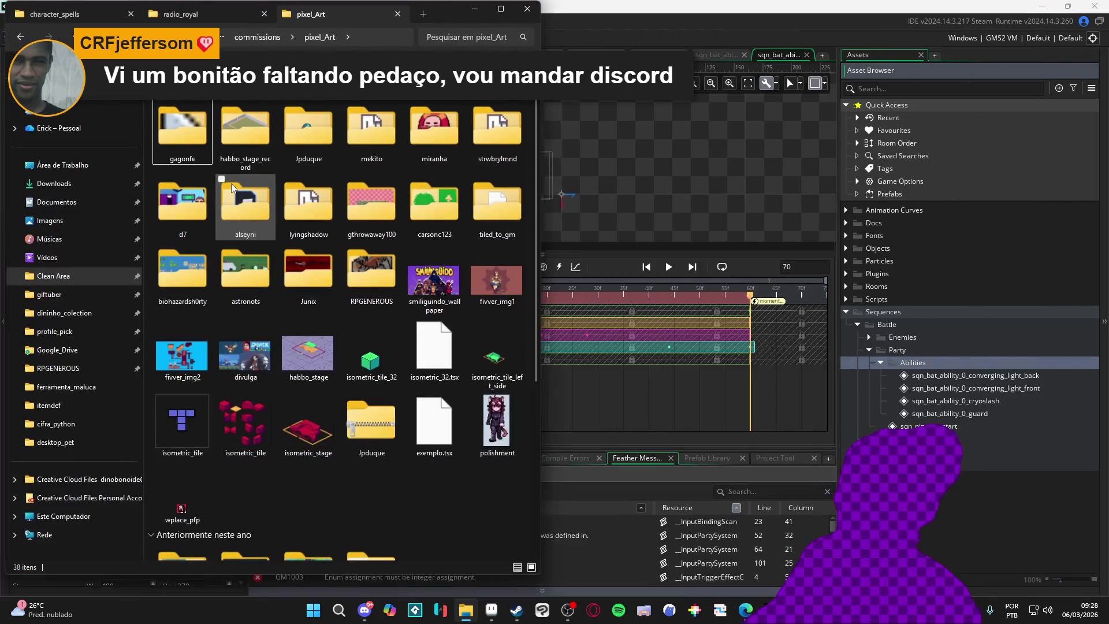
{"action": "left_click", "coordinate": [503, 9]}
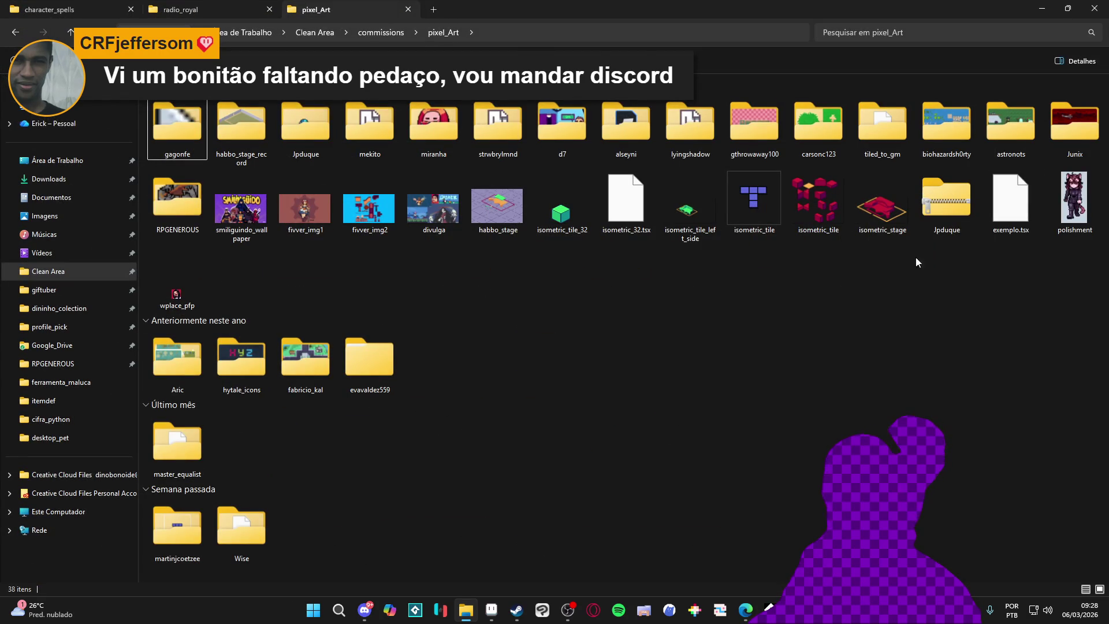
{"action": "double_click", "coordinate": [668, 155]}
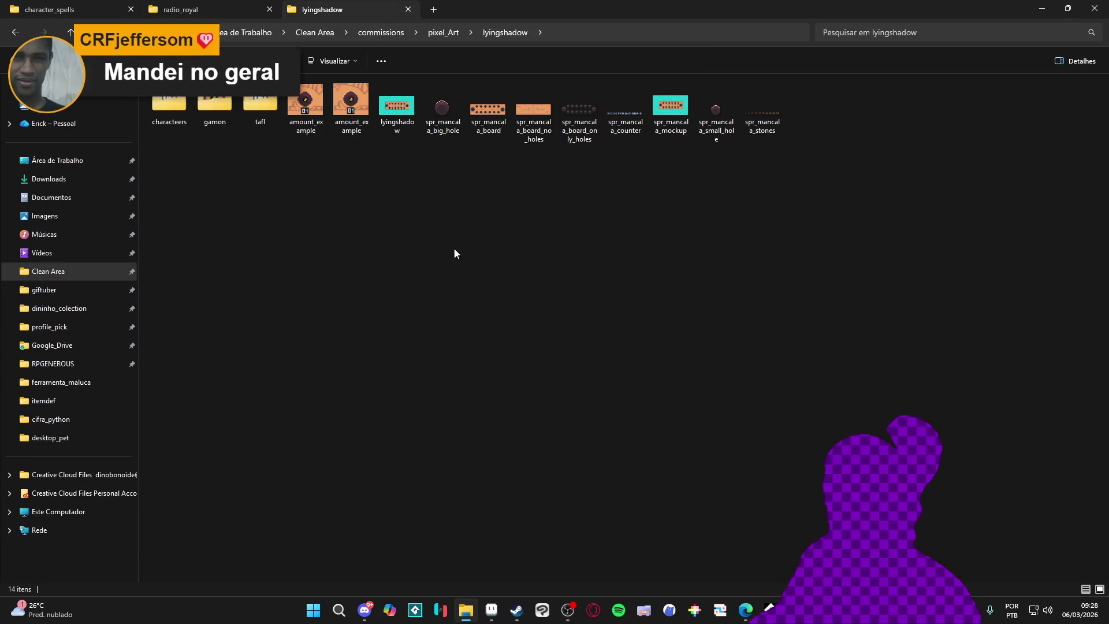
{"action": "key", "text": "alt+Left"}
{"action": "key", "text": "Right"}
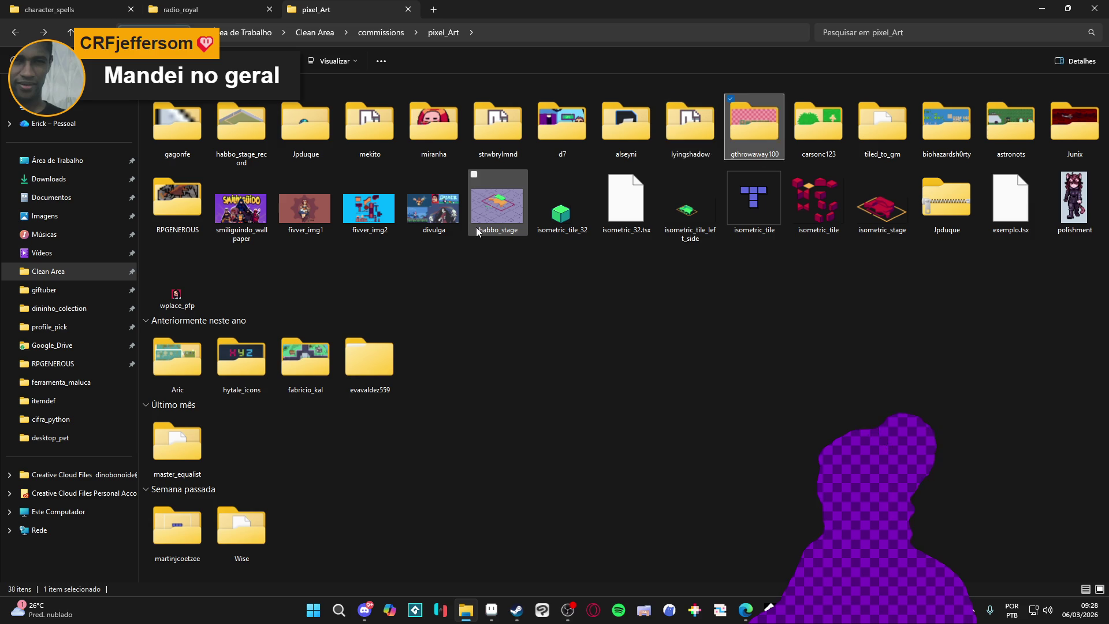
{"action": "key", "text": "Left"}
{"action": "key", "text": "Left"}
{"action": "key", "text": "Left"}
{"action": "key", "text": "Left"}
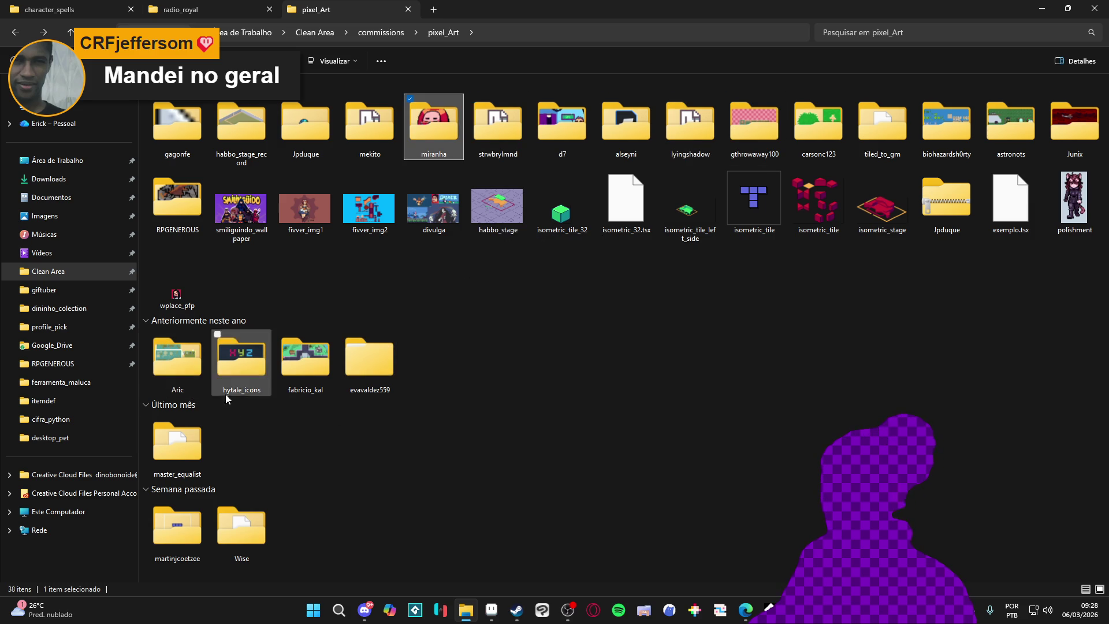
{"action": "double_click", "coordinate": [354, 383]}
{"action": "key", "text": "alt+Left"}
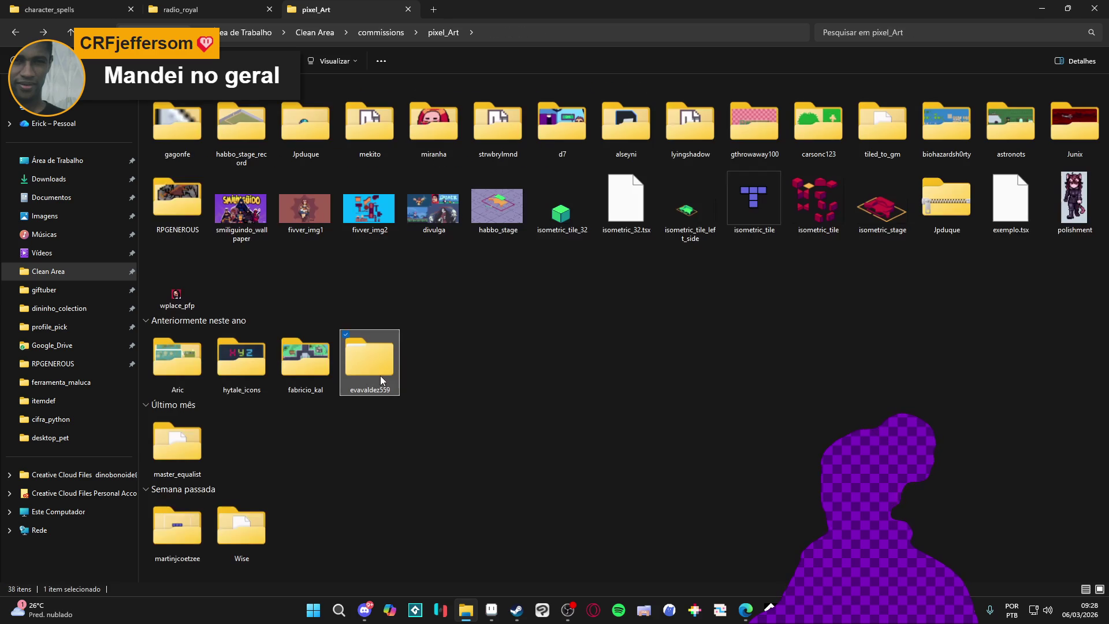
{"action": "double_click", "coordinate": [184, 445]}
{"action": "key", "text": "alt+Left"}
{"action": "double_click", "coordinate": [183, 524]}
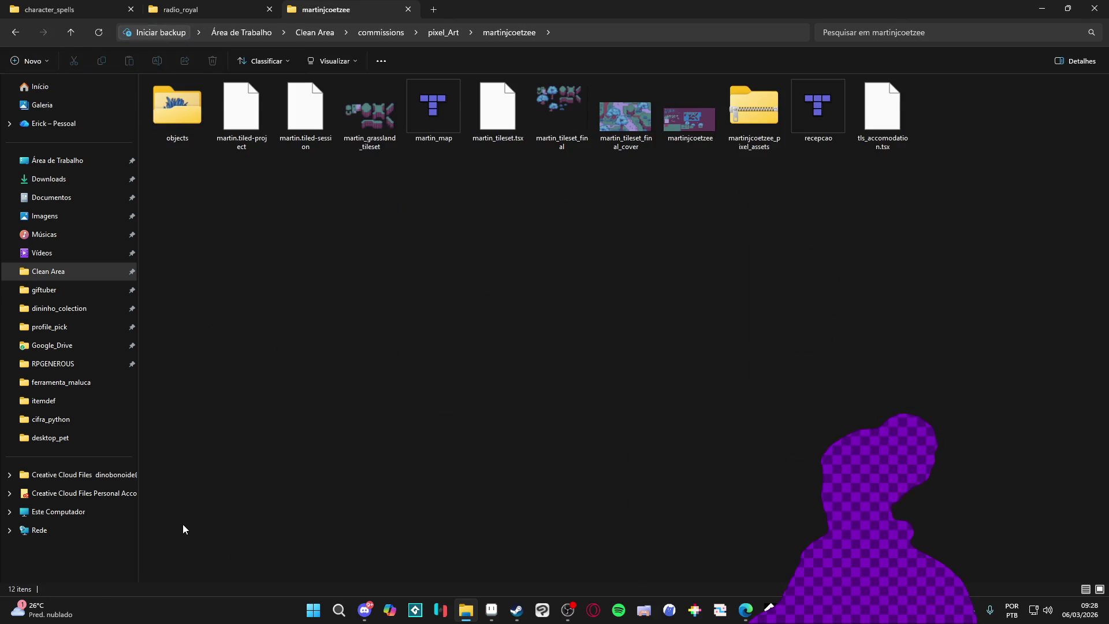
{"action": "key", "text": "alt+Left"}
{"action": "double_click", "coordinate": [226, 548]}
{"action": "key", "text": "alt+Left"}
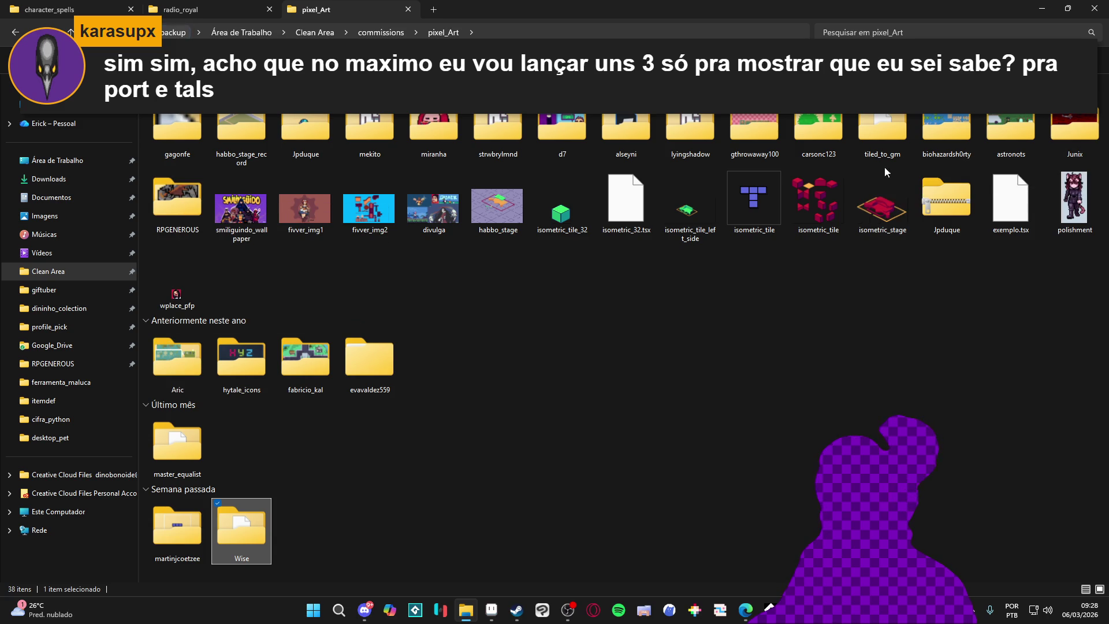
{"action": "double_click", "coordinate": [806, 149]}
{"action": "key", "text": "alt+Left"}
{"action": "double_click", "coordinate": [735, 137]}
{"action": "key", "text": "alt+Left"}
{"action": "double_click", "coordinate": [673, 138]}
{"action": "key", "text": "alt+Left"}
{"action": "double_click", "coordinate": [626, 125]}
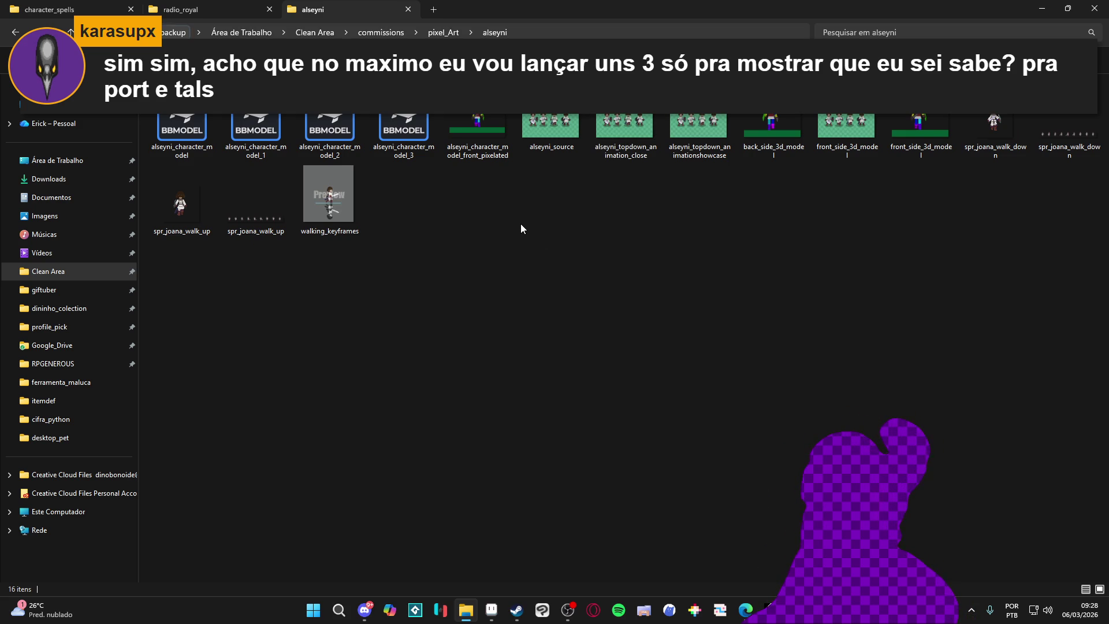
{"action": "double_click", "coordinate": [611, 140]}
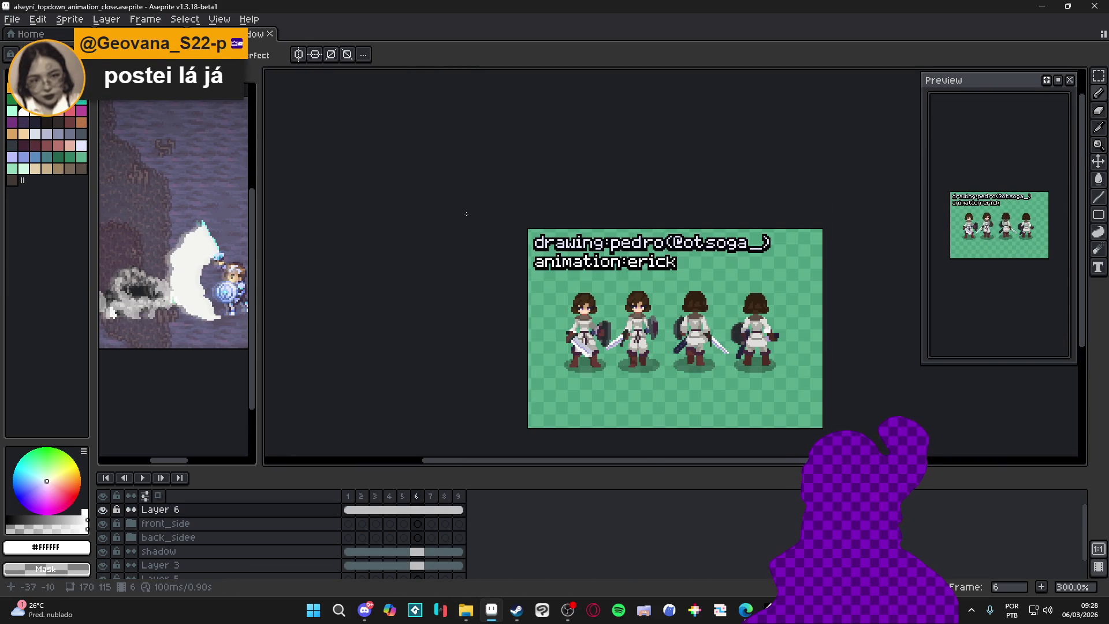
Step: Preview the walking_keyframes GIF from the alseyni folder and close the preview
{"action": "left_click", "coordinate": [464, 614]}
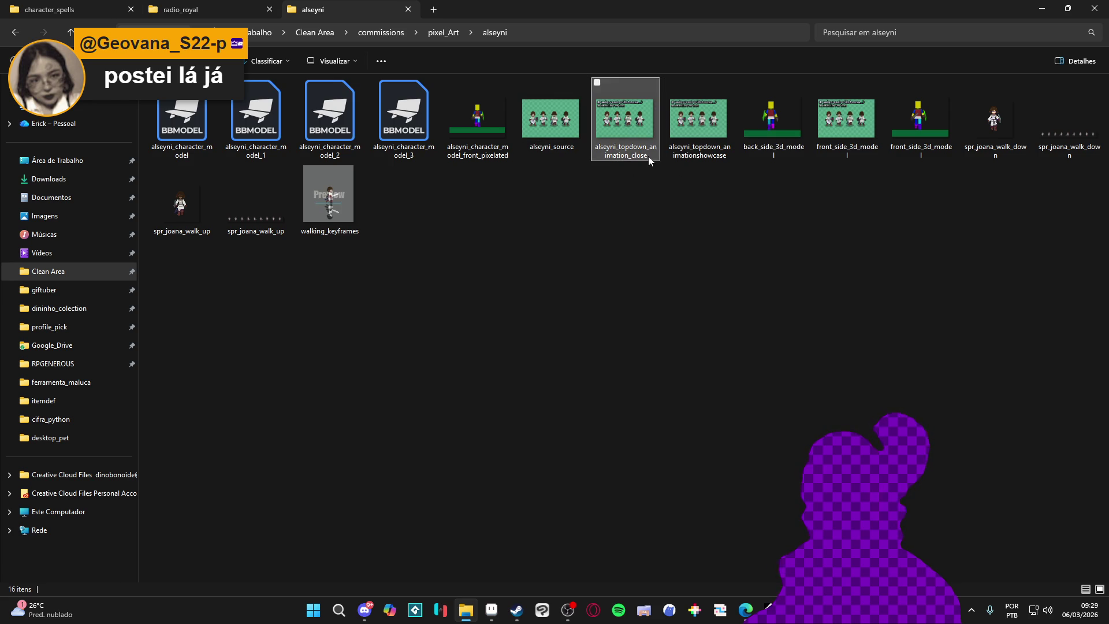
{"action": "double_click", "coordinate": [332, 205]}
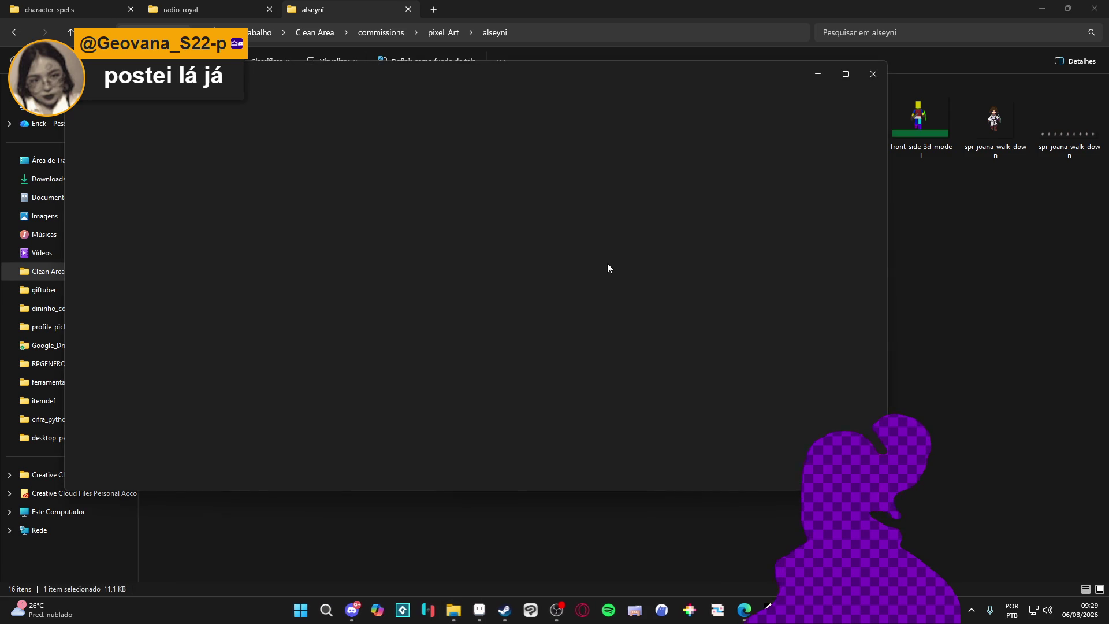
{"action": "left_click", "coordinate": [873, 74]}
Step: Open walking_keyframes.gif in Aseprite, play the walking animation, and return to the alseyni folder
{"action": "mouse_move", "coordinate": [330, 199]}
{"action": "left_mouse_down"}
{"action": "mouse_move", "coordinate": [399, 306]}
{"action": "mouse_move", "coordinate": [552, 618]}
{"action": "mouse_move", "coordinate": [489, 618]}
{"action": "mouse_move", "coordinate": [461, 123]}
{"action": "left_mouse_up"}
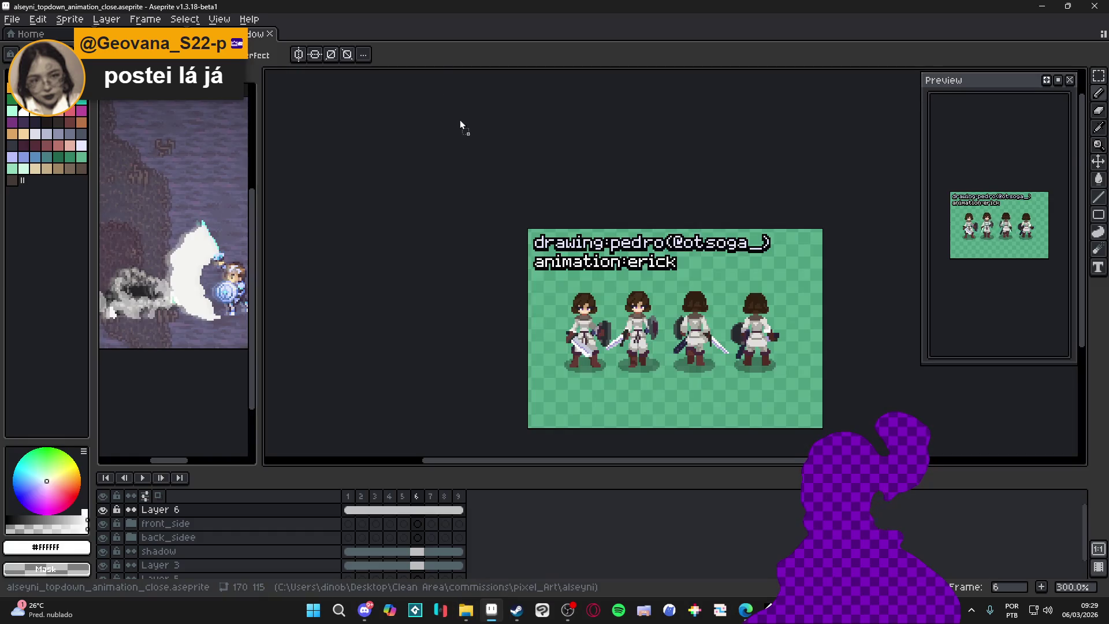
{"action": "key", "text": "Return"}
{"action": "scroll", "coordinate": [459, 388], "scroll_direction": "up", "scroll_amount": 1}
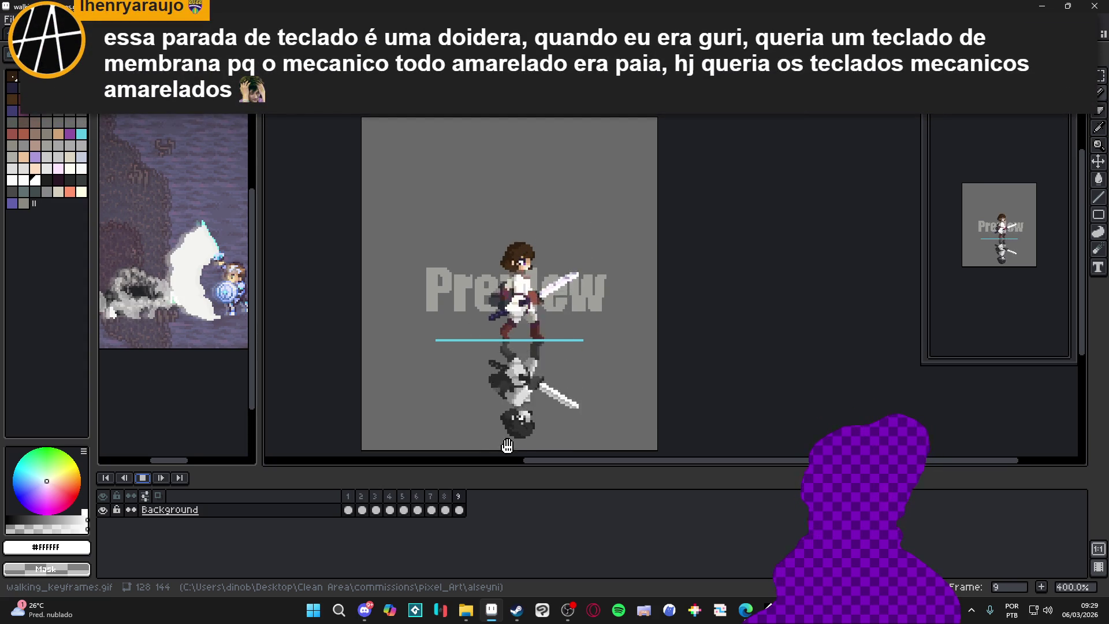
{"action": "key", "text": "alt+Tab"}
{"action": "left_click", "coordinate": [773, 286]}
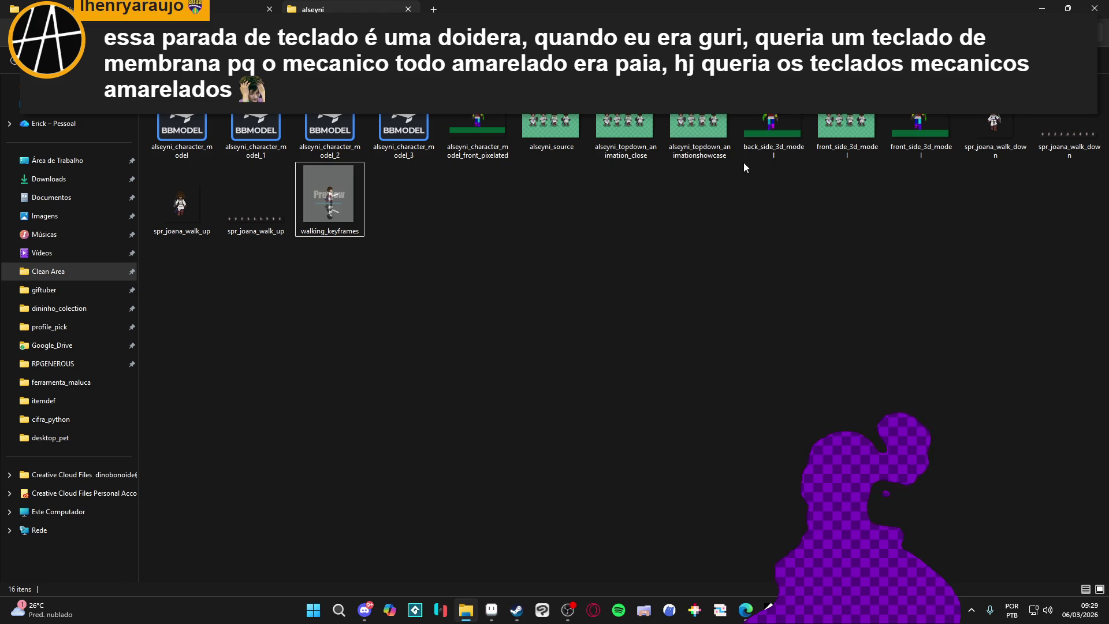
{"action": "double_click", "coordinate": [773, 149]}
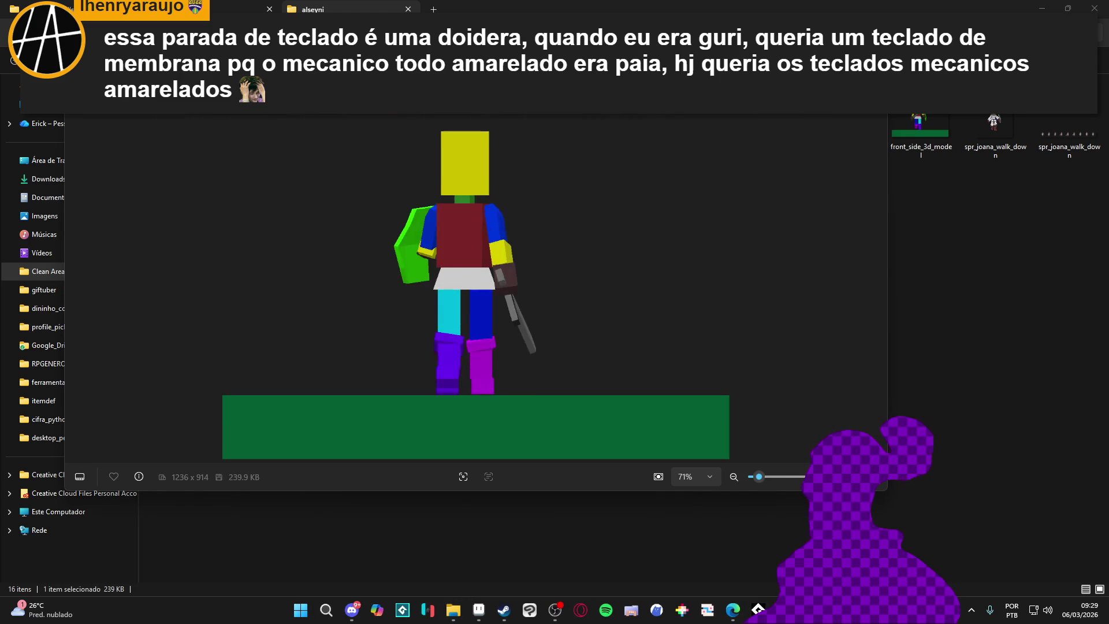
{"action": "key", "text": "Escape"}
{"action": "double_click", "coordinate": [913, 129]}
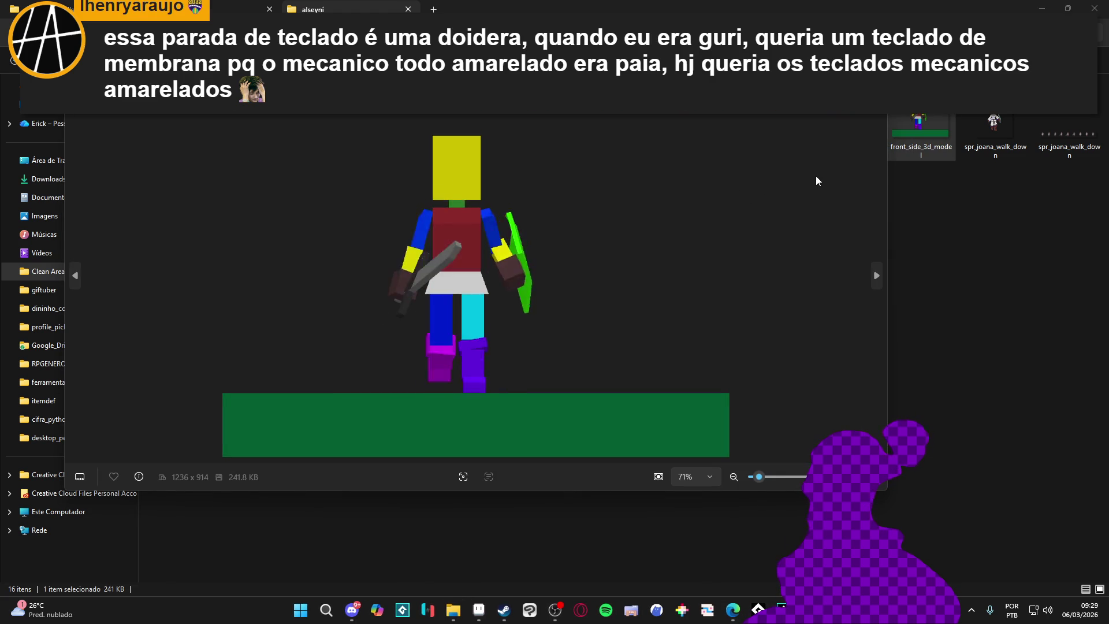
{"action": "key", "text": "Escape"}
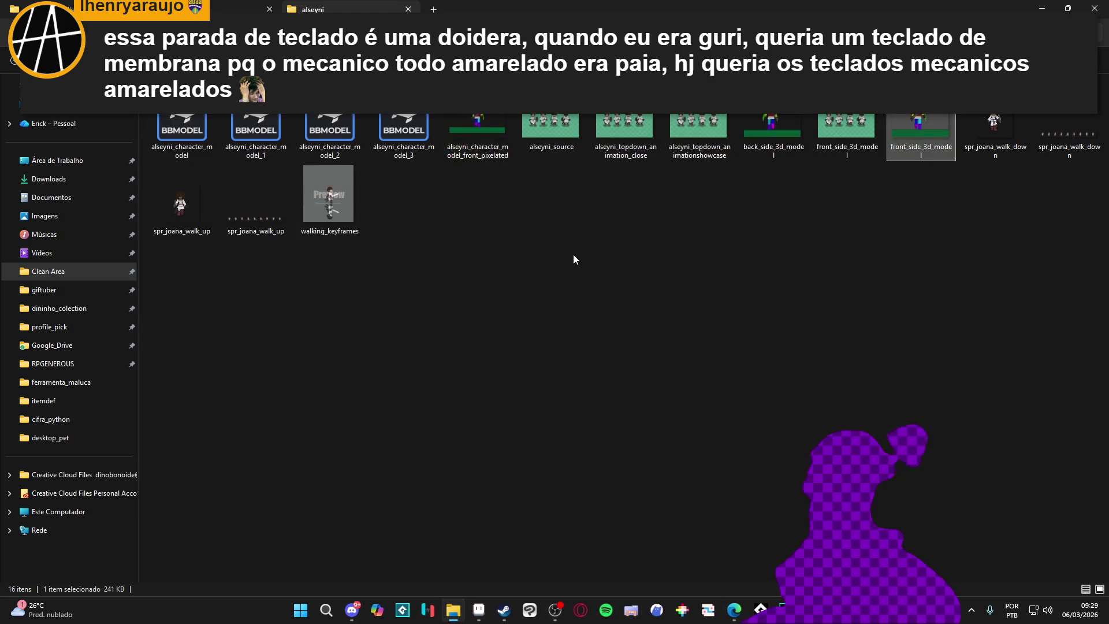
Step: Preview the alseyni_topdown_animationshowcase GIF and close the preview
{"action": "left_click", "coordinate": [542, 226]}
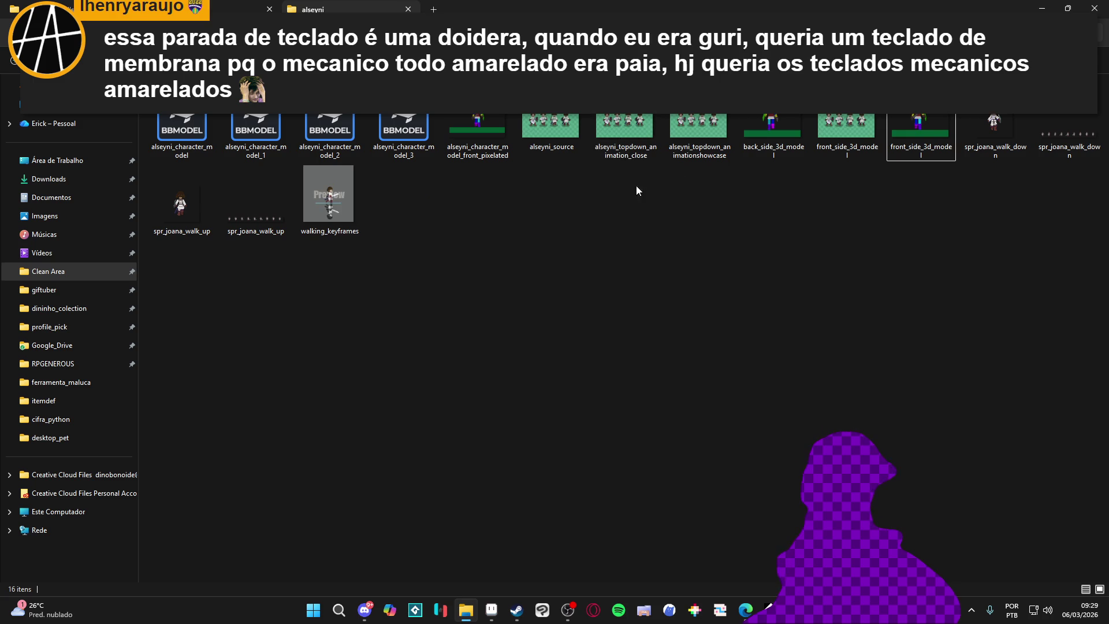
{"action": "double_click", "coordinate": [686, 141]}
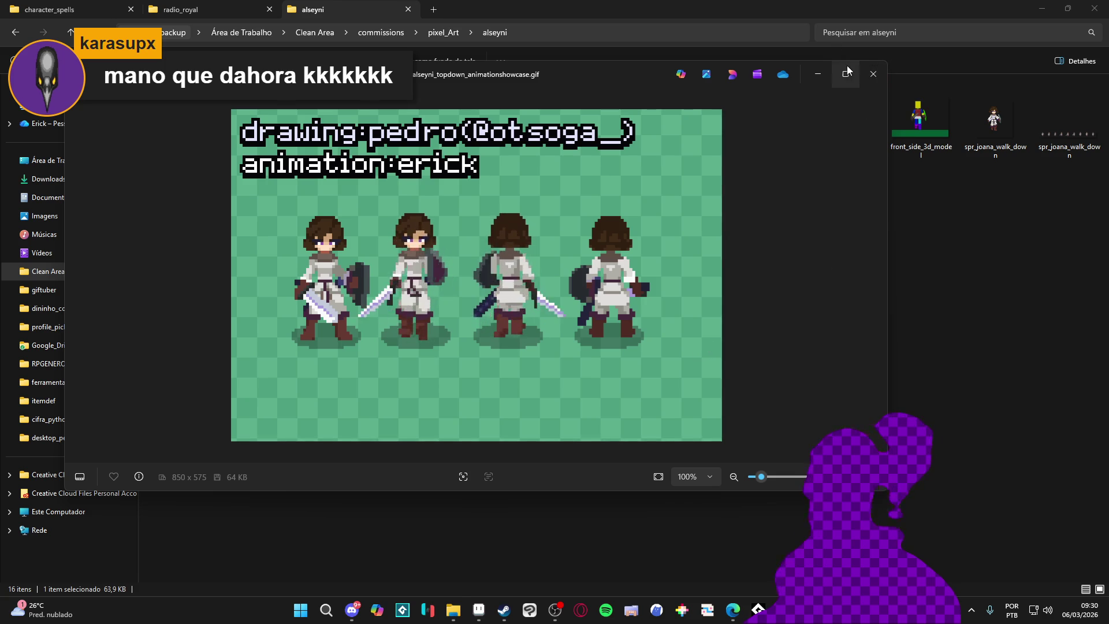
{"action": "left_click", "coordinate": [874, 74]}
{"action": "left_click", "coordinate": [442, 173]}
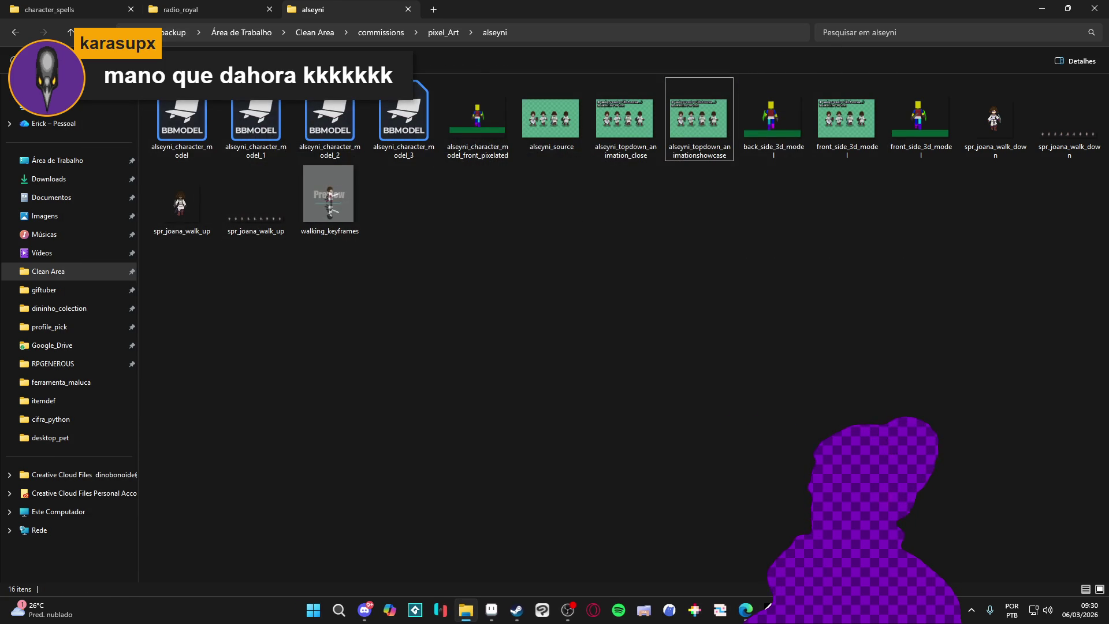
Step: Switch to the character_spells folder tab, then minimize File Explorer to reveal Aseprite
{"action": "left_click", "coordinate": [190, 10]}
{"action": "left_click", "coordinate": [324, 9]}
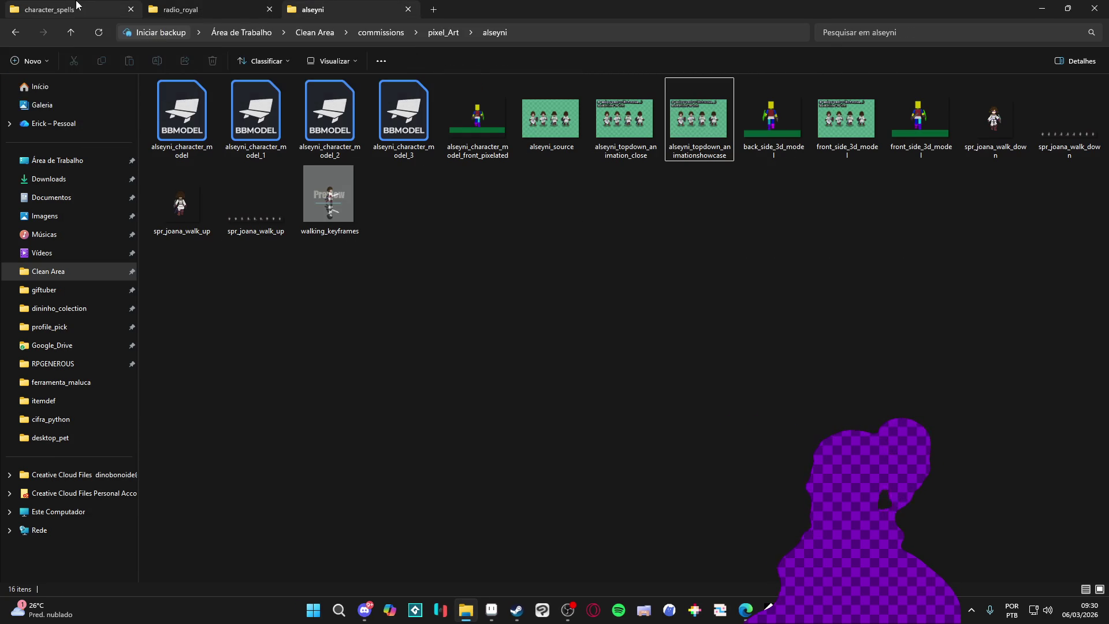
{"action": "left_click", "coordinate": [191, 9]}
{"action": "left_click", "coordinate": [58, 9]}
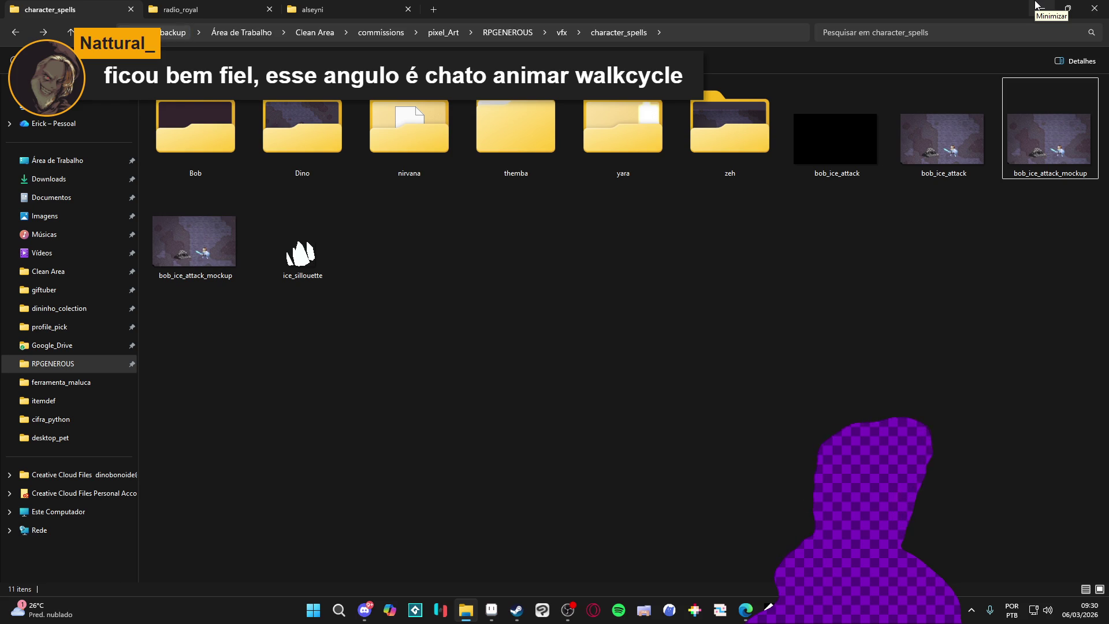
{"action": "left_click", "coordinate": [1036, 4]}
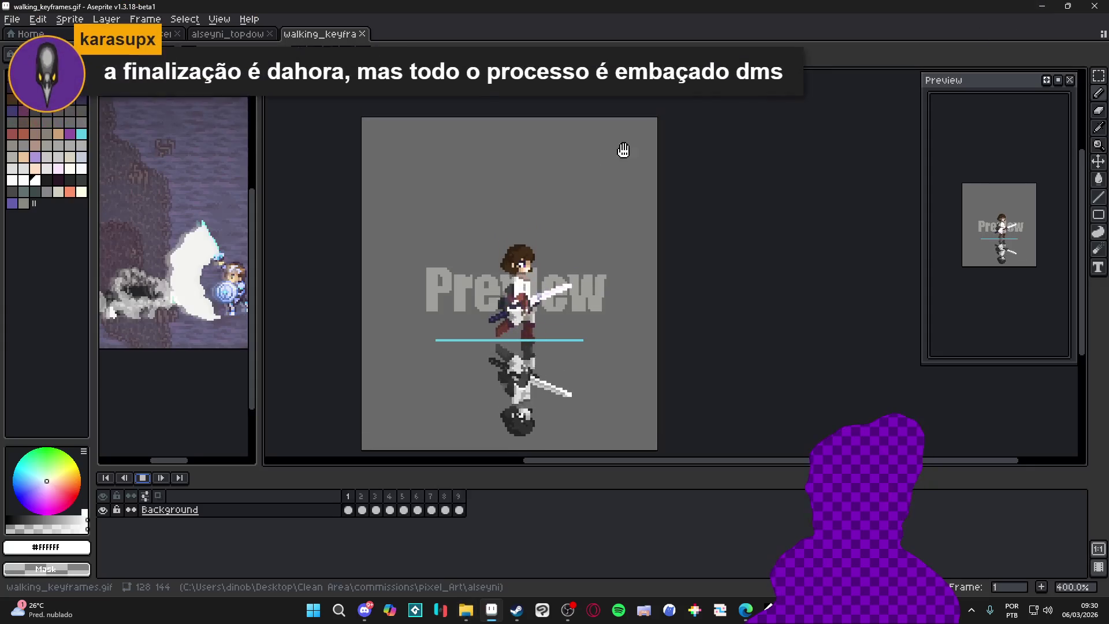
Step: Close walking_keyframes.gif, switch to fortress_of_serenity, then open Discord's #feedback_artistico channel
{"action": "key", "text": "ctrl+w"}
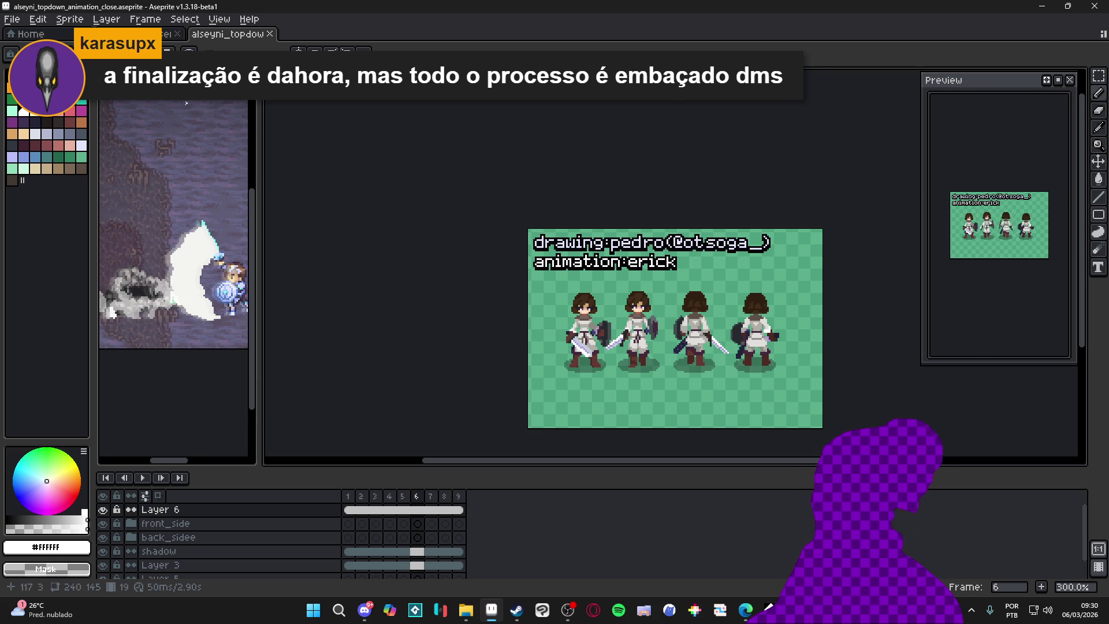
{"action": "left_click", "coordinate": [167, 33]}
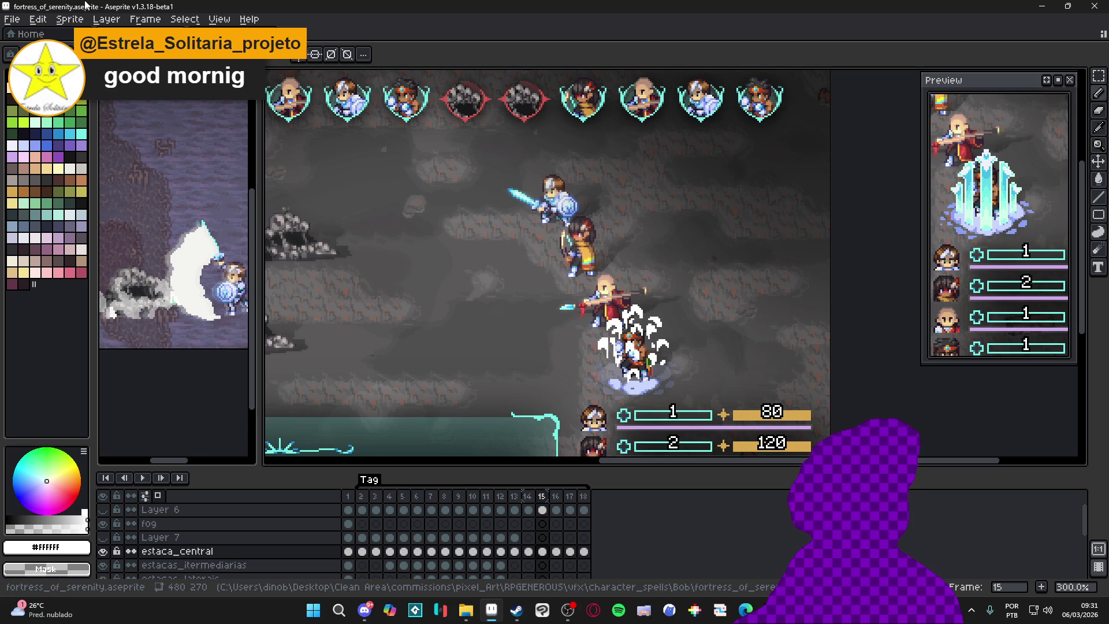
{"action": "left_click", "coordinate": [366, 619]}
{"action": "left_click", "coordinate": [145, 388]}
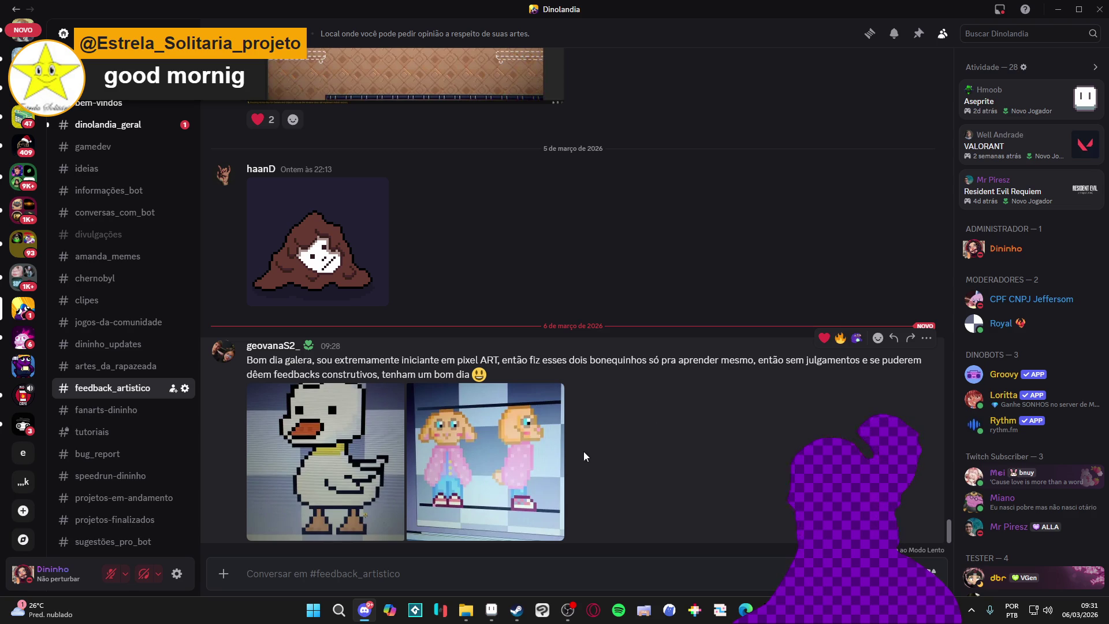
Step: View the duck and two-character pixel-art images full-size, then return to Aseprite
{"action": "left_click", "coordinate": [298, 454]}
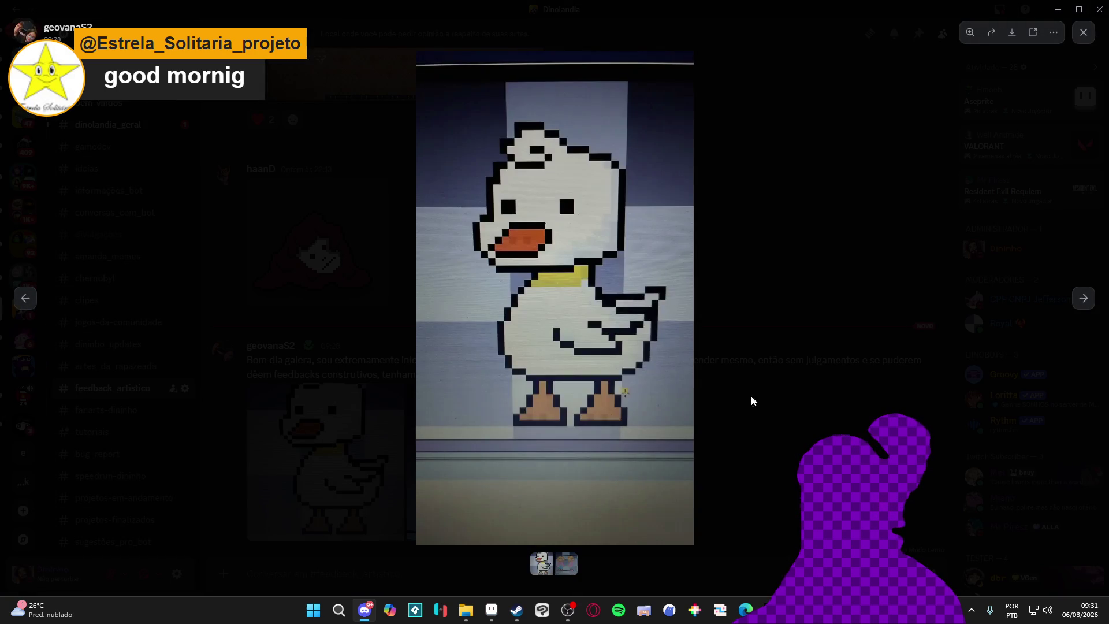
{"action": "left_click", "coordinate": [720, 337]}
{"action": "left_click", "coordinate": [539, 426]}
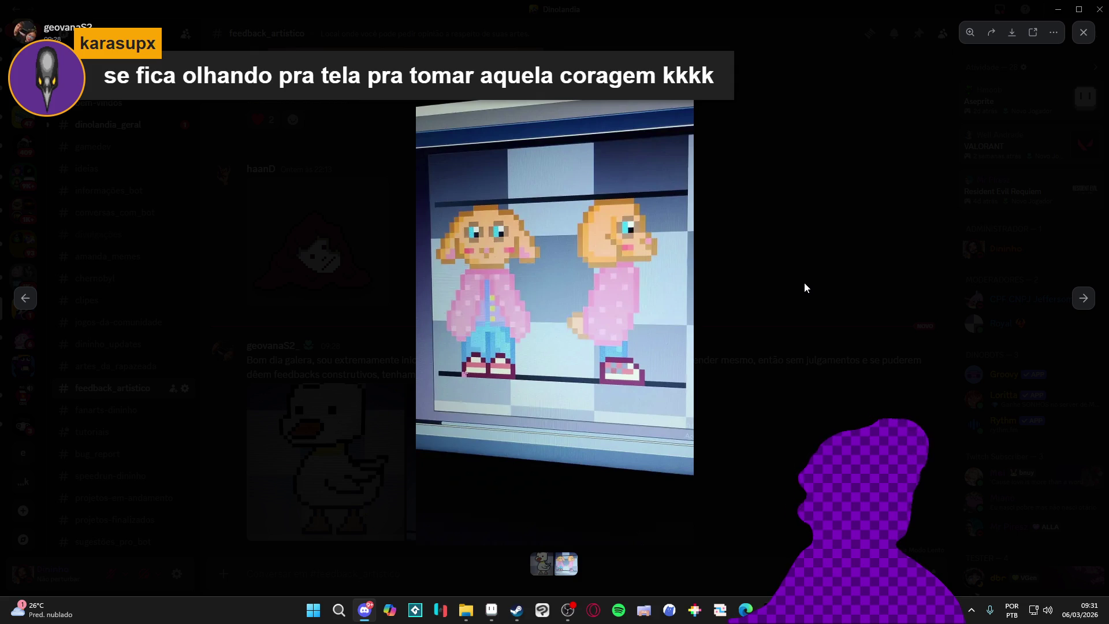
{"action": "left_click", "coordinate": [804, 282]}
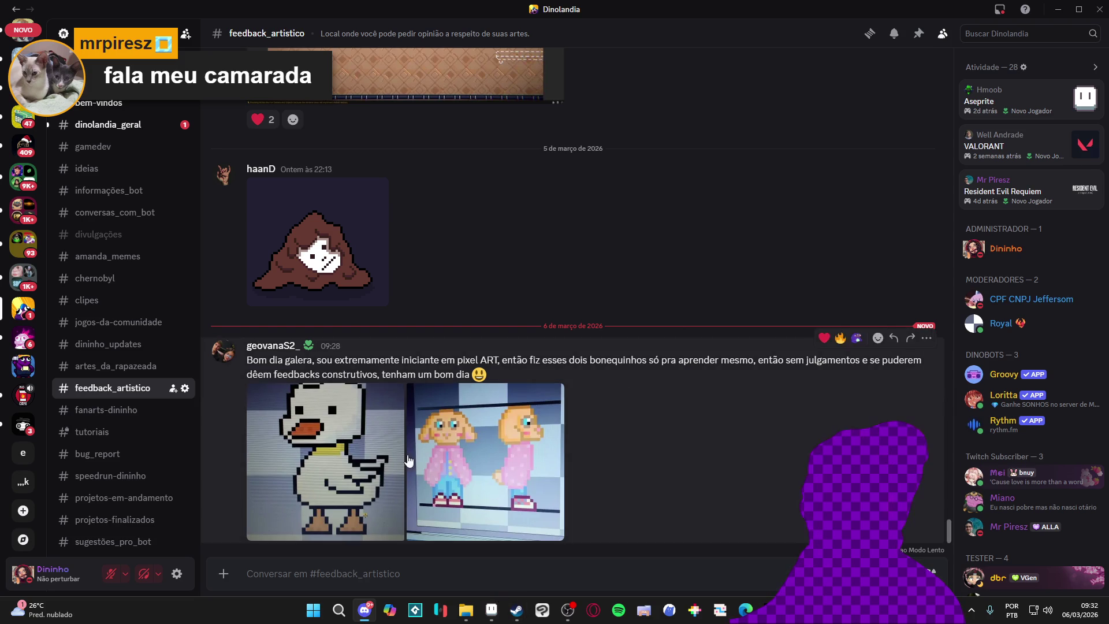
{"action": "left_click", "coordinate": [486, 619]}
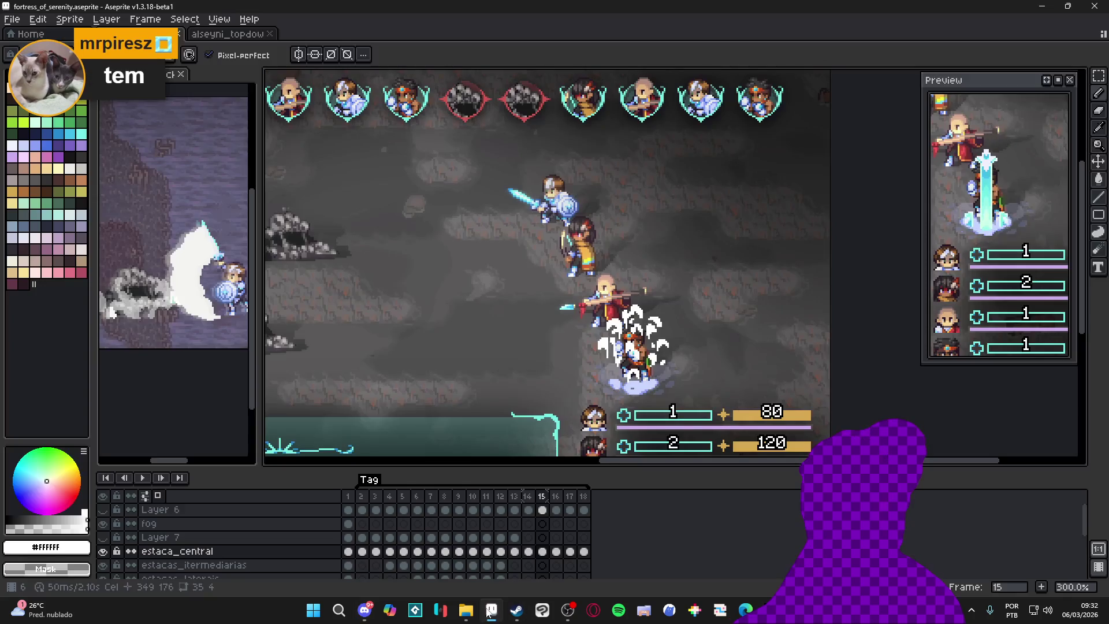
Step: Open the Save As dialog for fortress_of_serenity and cancel without saving
{"action": "left_click", "coordinate": [12, 19]}
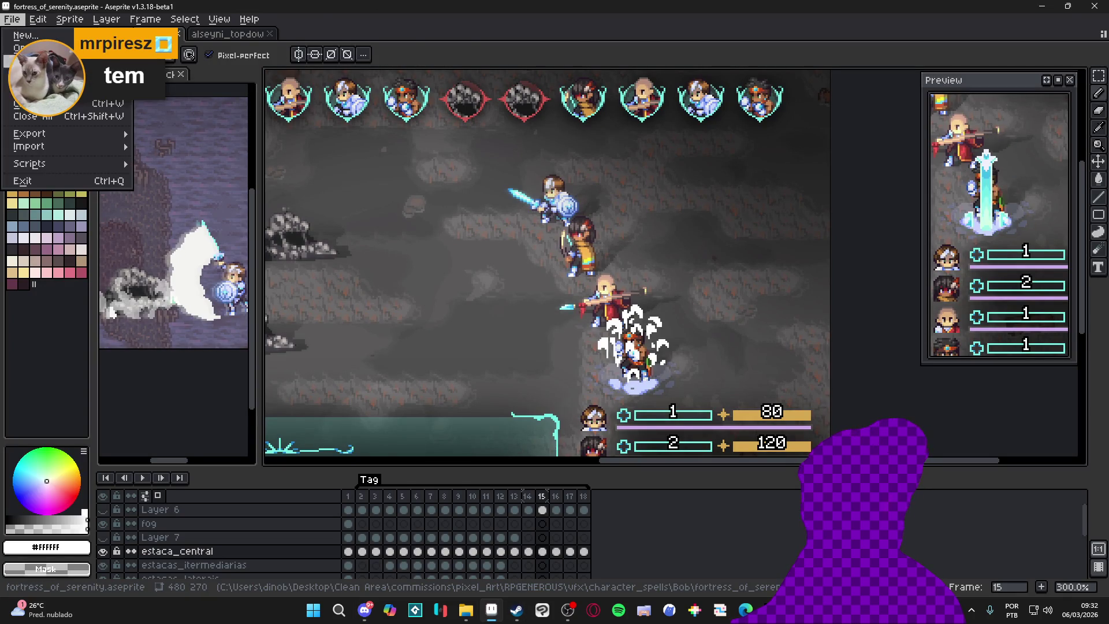
{"action": "left_click", "coordinate": [34, 107]}
{"action": "left_click_drag", "start_coordinate": [302, 91], "coordinate": [631, 91]}
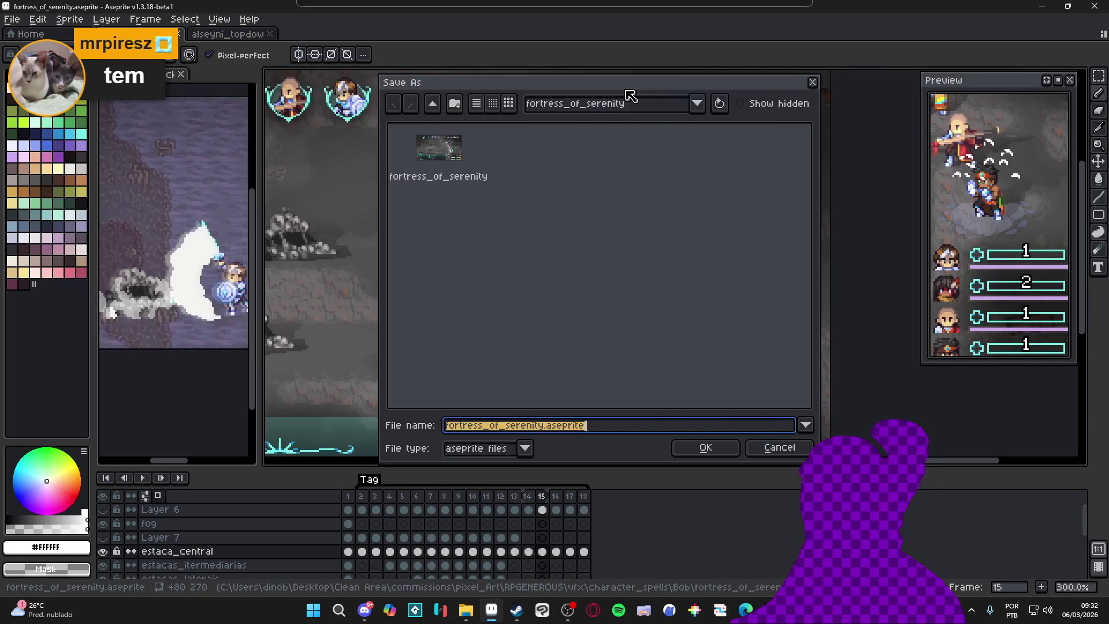
{"action": "left_click", "coordinate": [774, 449]}
Step: Inspect the Export As resize and output file options, cancel the export, and turn on snap to grid
{"action": "left_click", "coordinate": [14, 19]}
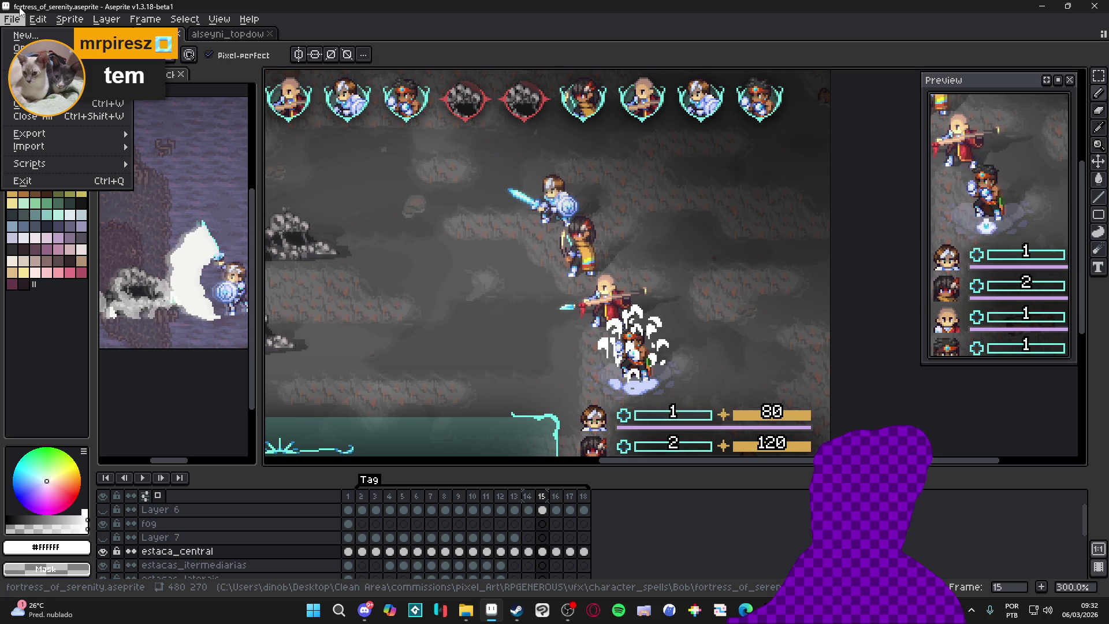
{"action": "mouse_move", "coordinate": [56, 146]}
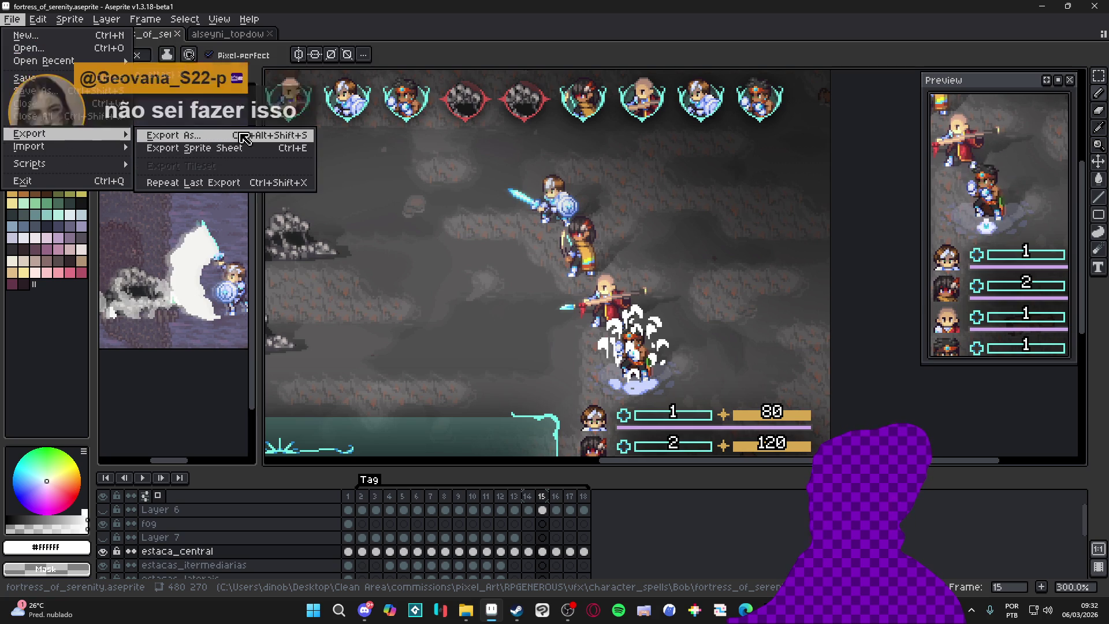
{"action": "left_click", "coordinate": [208, 136]}
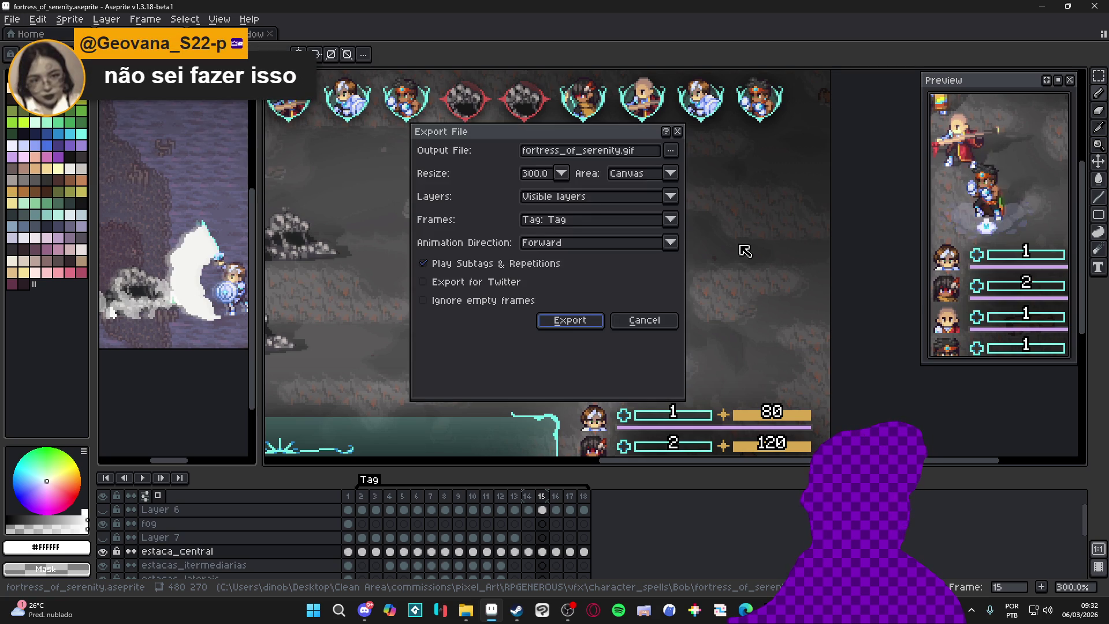
{"action": "left_click_drag", "start_coordinate": [544, 136], "coordinate": [644, 170]}
{"action": "left_click", "coordinate": [660, 205]}
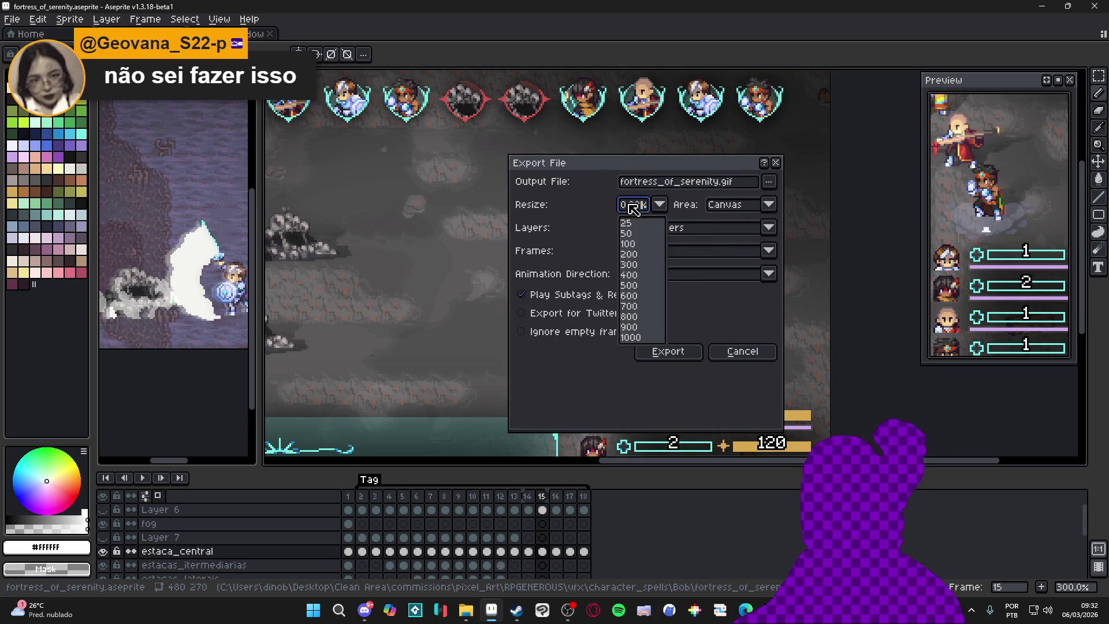
{"action": "left_click", "coordinate": [572, 219]}
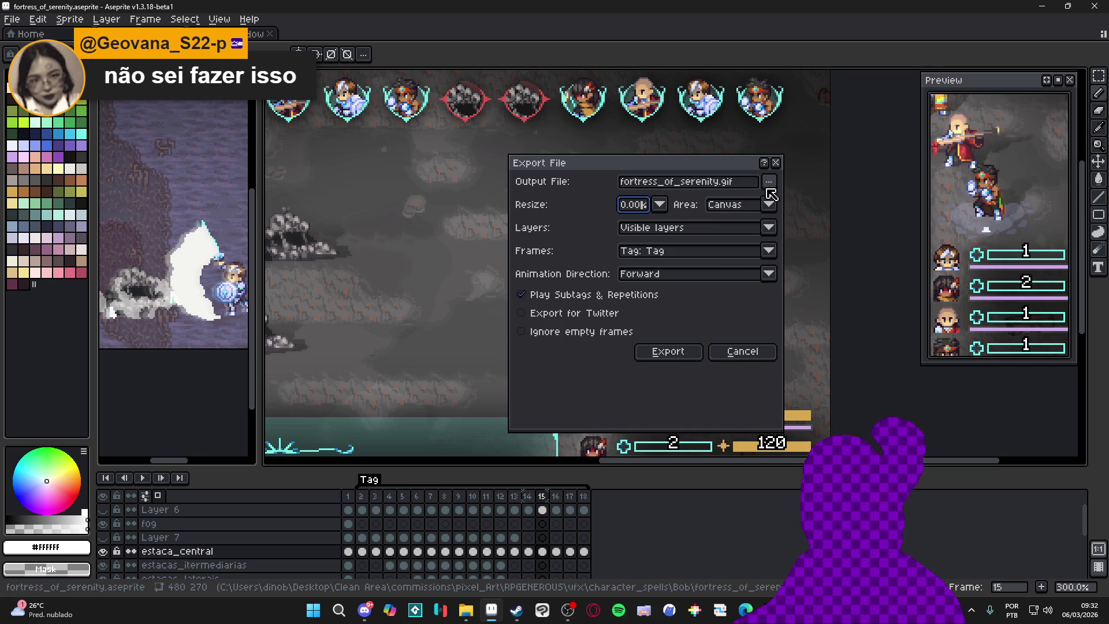
{"action": "left_click", "coordinate": [769, 182]}
{"action": "left_click", "coordinate": [552, 201]}
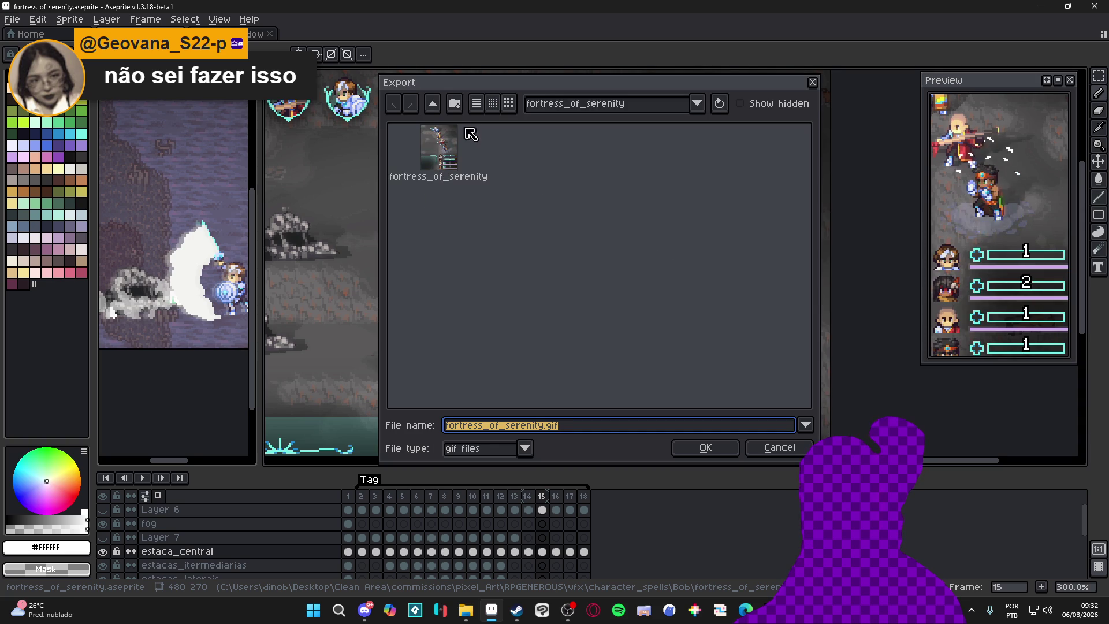
{"action": "left_click", "coordinate": [776, 442]}
{"action": "left_click", "coordinate": [690, 354]}
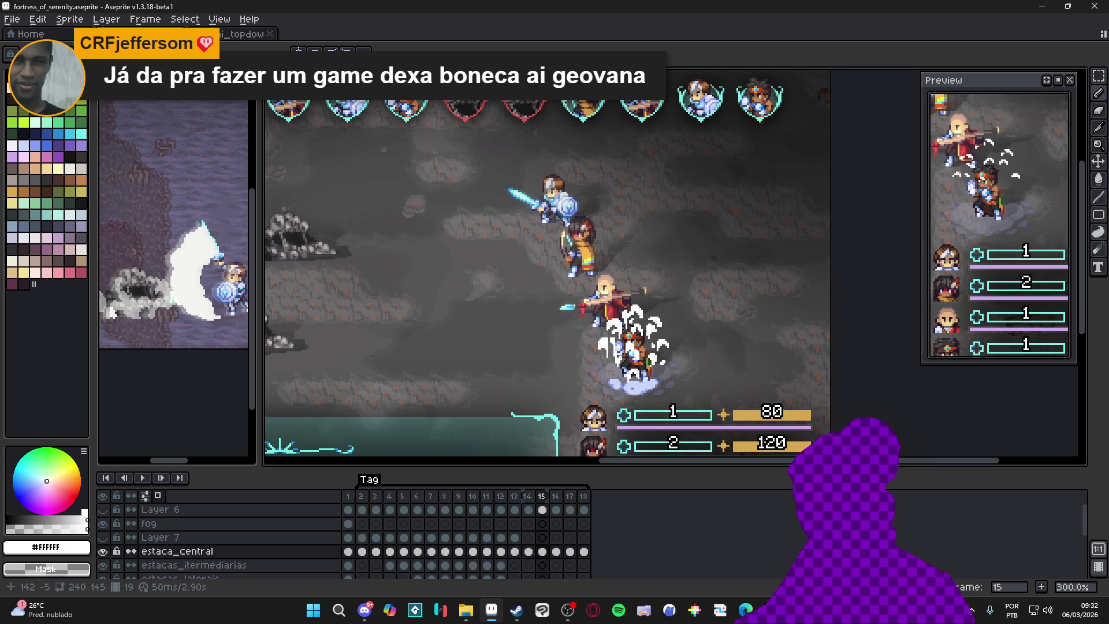
{"action": "key", "text": "shift+s"}
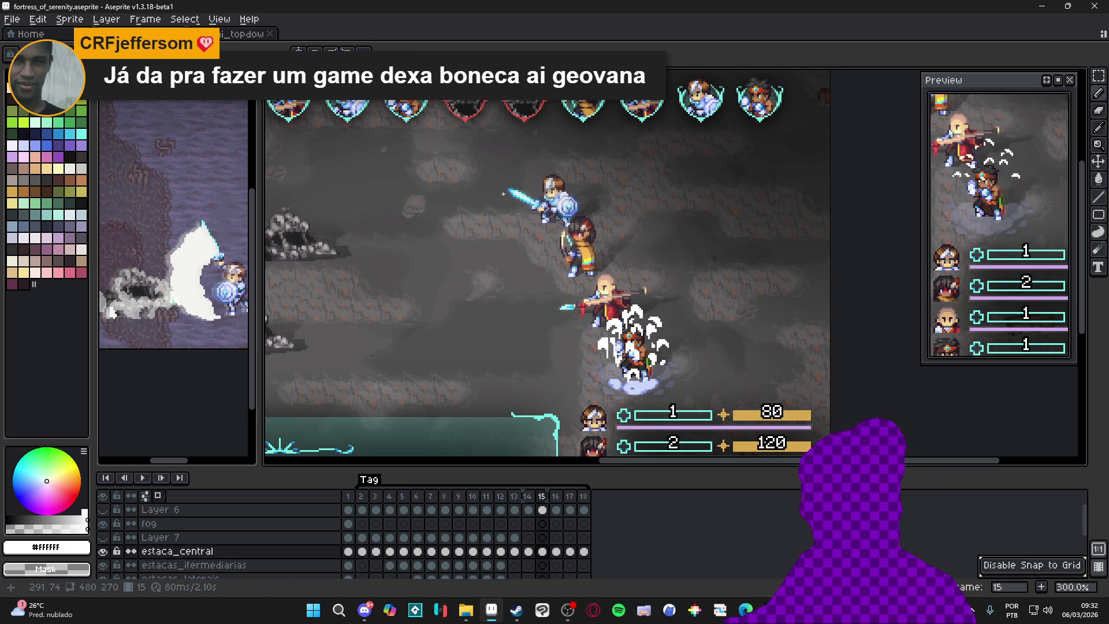
Step: Dismiss the Voice access prompt and snip the battle-scene area of the canvas to the clipboard
{"action": "key", "text": "super+ctrl+s"}
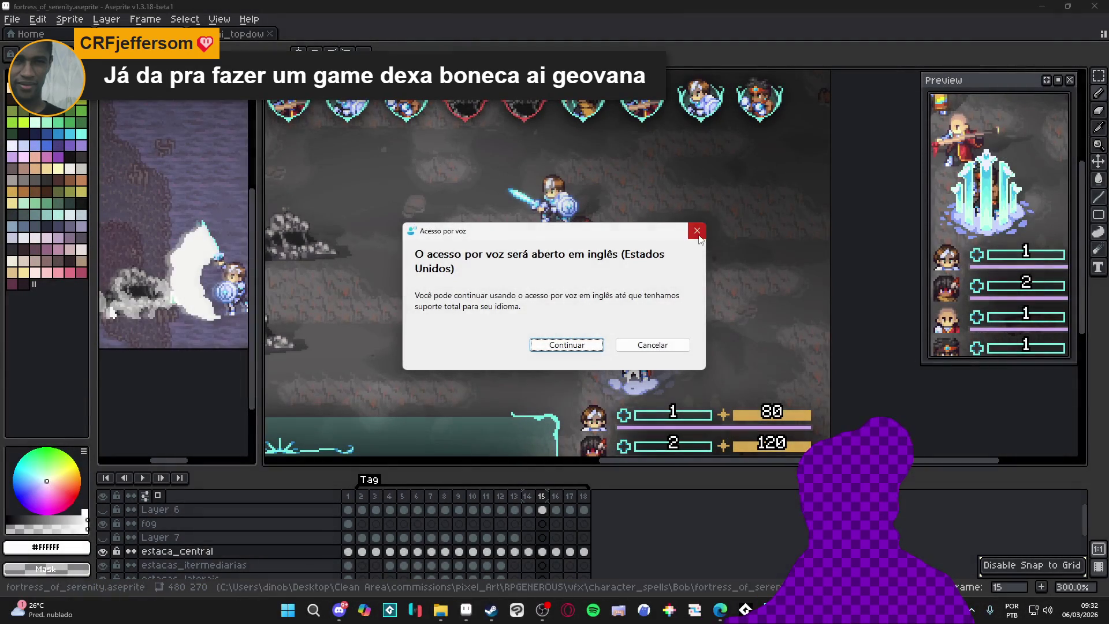
{"action": "left_click", "coordinate": [698, 232]}
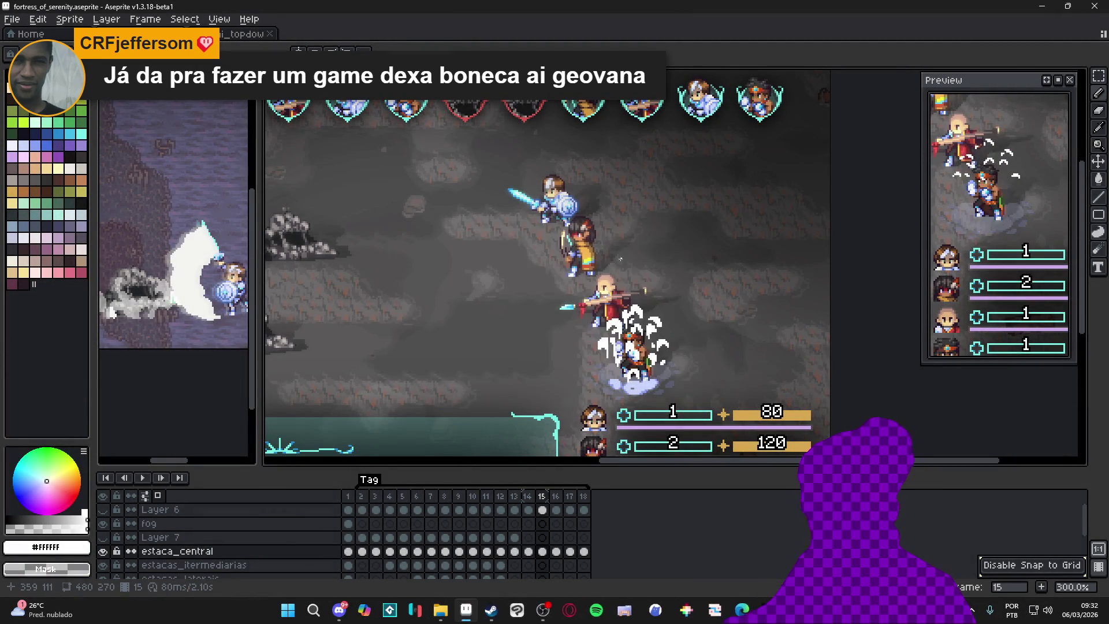
{"action": "key", "text": "super+shift+s"}
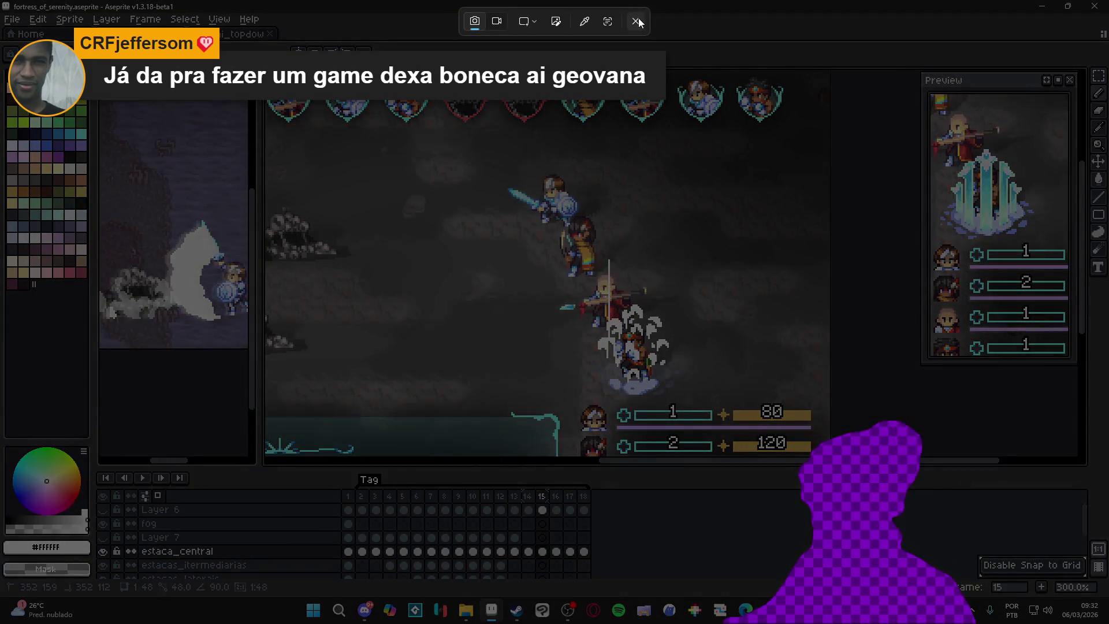
{"action": "key", "text": "Escape"}
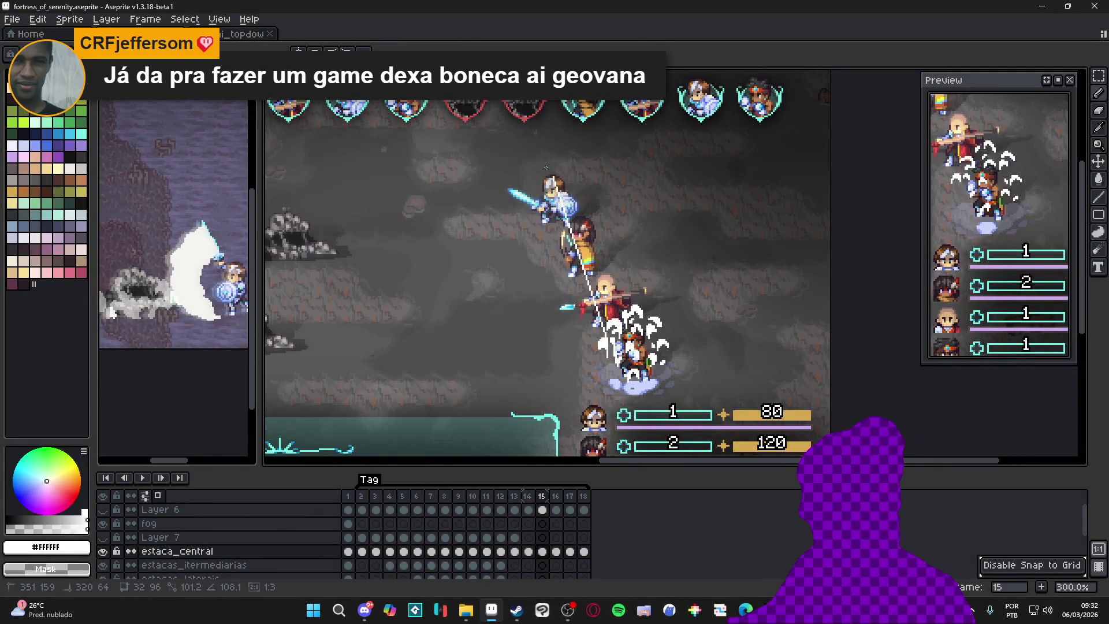
{"action": "key", "text": "super+shift+s"}
{"action": "key", "text": "Escape"}
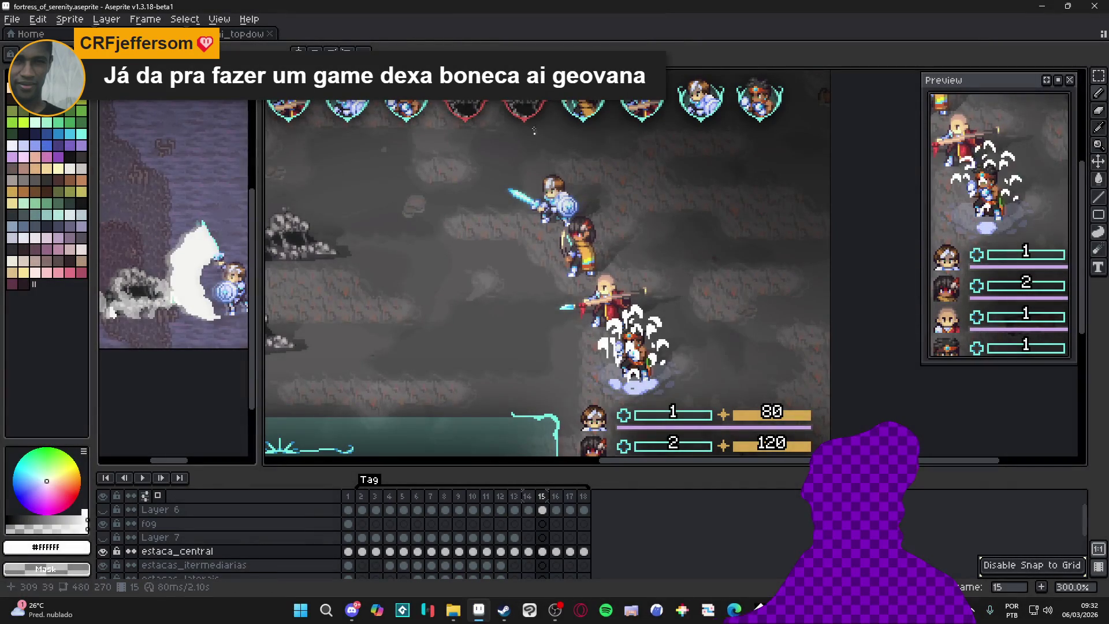
{"action": "key", "text": "super+shift+s"}
{"action": "left_click_drag", "start_coordinate": [381, 119], "coordinate": [761, 398]}
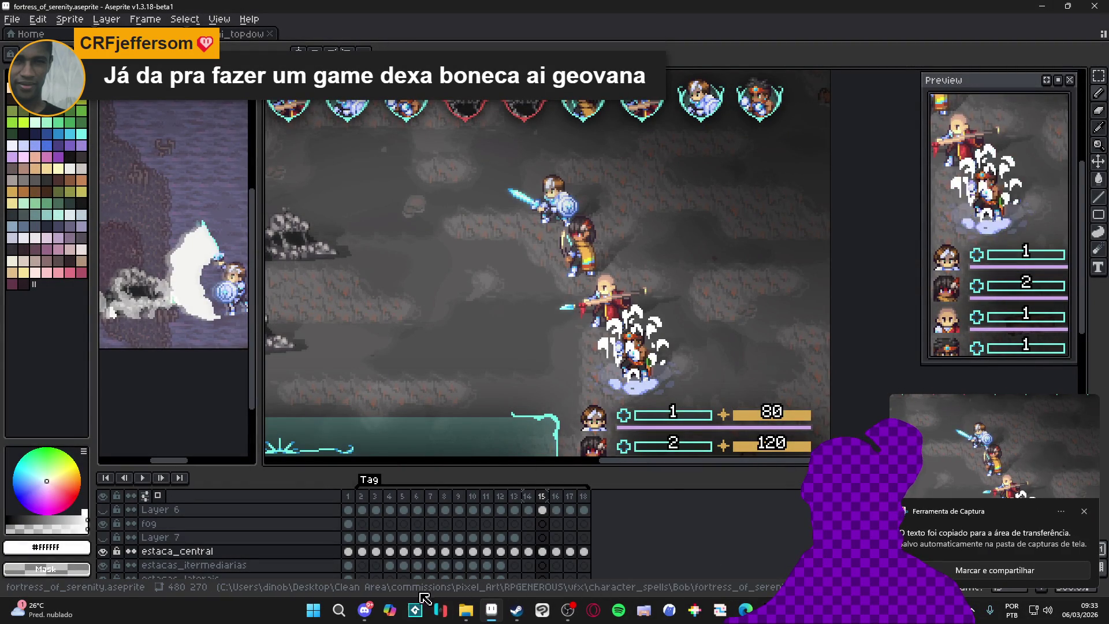
{"action": "left_click", "coordinate": [353, 611]}
Step: Paste and then remove the screenshot attachment, and preview the duck pixel-art image
{"action": "key", "text": "ctrl+v"}
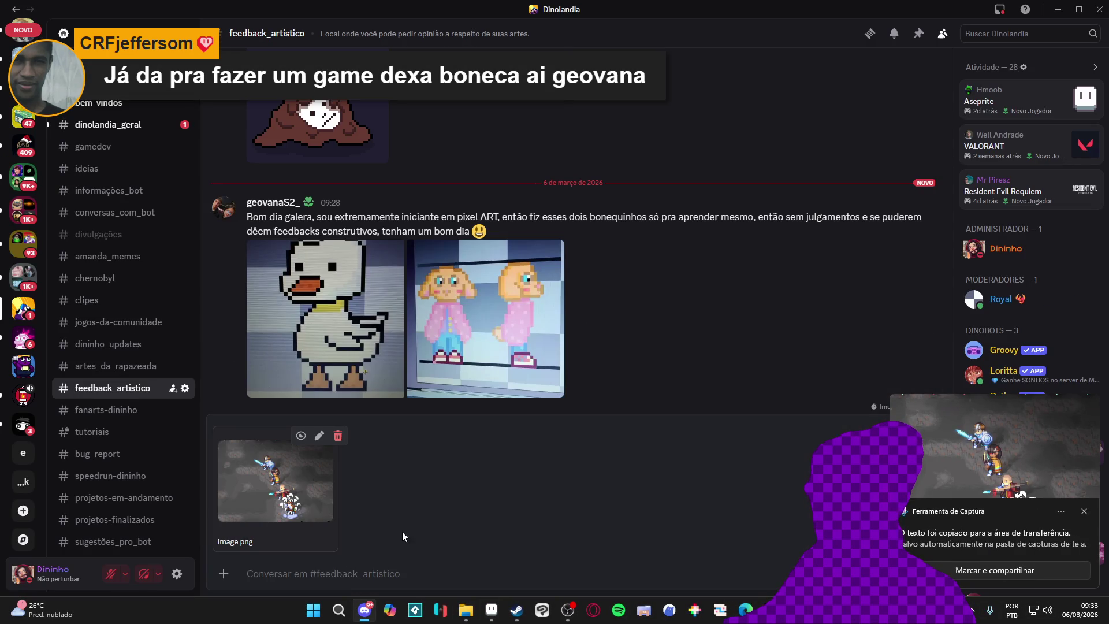
{"action": "left_click", "coordinate": [345, 443]}
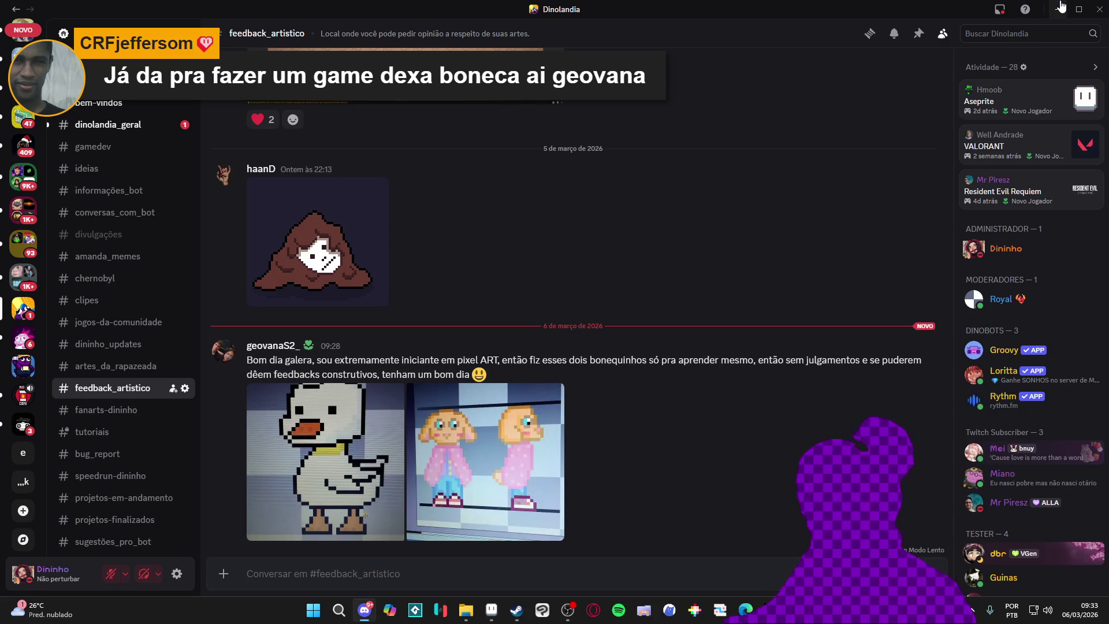
{"action": "left_click", "coordinate": [377, 431]}
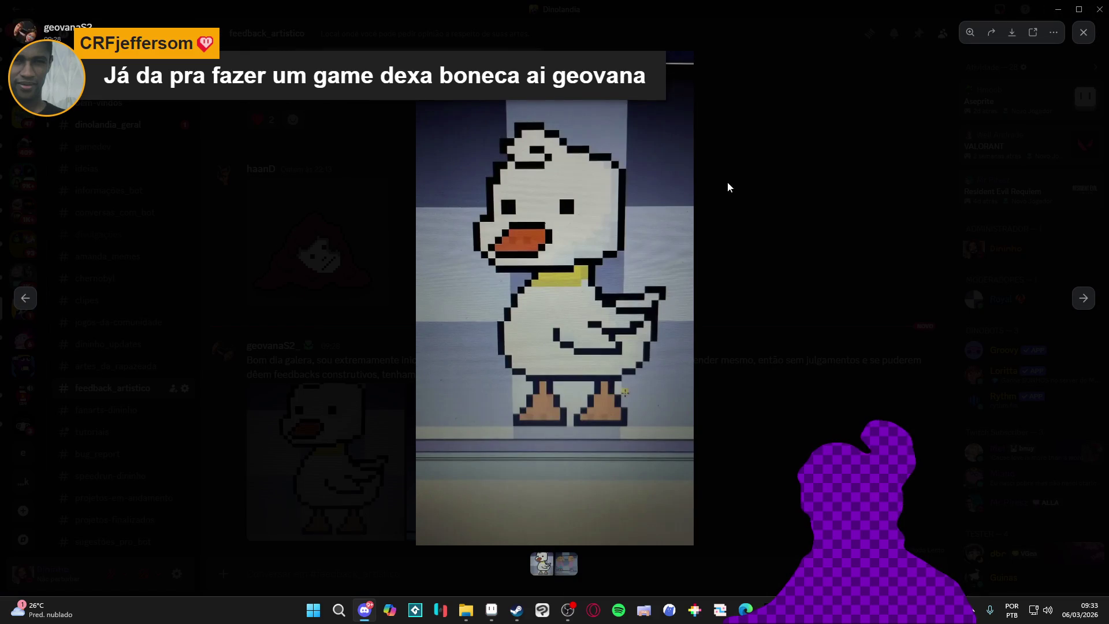
{"action": "left_click", "coordinate": [897, 164]}
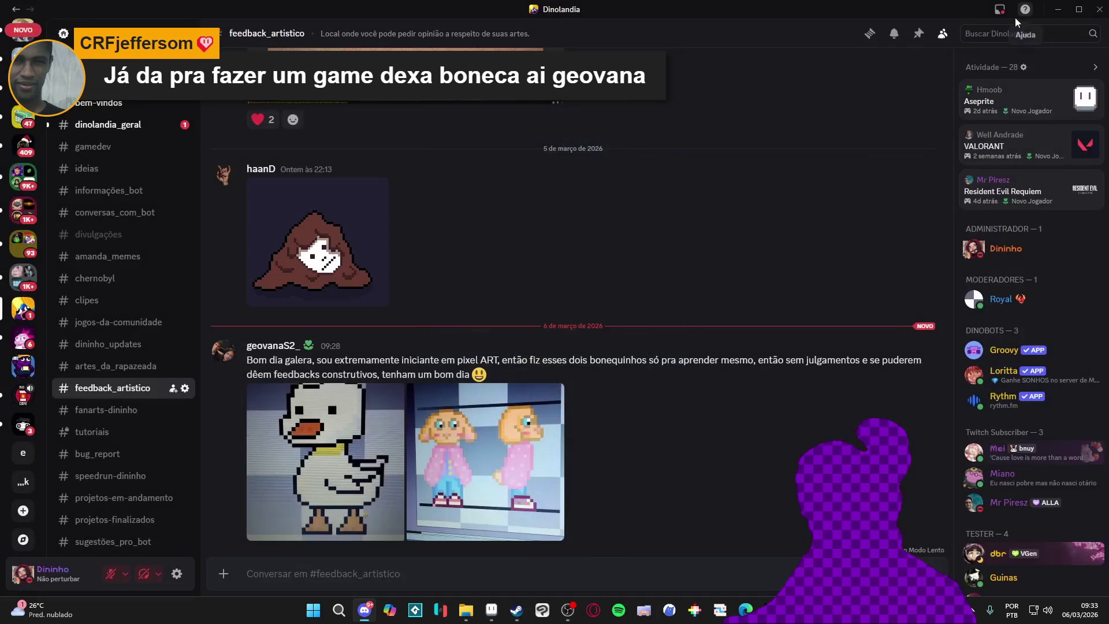
{"action": "scroll", "coordinate": [514, 141], "scroll_direction": "up", "scroll_amount": 2}
Step: Copy the brown cloaked-figure image with Copiar imagem and return to Aseprite
{"action": "left_click", "coordinate": [287, 290]}
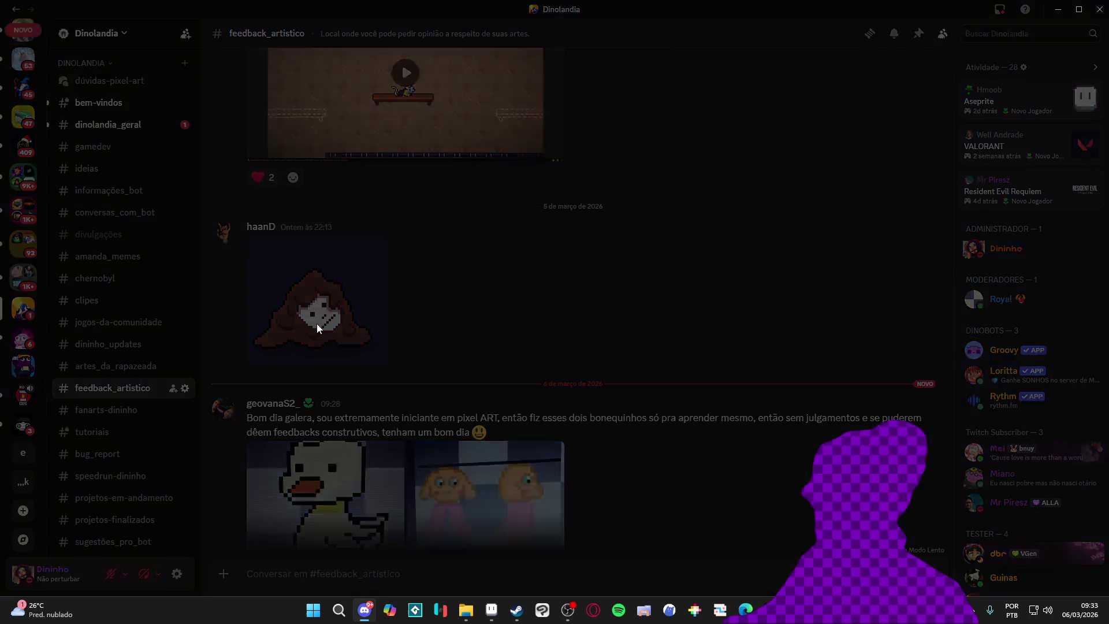
{"action": "right_click", "coordinate": [575, 330]}
{"action": "left_click", "coordinate": [630, 283]}
{"action": "key", "text": "Escape"}
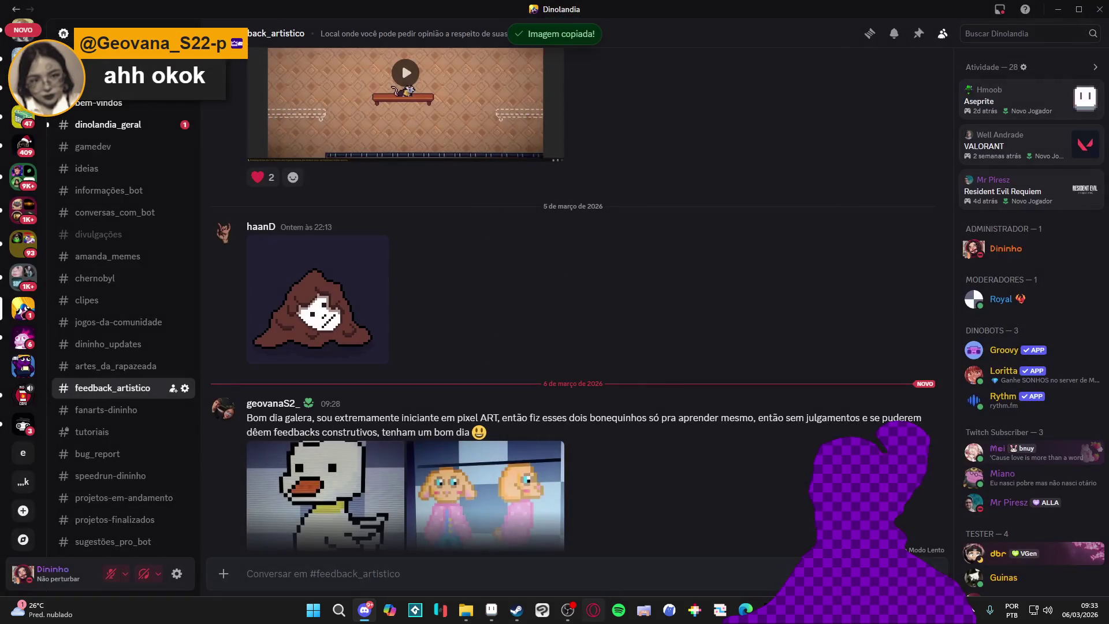
{"action": "left_click", "coordinate": [492, 610]}
{"action": "left_click", "coordinate": [12, 19]}
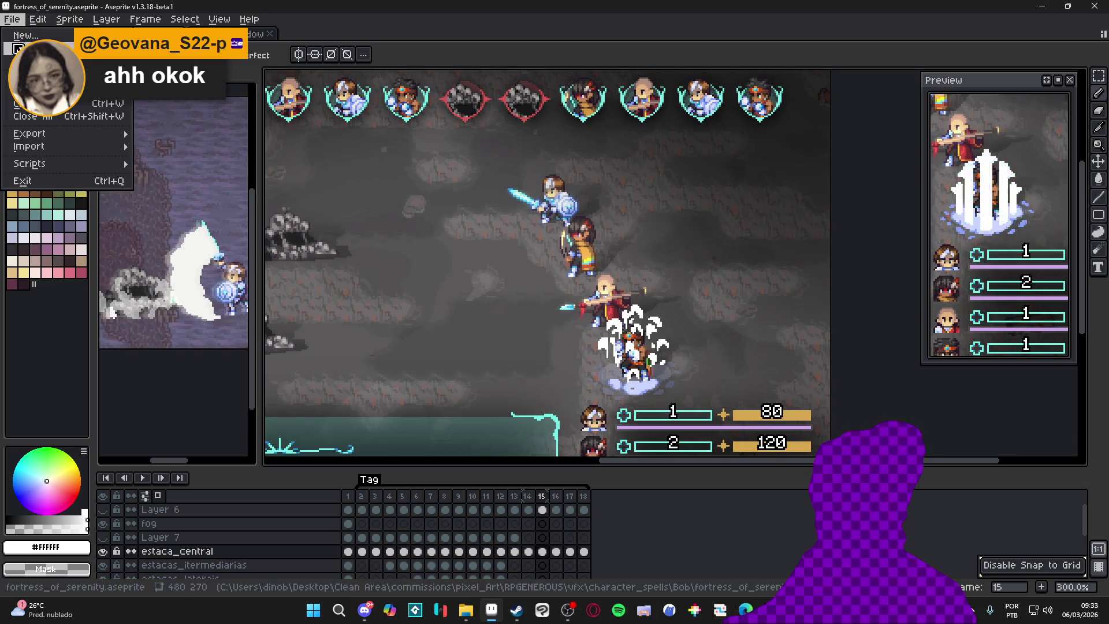
Step: Create a new 246x223 sprite and paste the copied cloaked figure into it
{"action": "left_click", "coordinate": [26, 33]}
{"action": "left_click", "coordinate": [519, 428]}
{"action": "key", "text": "ctrl+v"}
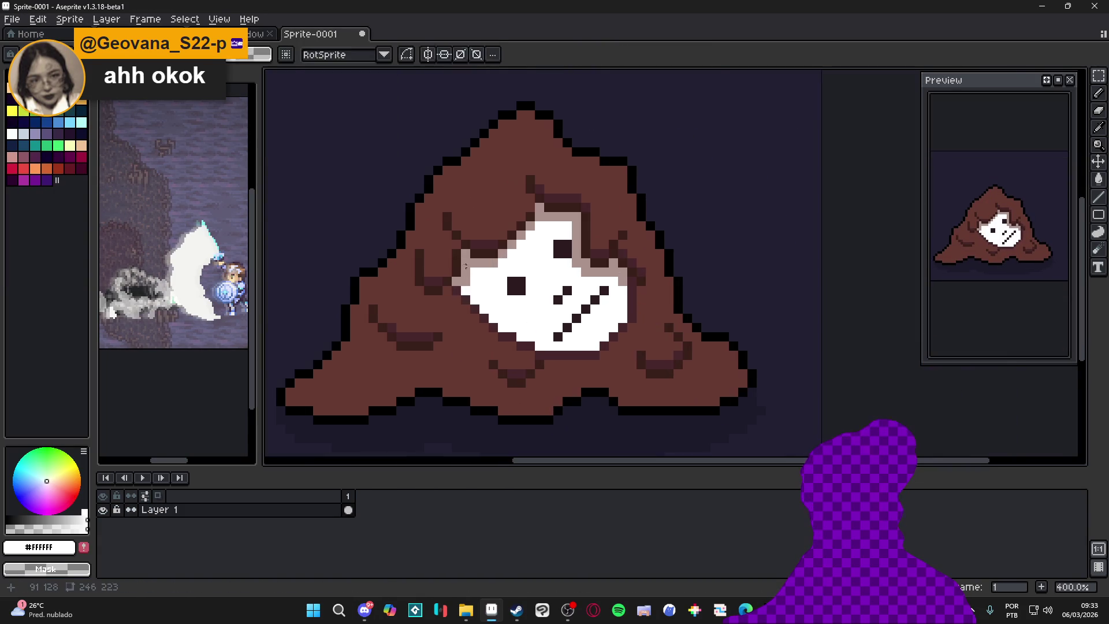
{"action": "scroll", "coordinate": [401, 184], "scroll_direction": "up", "scroll_amount": 8}
{"action": "key", "text": "m"}
{"action": "left_click_drag", "start_coordinate": [332, 222], "coordinate": [387, 165]}
{"action": "key", "text": "ctrl+d"}
Step: Resize the sprite to 61x55 pixels via Sprite Size with width 61
{"action": "left_click", "coordinate": [70, 20]}
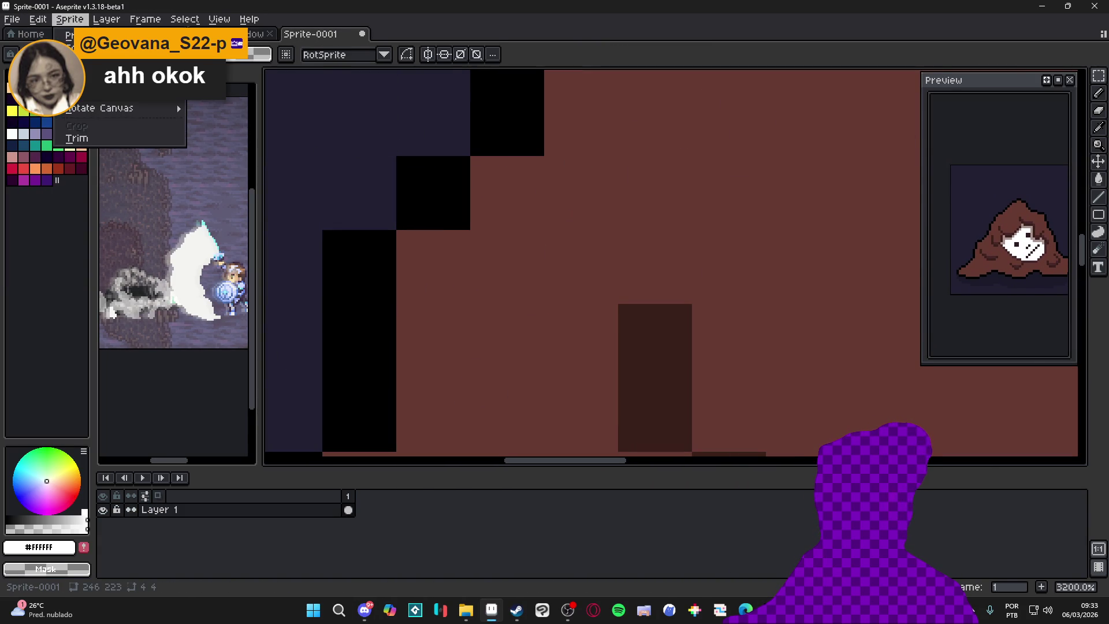
{"action": "left_click", "coordinate": [86, 83]}
{"action": "double_click", "coordinate": [911, 181]}
{"action": "type", "text": "61"}
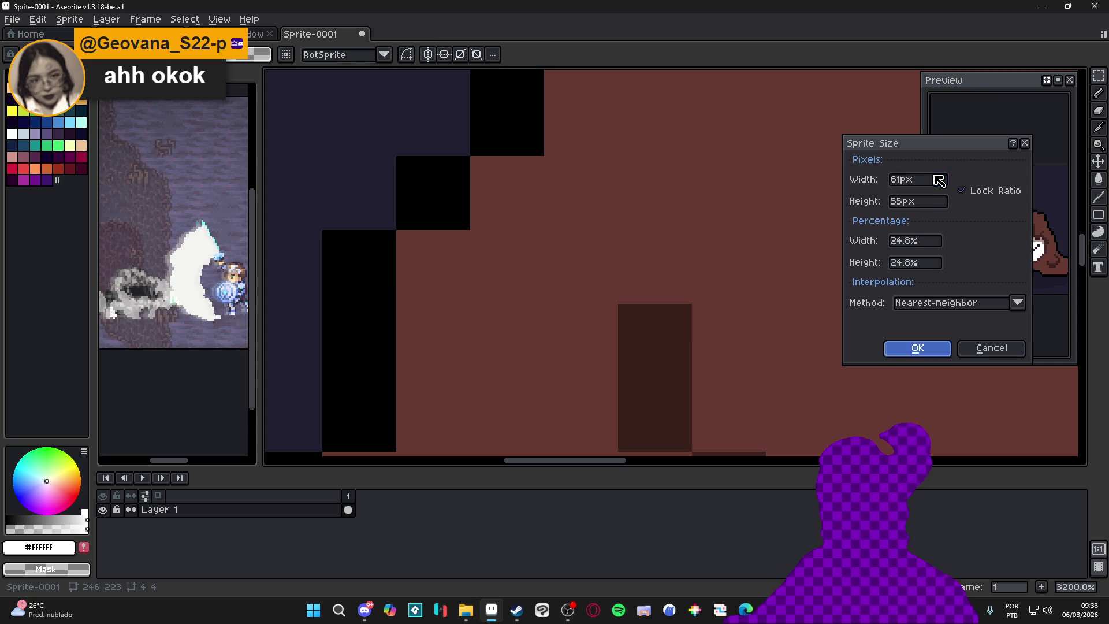
{"action": "key", "text": "Return"}
{"action": "scroll", "coordinate": [544, 231], "scroll_direction": "down", "scroll_amount": 5}
{"action": "scroll", "coordinate": [544, 232], "scroll_direction": "up", "scroll_amount": 4}
Step: Pencil dark brown shading and tan highlight pixels onto the hood
{"action": "key", "text": "b"}
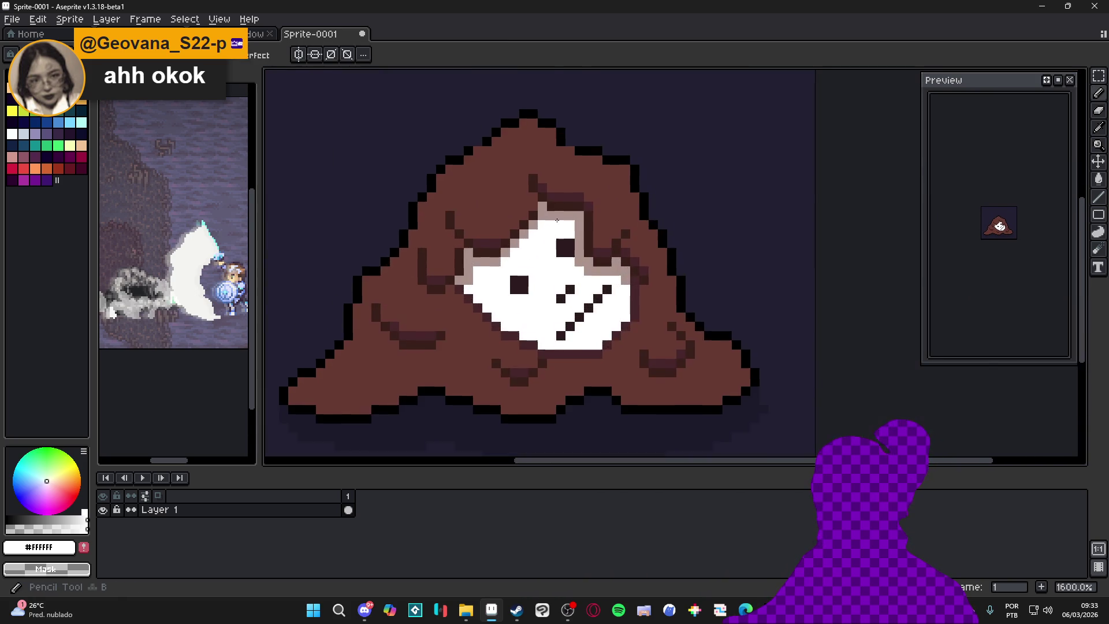
{"action": "scroll", "coordinate": [543, 232], "scroll_direction": "up", "scroll_amount": 1}
{"action": "left_click", "coordinate": [431, 248], "text": "alt"}
{"action": "mouse_move", "coordinate": [432, 248]}
{"action": "left_mouse_down"}
{"action": "mouse_move", "coordinate": [437, 231]}
{"action": "mouse_move", "coordinate": [468, 241]}
{"action": "mouse_move", "coordinate": [508, 202]}
{"action": "left_mouse_up"}
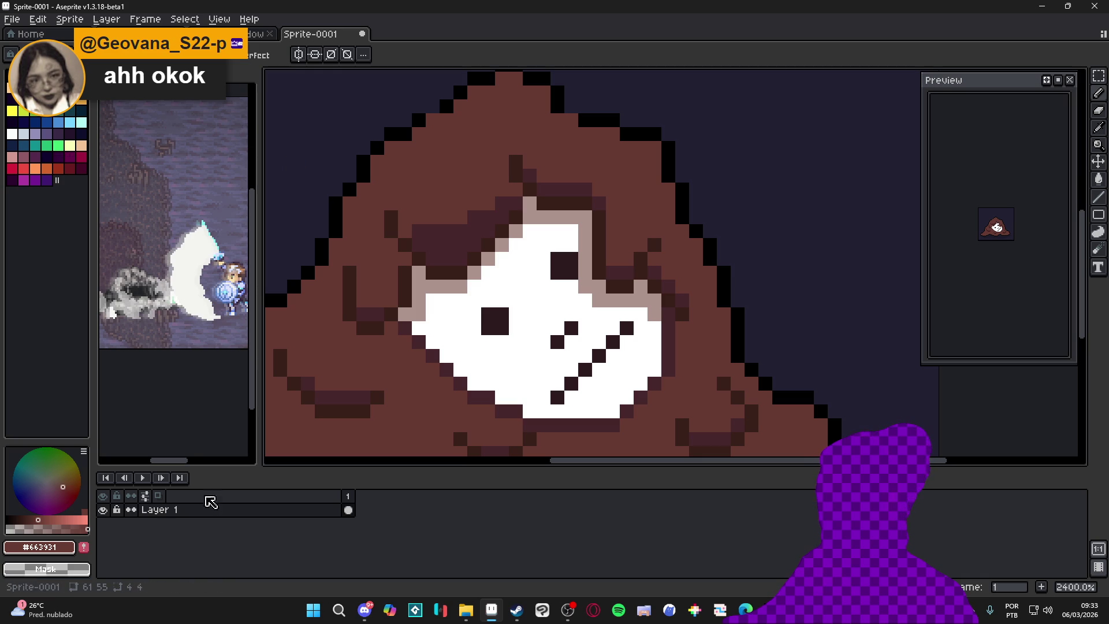
{"action": "left_click", "coordinate": [57, 512]}
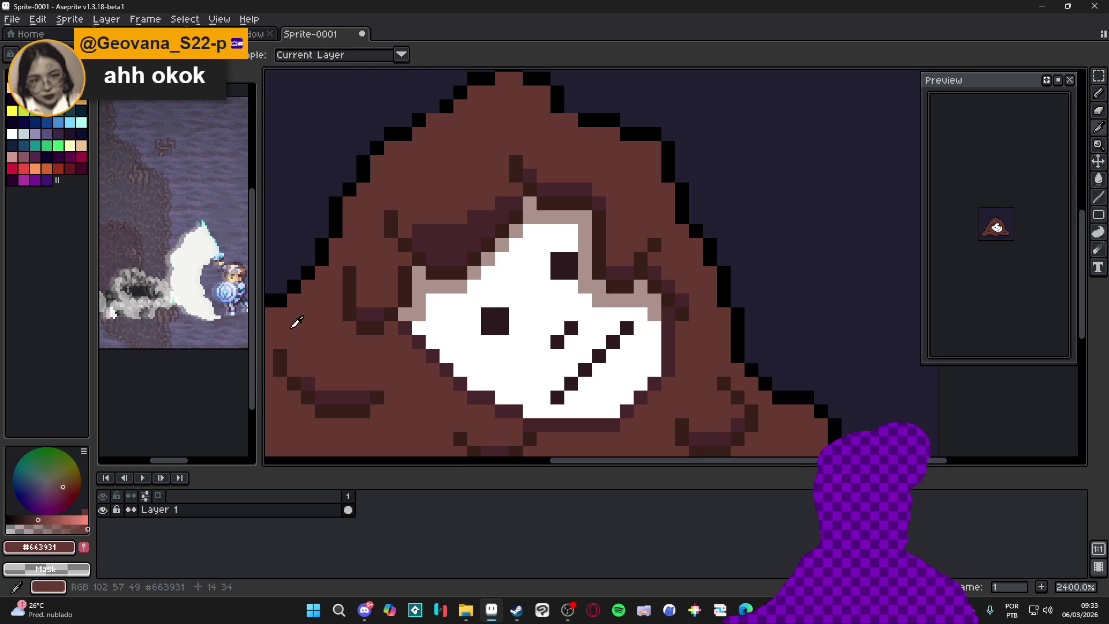
{"action": "left_click", "coordinate": [65, 489]}
{"action": "left_click", "coordinate": [62, 481]}
{"action": "left_click_drag", "start_coordinate": [433, 161], "coordinate": [456, 184]}
{"action": "scroll", "coordinate": [571, 189], "scroll_direction": "down", "scroll_amount": 6}
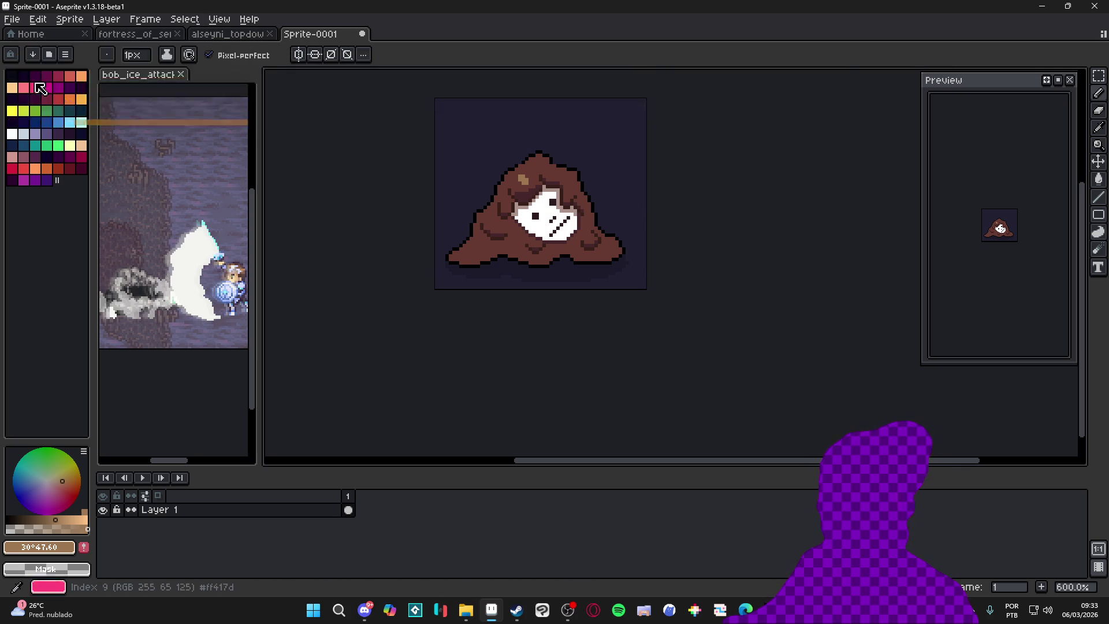
Step: Check the Open Recent list, then minimize Aseprite
{"action": "left_click", "coordinate": [17, 19]}
{"action": "mouse_move", "coordinate": [26, 57]}
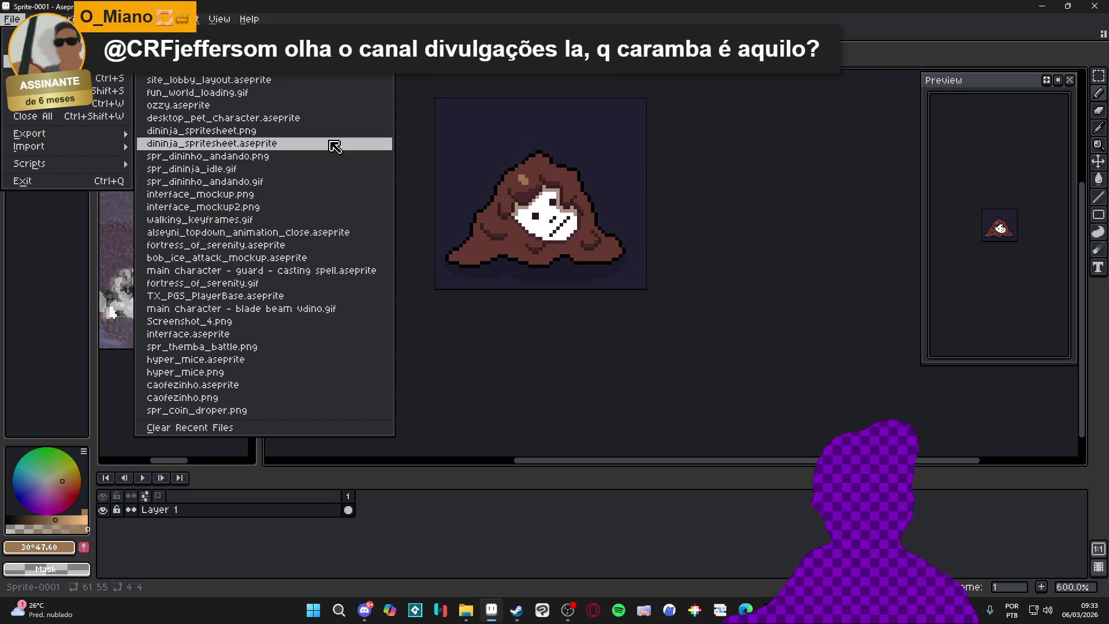
{"action": "key", "text": "Escape"}
{"action": "left_click", "coordinate": [1066, 6]}
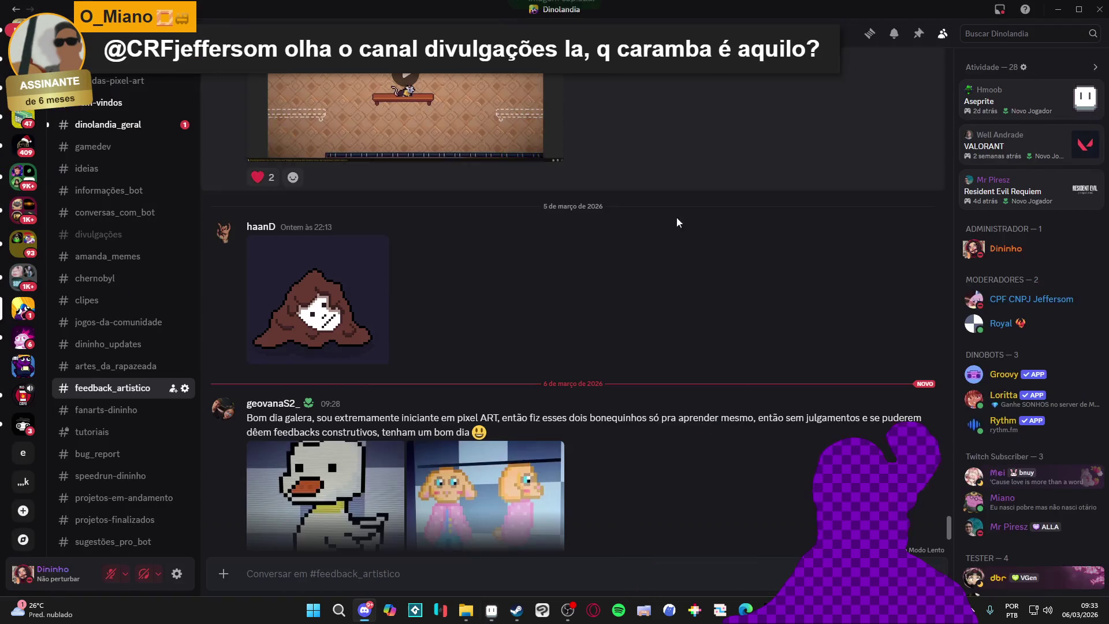
Step: Minimize Discord to reveal the GameMaker window
{"action": "left_click", "coordinate": [1058, 9]}
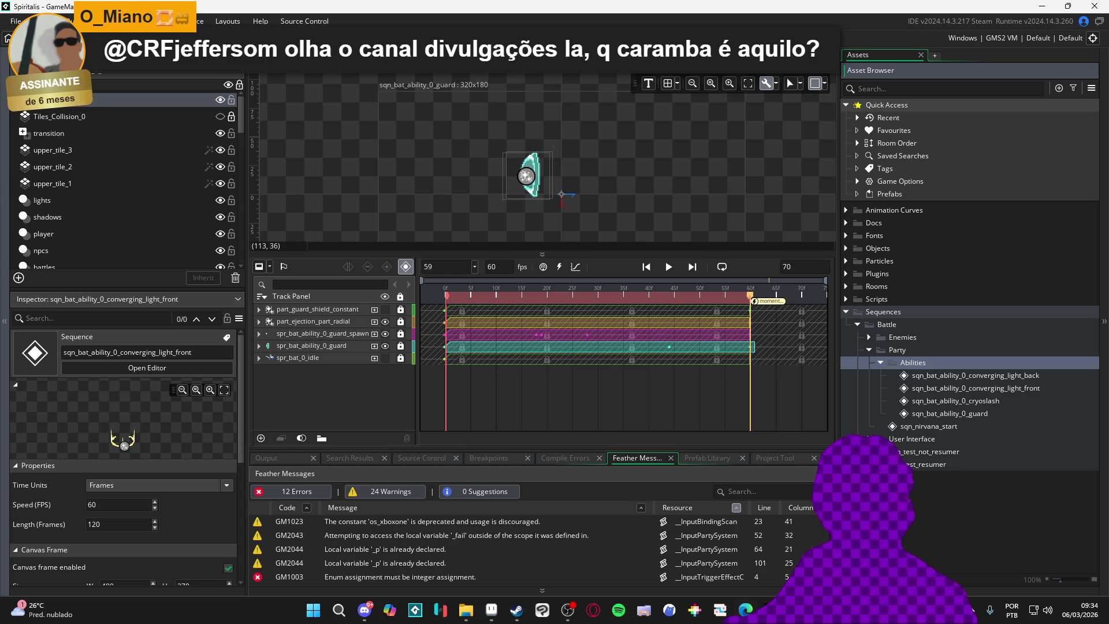
{"action": "left_click", "coordinate": [941, 376]}
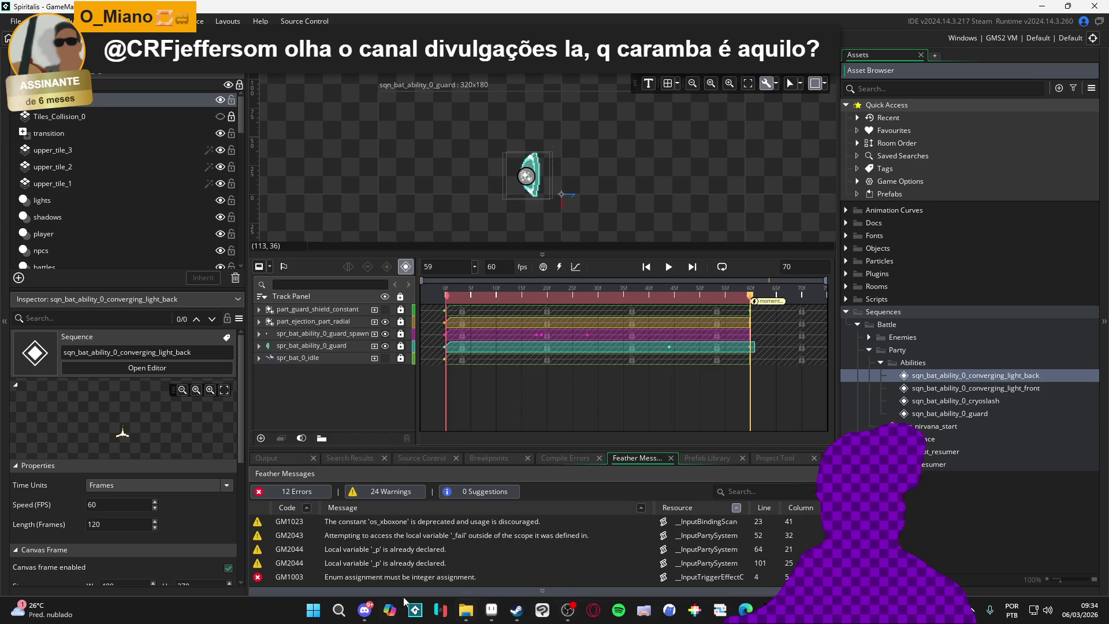
{"action": "left_click", "coordinate": [364, 610]}
{"action": "key", "text": "alt+Tab"}
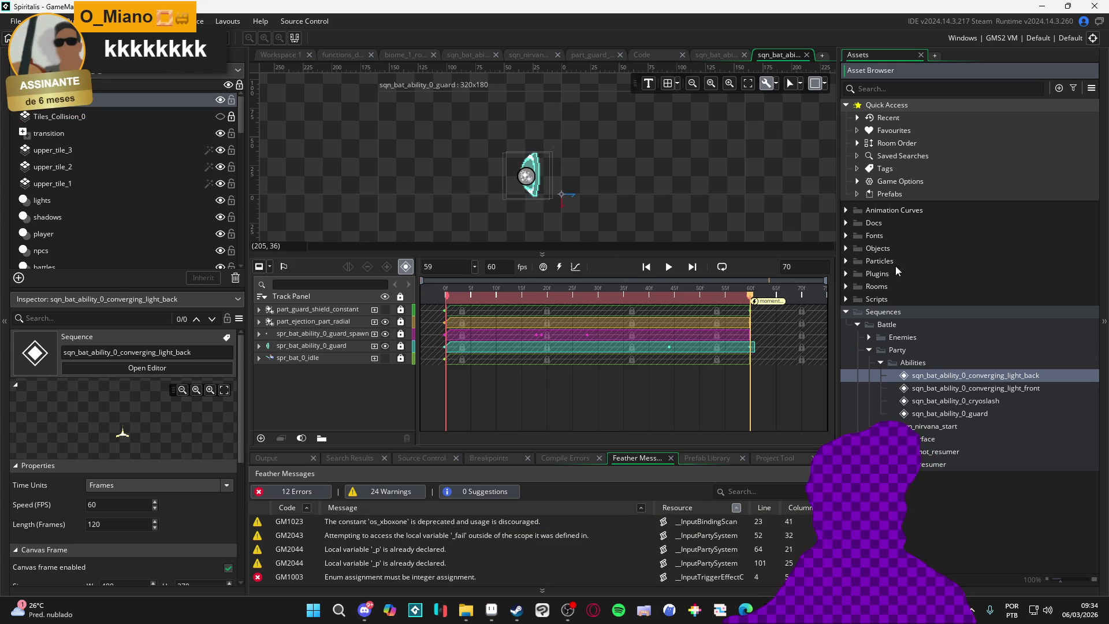
Step: Create the sequence sqn_bat_ability_0_fortress_of_serenity in the Abilities folder
{"action": "right_click", "coordinate": [936, 362]}
{"action": "mouse_move", "coordinate": [939, 367]}
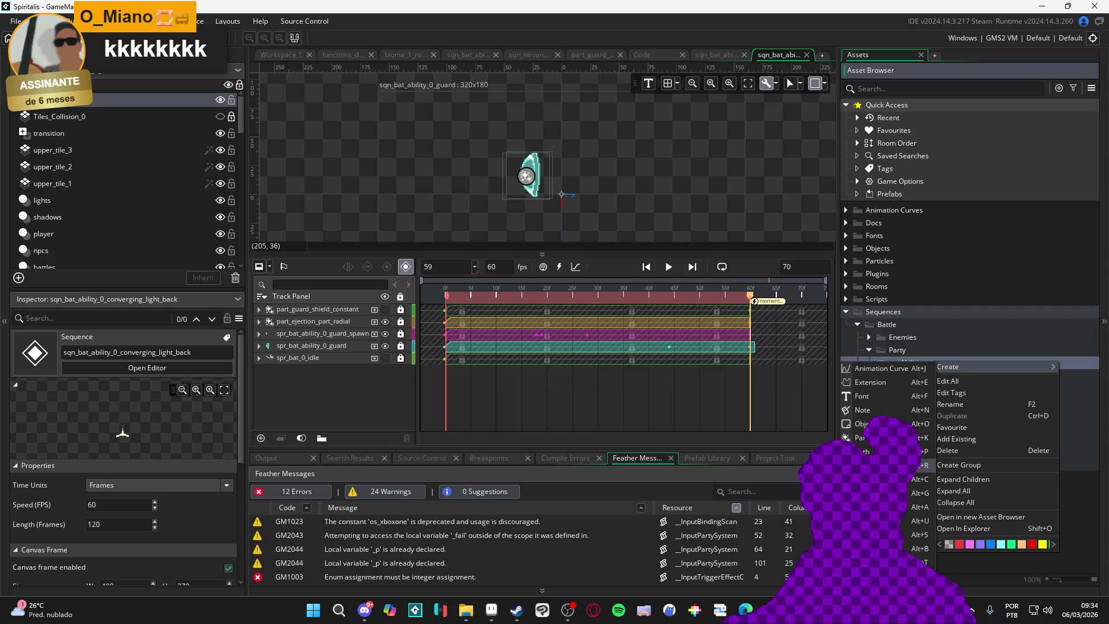
{"action": "left_click", "coordinate": [920, 487]}
{"action": "type", "text": "sqn"}
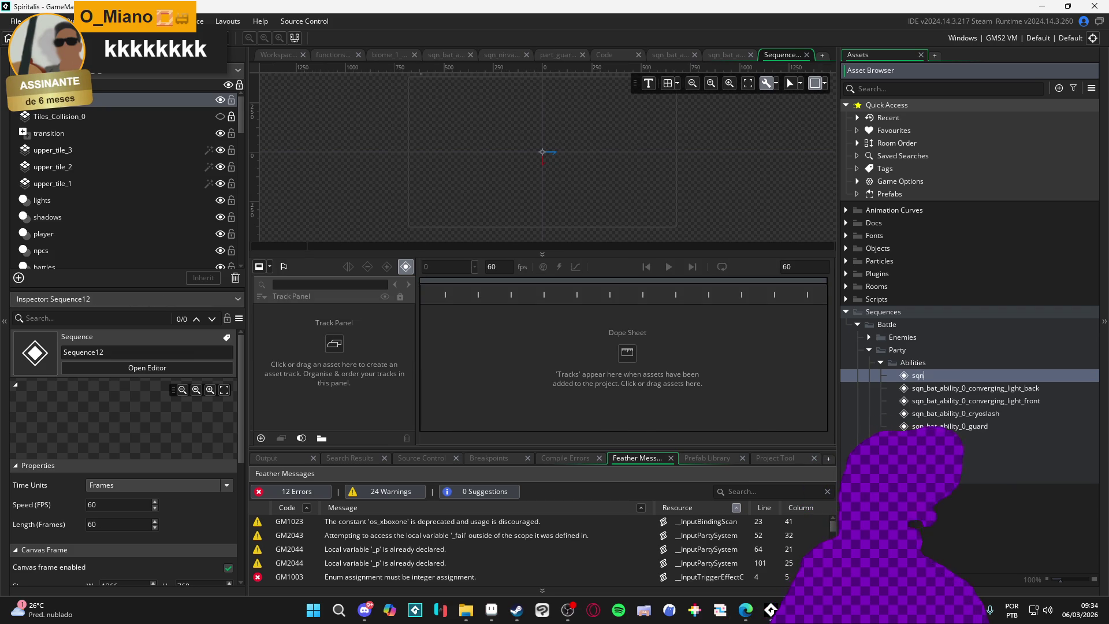
{"action": "type", "text": "_ba"}
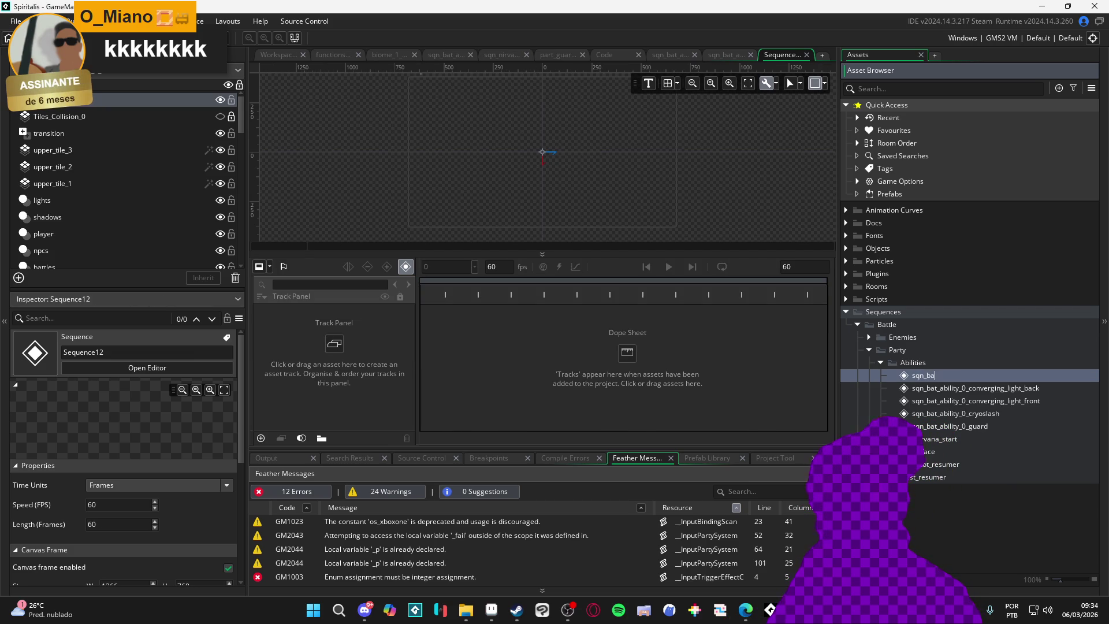
{"action": "type", "text": "t_ability_0_"}
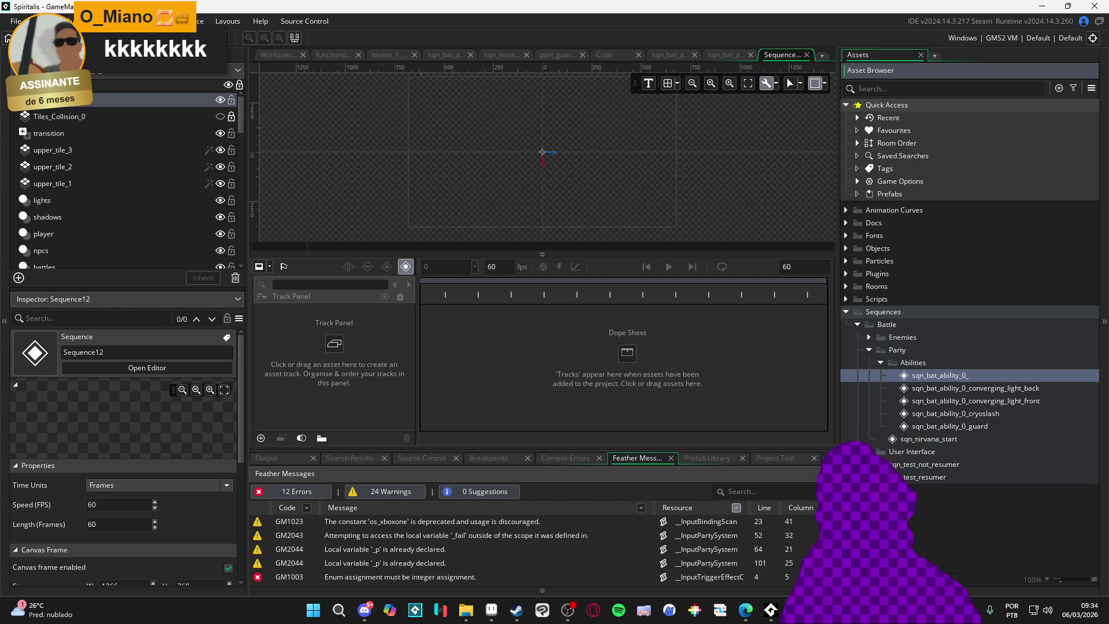
{"action": "type", "text": "fortress_of_serenity"}
{"action": "key", "text": "Return"}
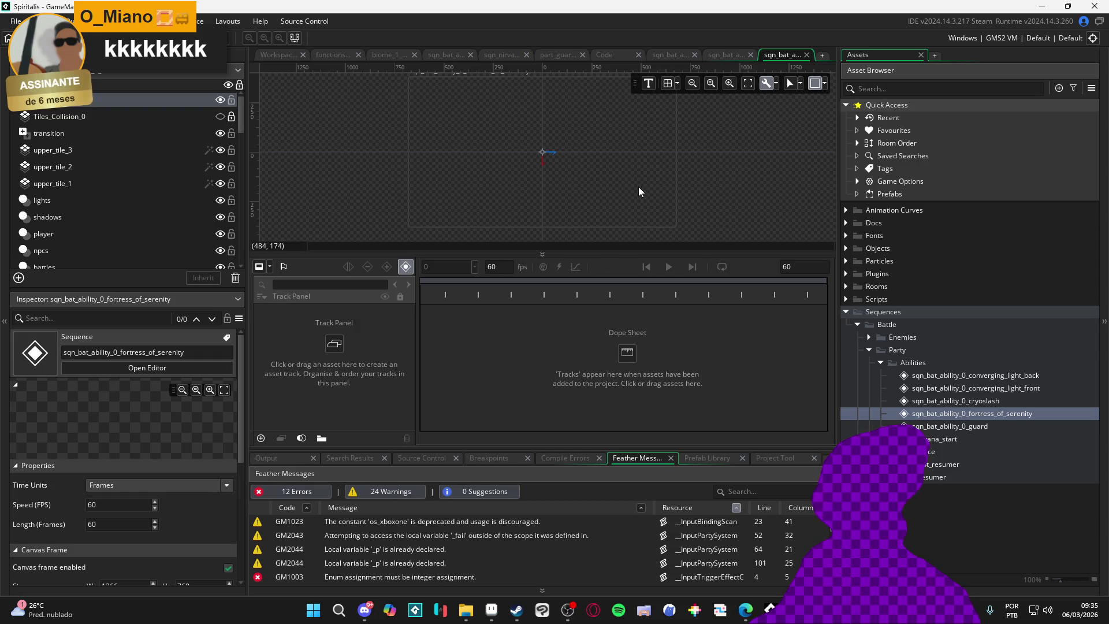
{"action": "left_click", "coordinate": [825, 86]}
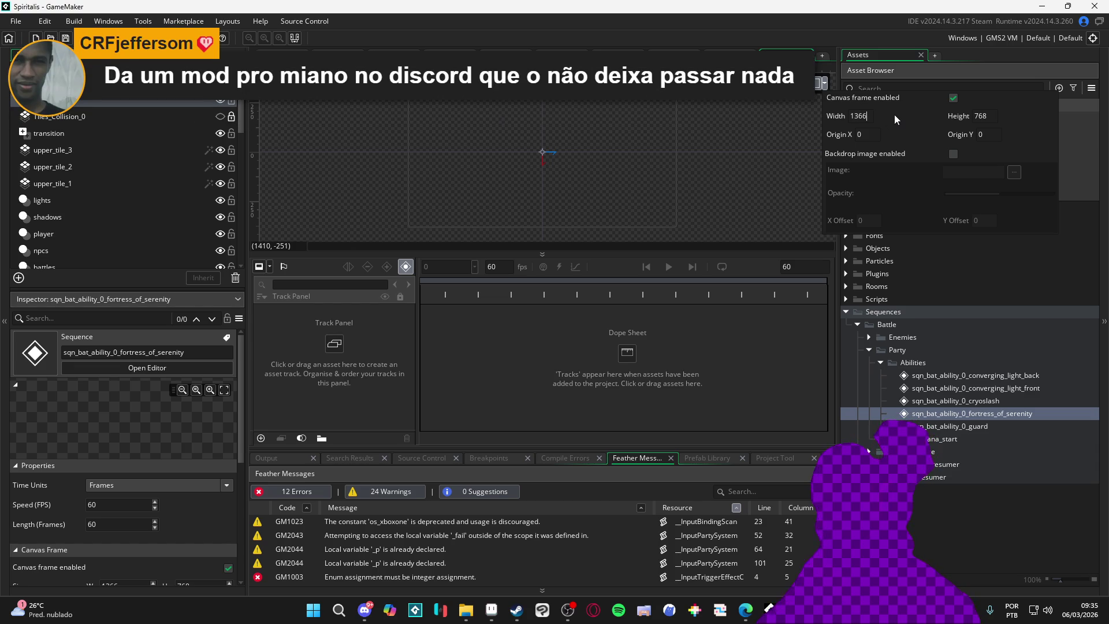
Step: Set the sequence canvas frame to width 480 and height 320
{"action": "key", "text": "ctrl+a"}
{"action": "type", "text": "480"}
{"action": "key", "text": "Tab"}
{"action": "type", "text": "320"}
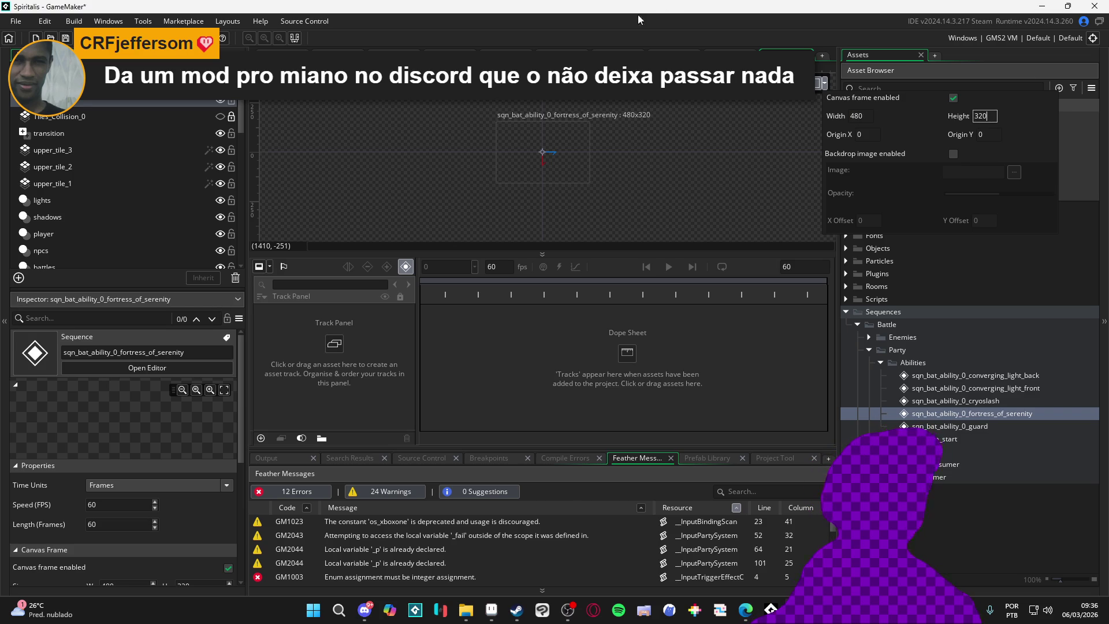
{"action": "left_click", "coordinate": [609, 193]}
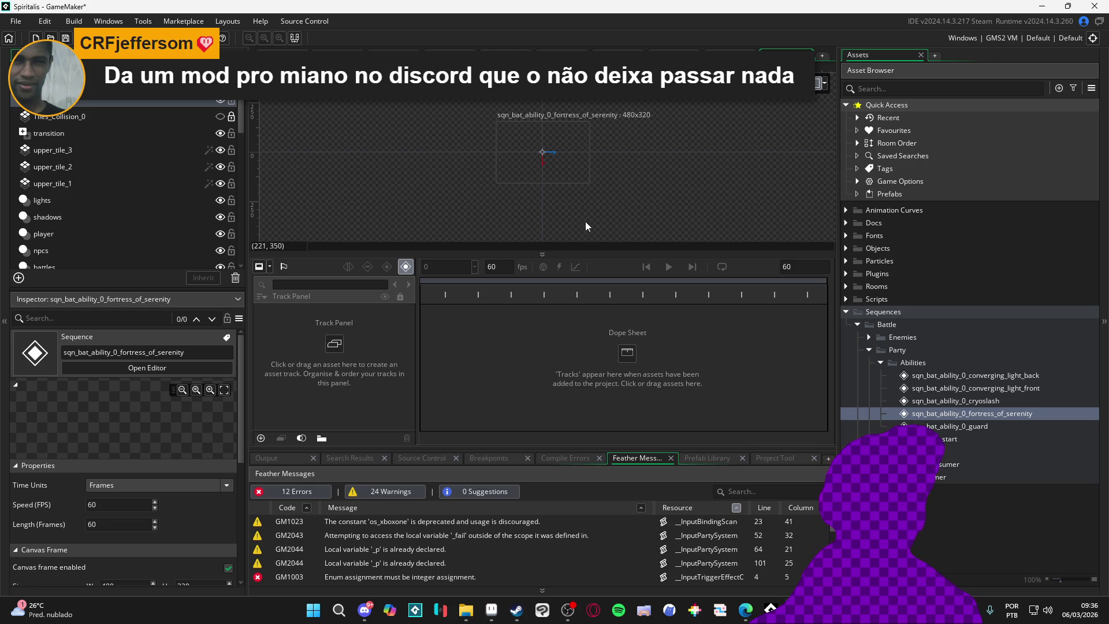
Step: Enlarge the canvas preview above the timeline, then bring Steam forward
{"action": "left_click_drag", "start_coordinate": [598, 252], "coordinate": [598, 310]}
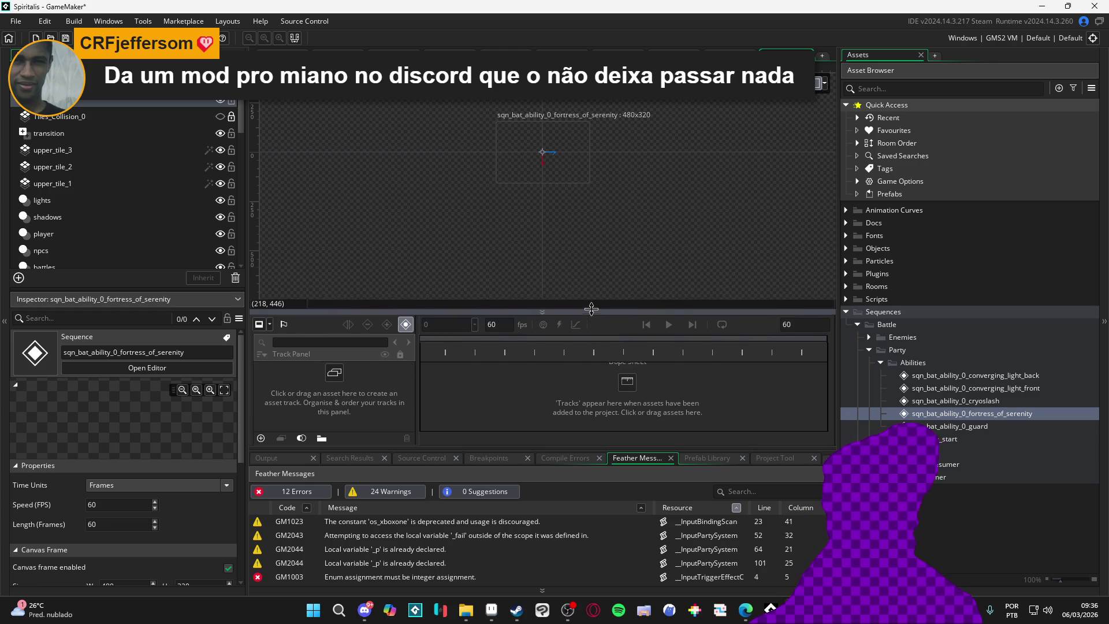
{"action": "scroll", "coordinate": [559, 156], "scroll_direction": "up", "scroll_amount": 3}
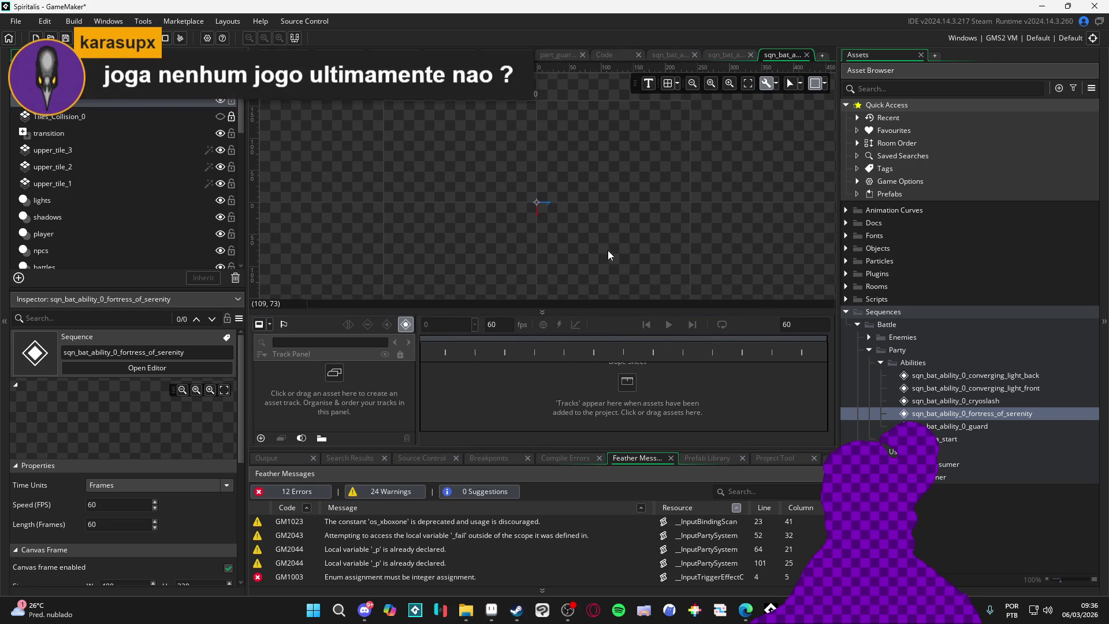
{"action": "left_click", "coordinate": [877, 91]}
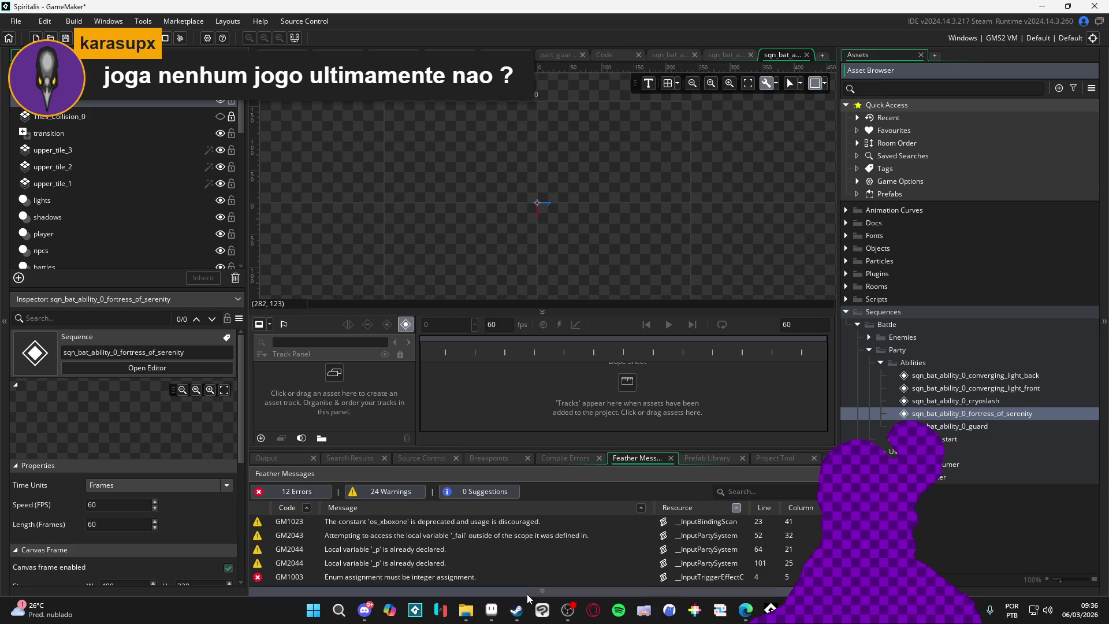
{"action": "mouse_move", "coordinate": [517, 610]}
{"action": "left_click", "coordinate": [522, 564]}
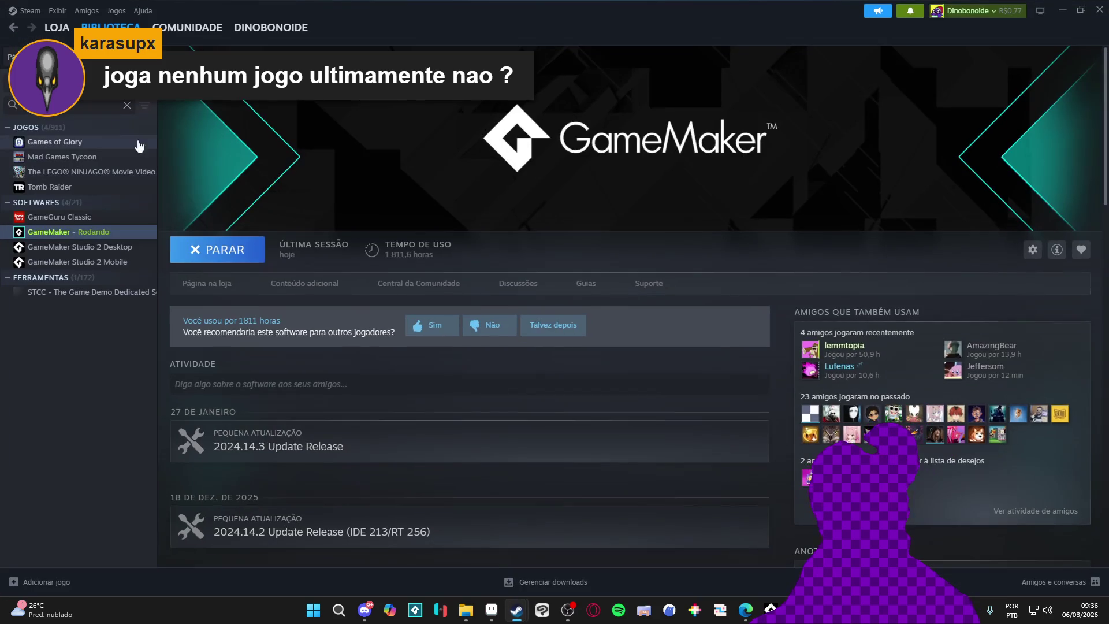
Step: Visit the Easy Delivery Co., Deep Dish Dungeon and Moonleap pages from the library home
{"action": "left_click", "coordinate": [18, 56]}
{"action": "scroll", "coordinate": [610, 333], "scroll_direction": "down", "scroll_amount": 3}
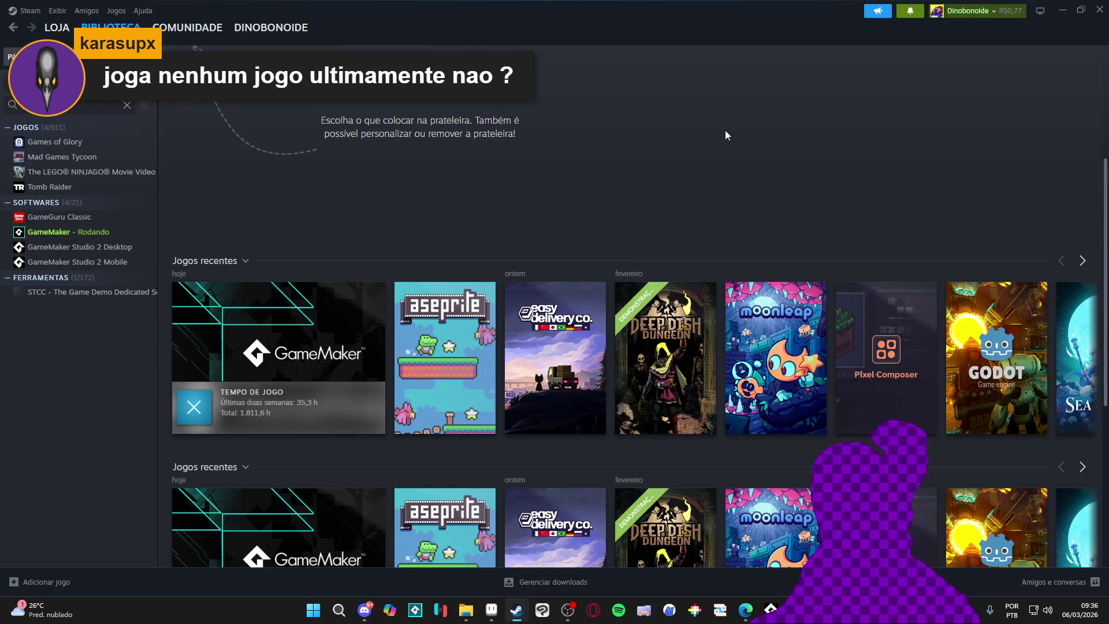
{"action": "left_click", "coordinate": [539, 283]}
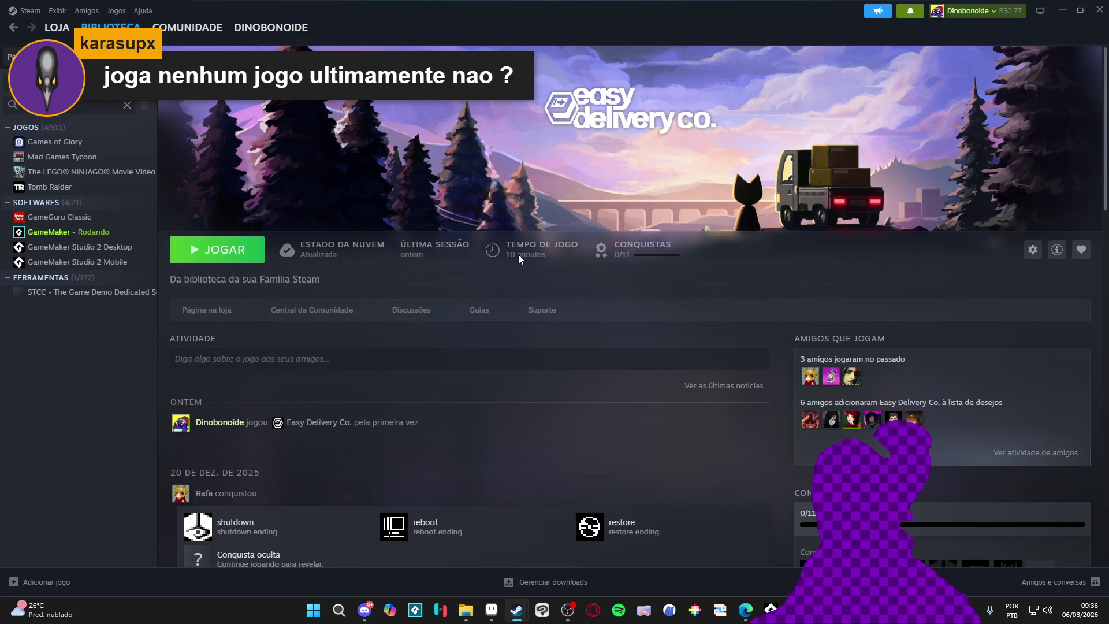
{"action": "left_click", "coordinate": [12, 27]}
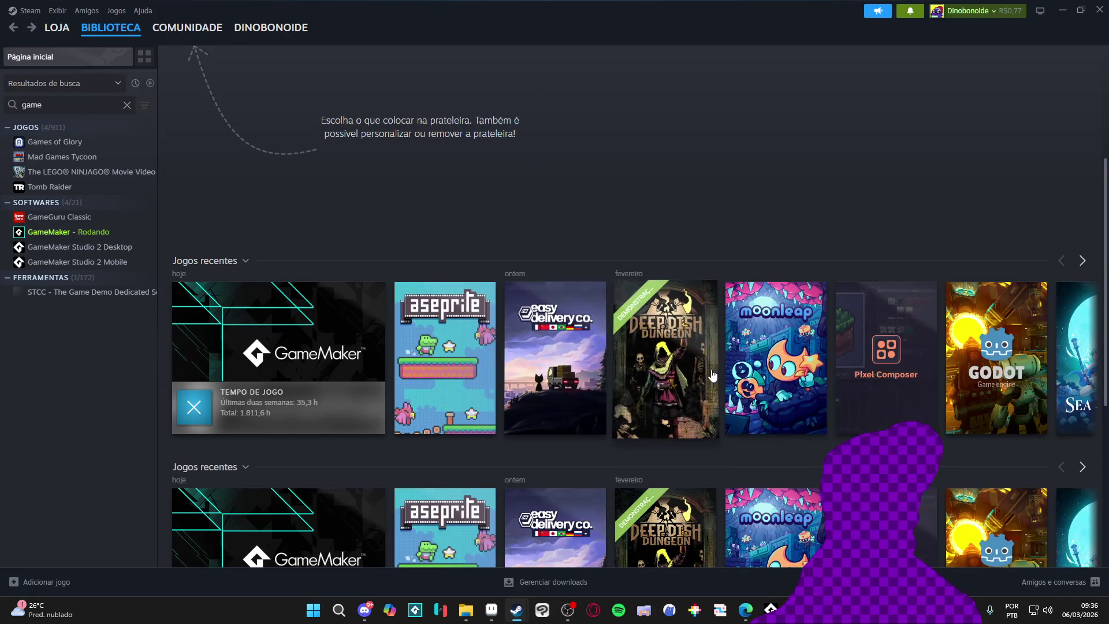
{"action": "left_click", "coordinate": [647, 324]}
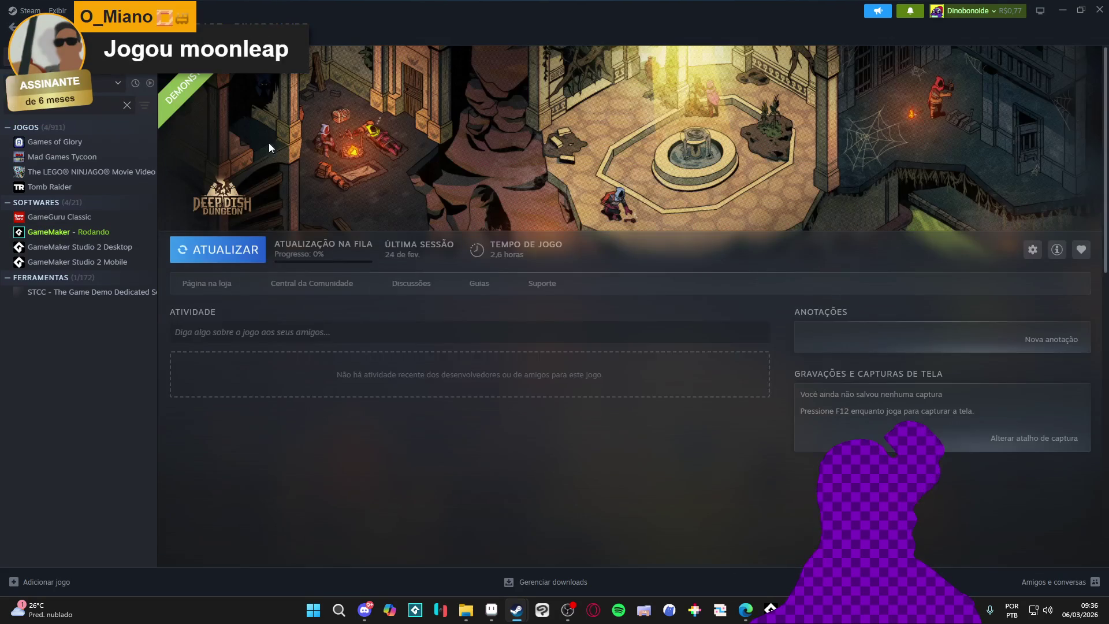
{"action": "left_click", "coordinate": [13, 27]}
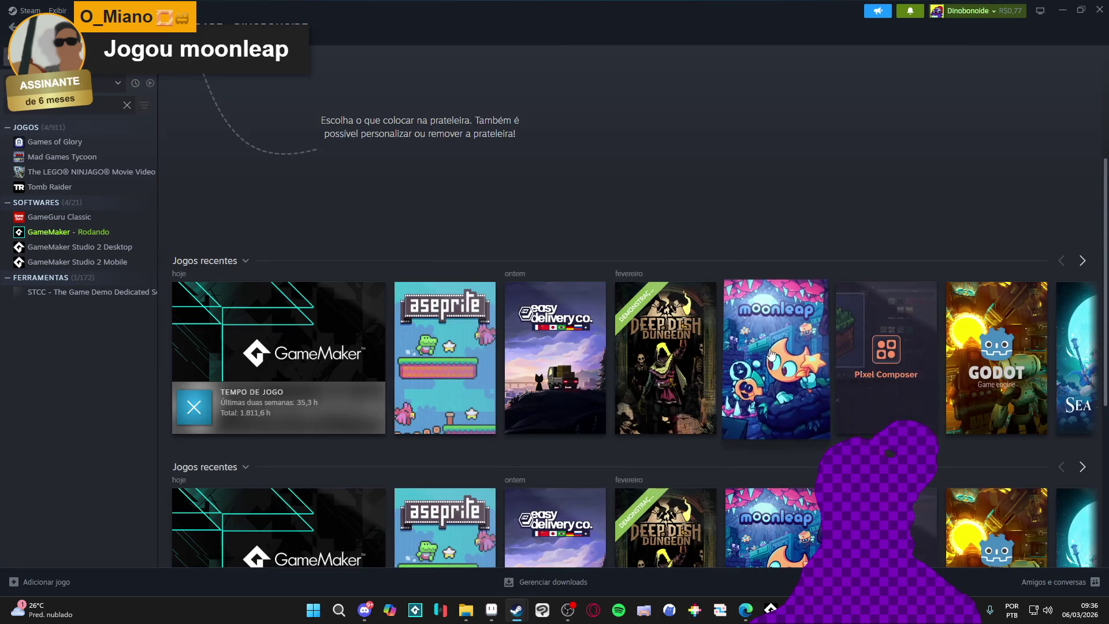
{"action": "left_click", "coordinate": [771, 347]}
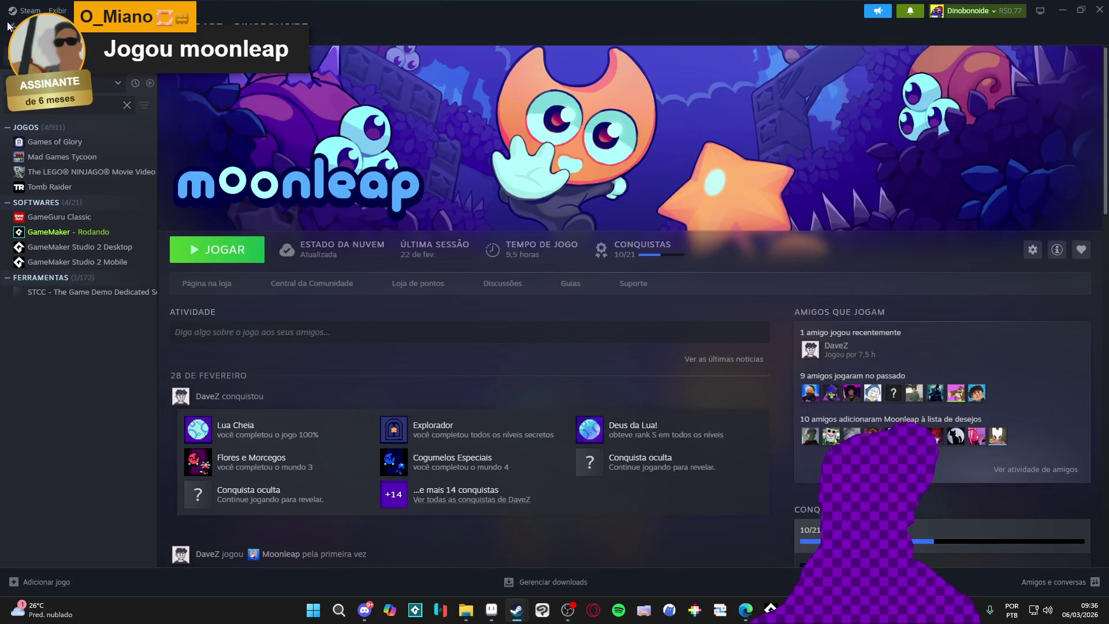
{"action": "left_click", "coordinate": [11, 27]}
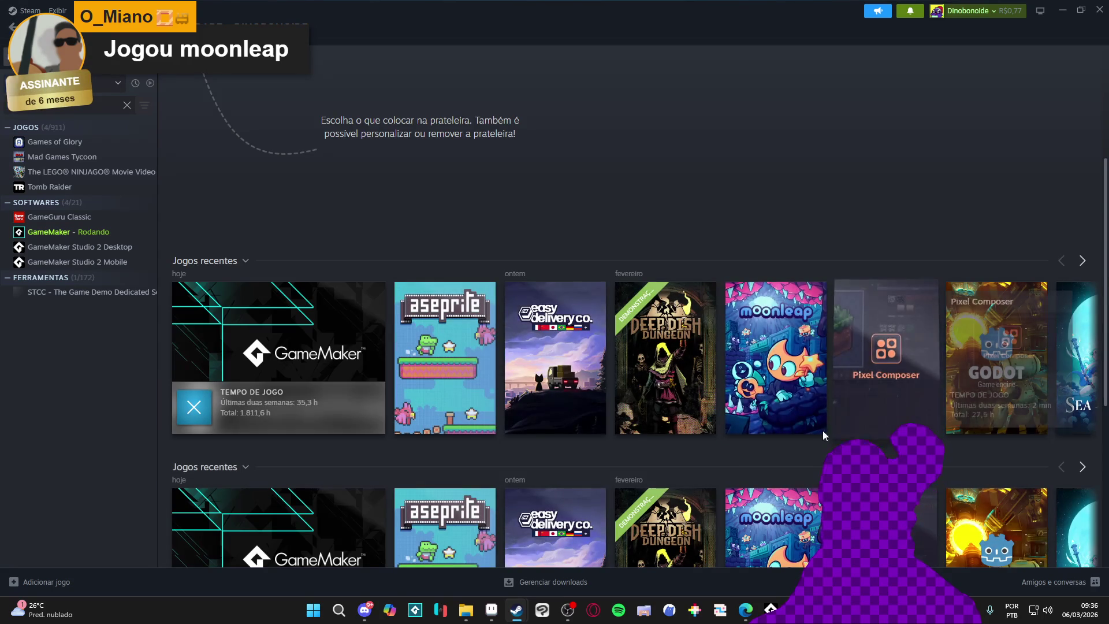
Step: Page the recent-games shelf, viewing Sea of Stars, until it reaches its end
{"action": "left_click", "coordinate": [1082, 261]}
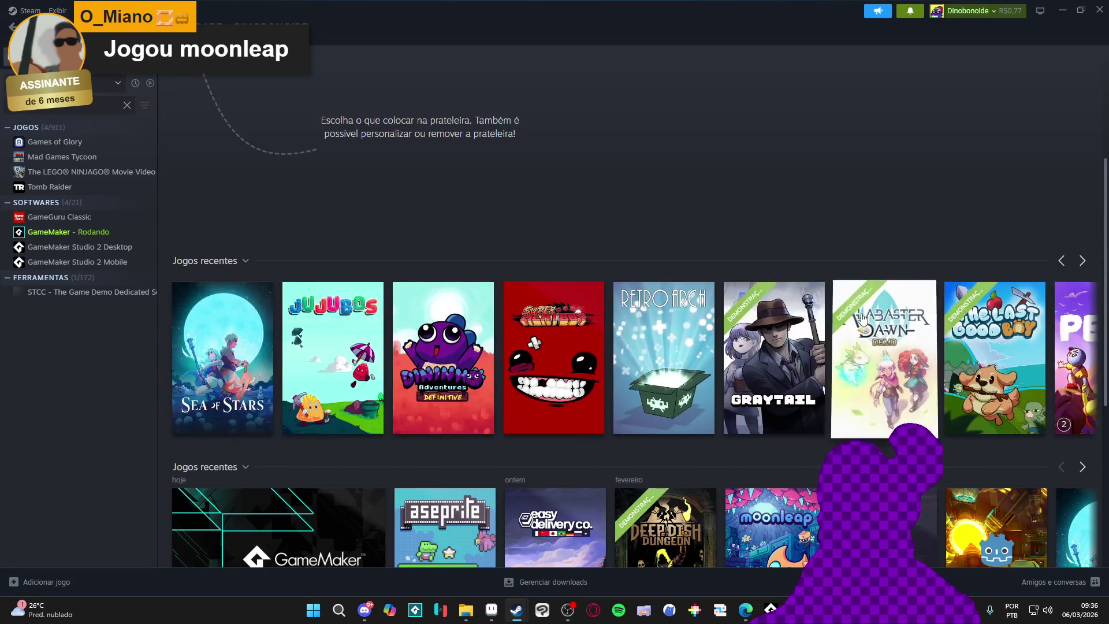
{"action": "left_click", "coordinate": [216, 404]}
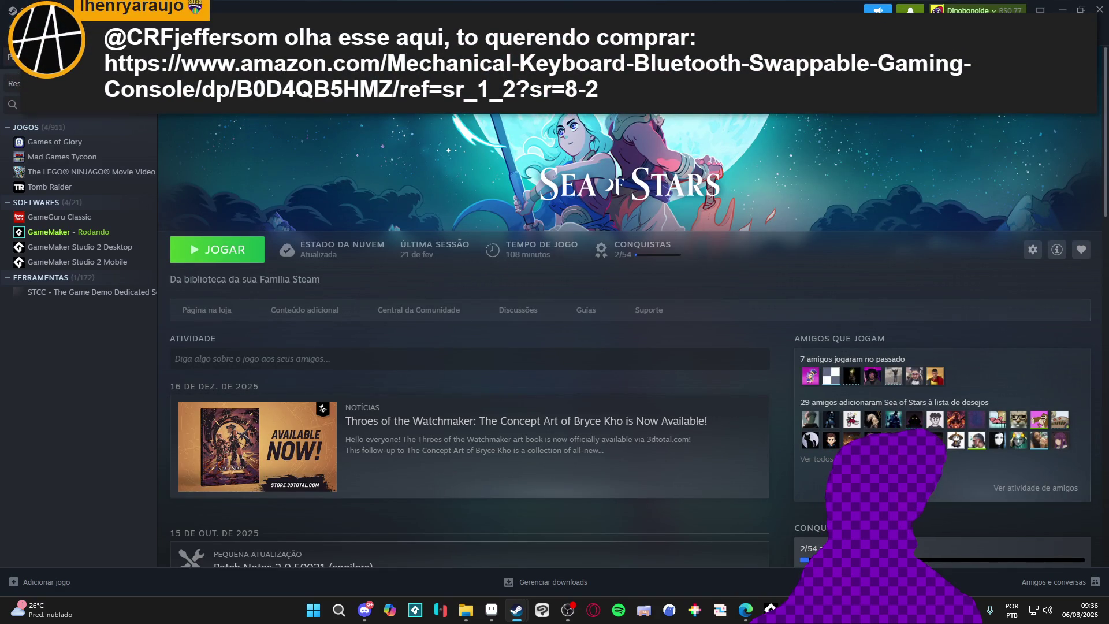
{"action": "left_click", "coordinate": [13, 28]}
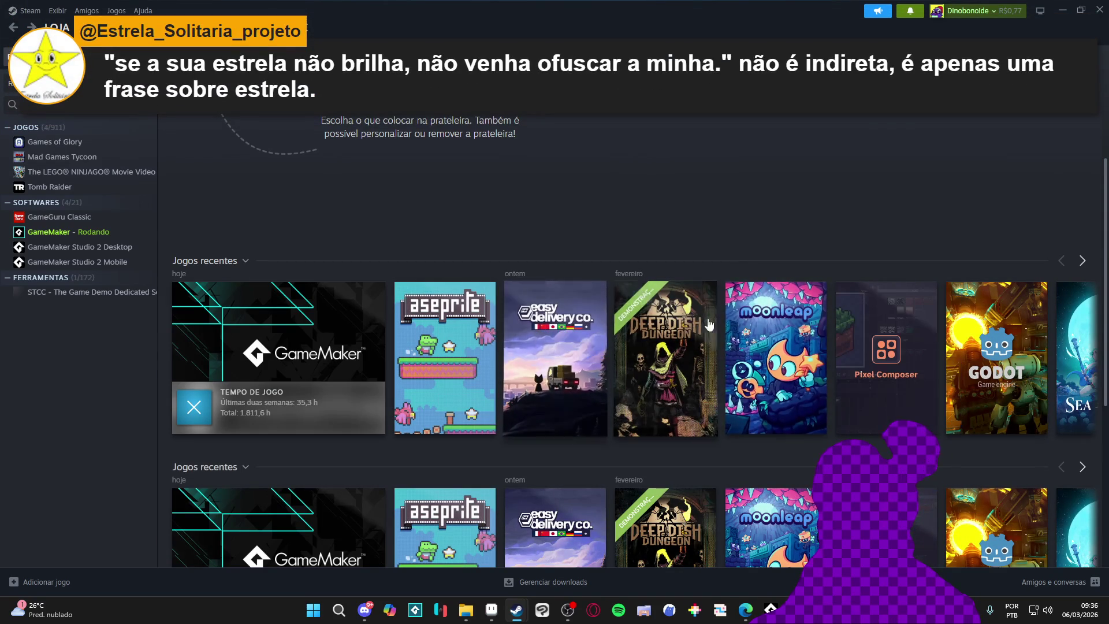
{"action": "left_click", "coordinate": [1083, 263]}
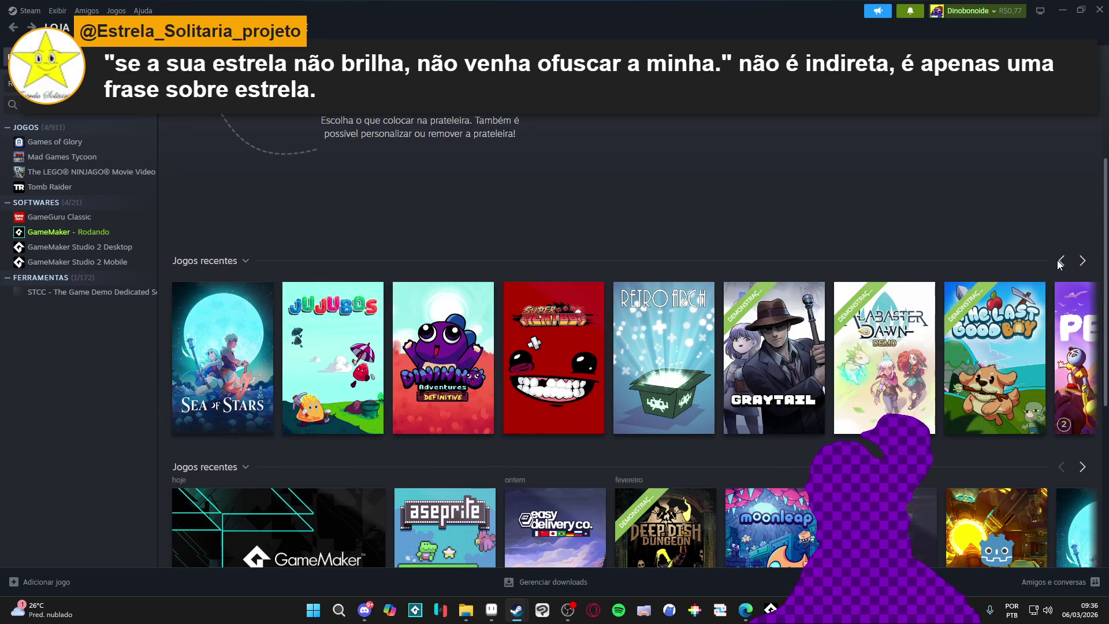
{"action": "left_click", "coordinate": [1062, 262]}
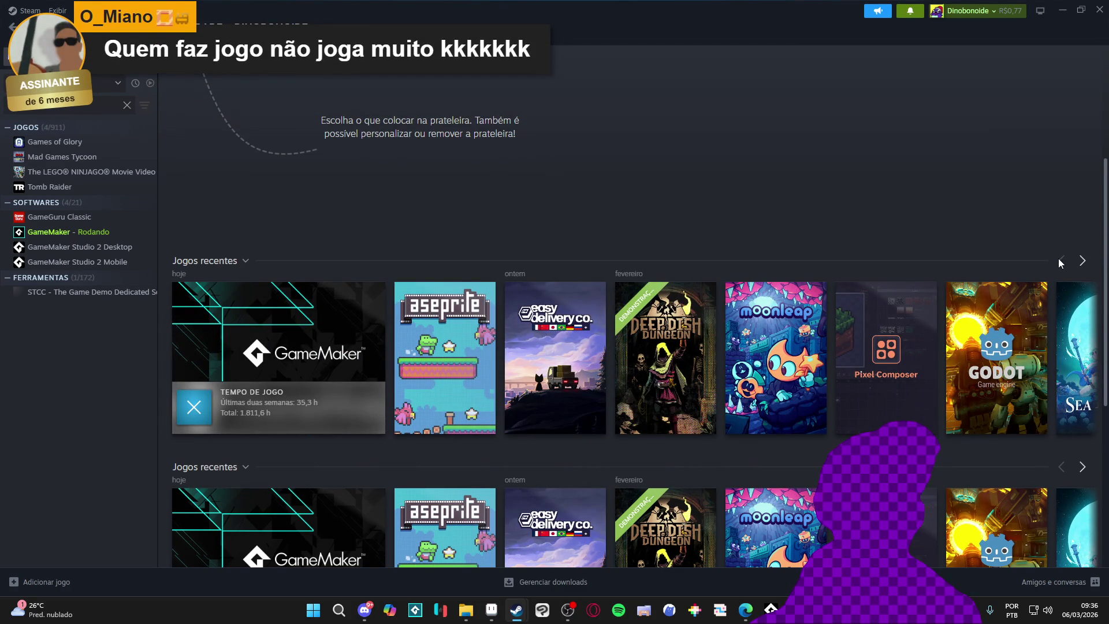
{"action": "left_click", "coordinate": [1081, 266]}
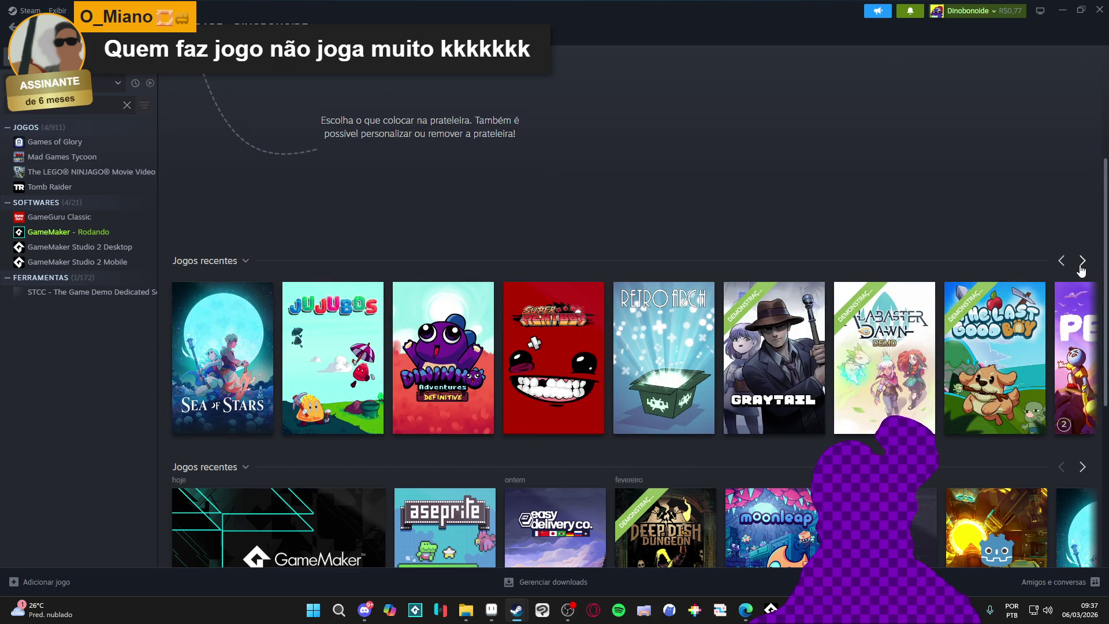
{"action": "mouse_move", "coordinate": [905, 341]}
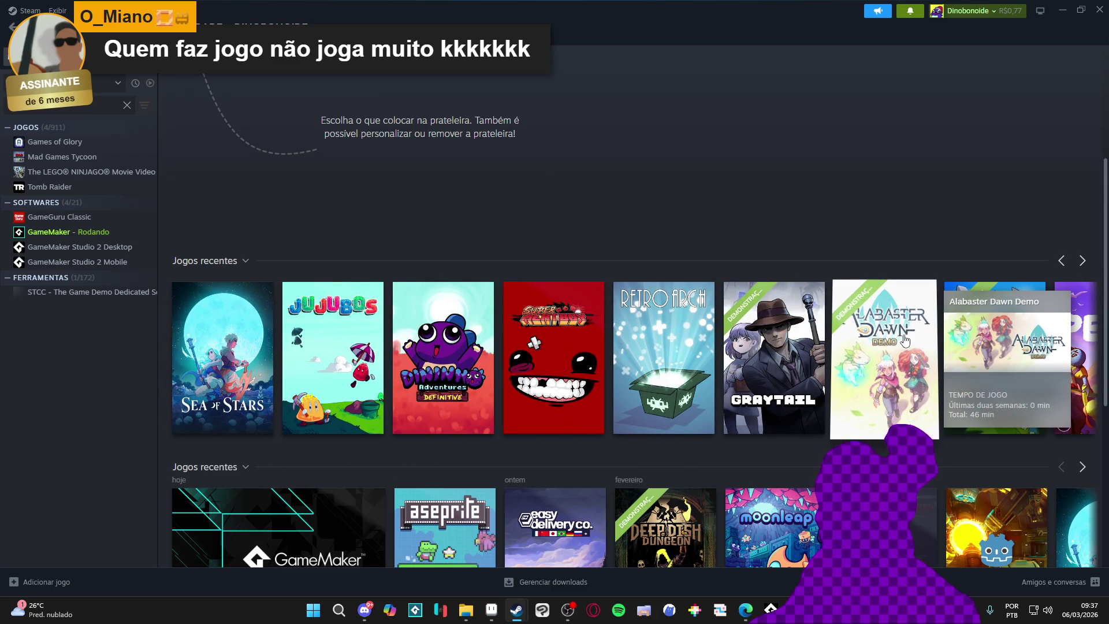
{"action": "left_click", "coordinate": [1083, 261]}
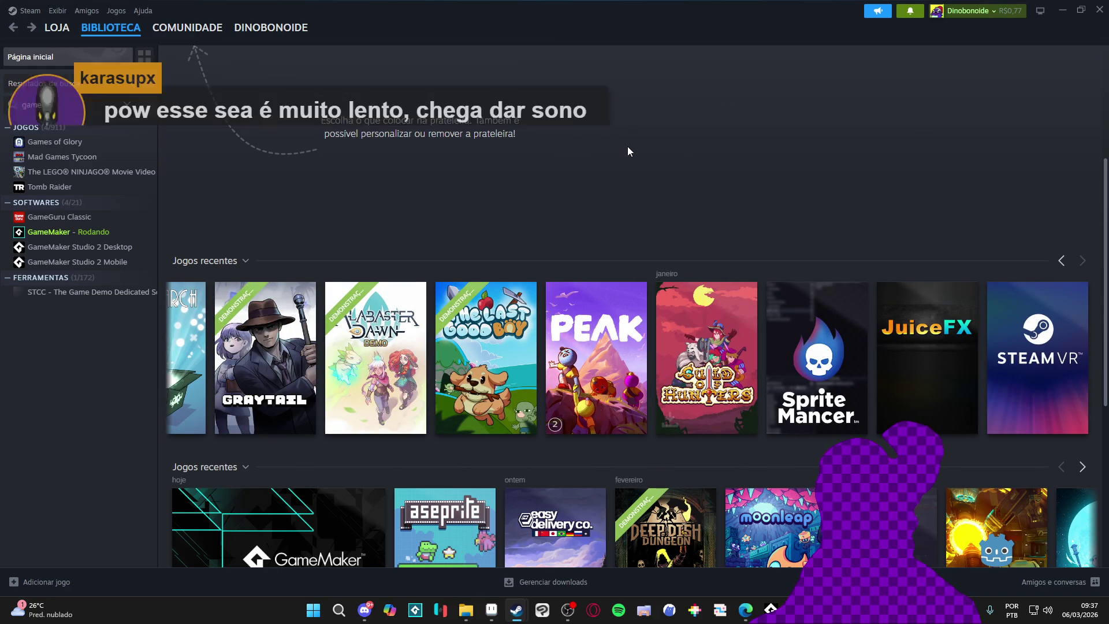
Step: Page the recent-games shelf back to its start, open Aseprite's library page, then Alt+Tab to GameMaker
{"action": "mouse_move", "coordinate": [627, 356]}
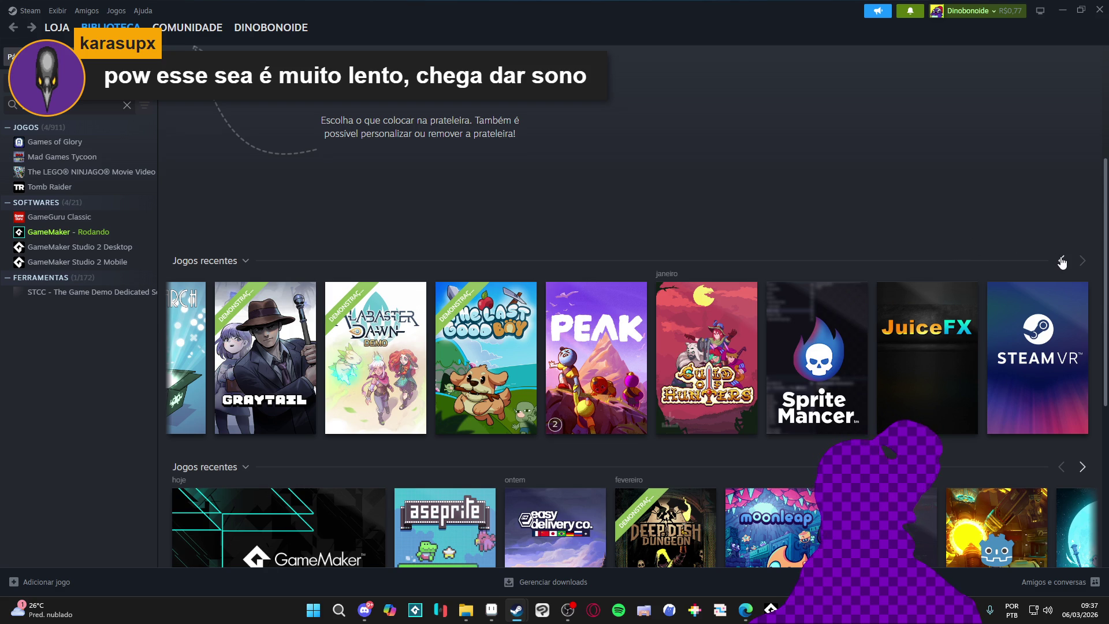
{"action": "mouse_move", "coordinate": [715, 370]}
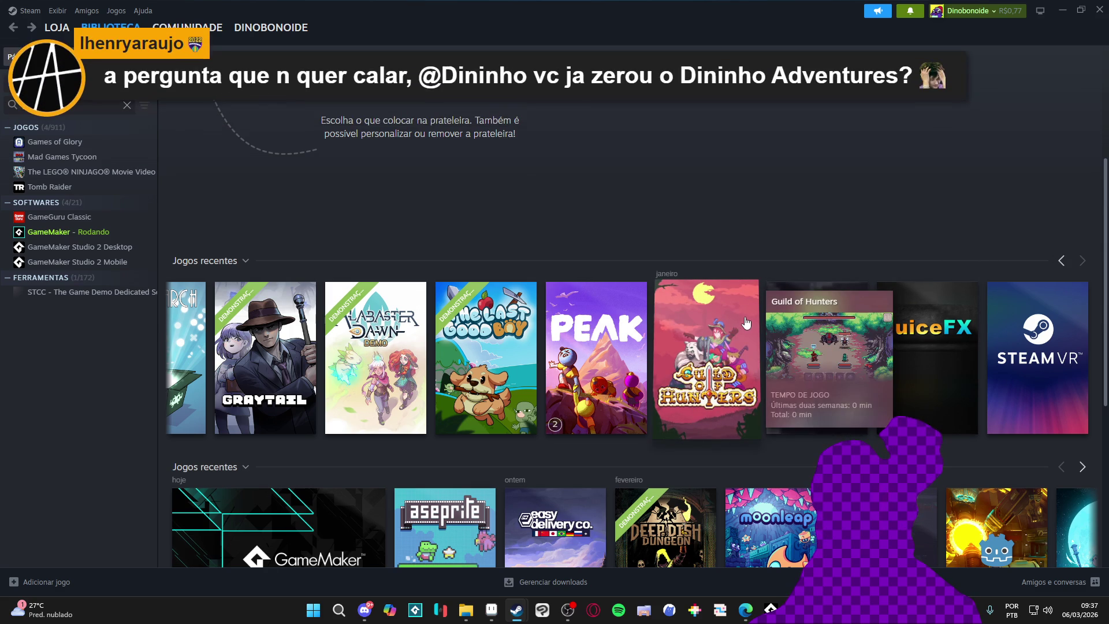
{"action": "left_click", "coordinate": [1063, 261]}
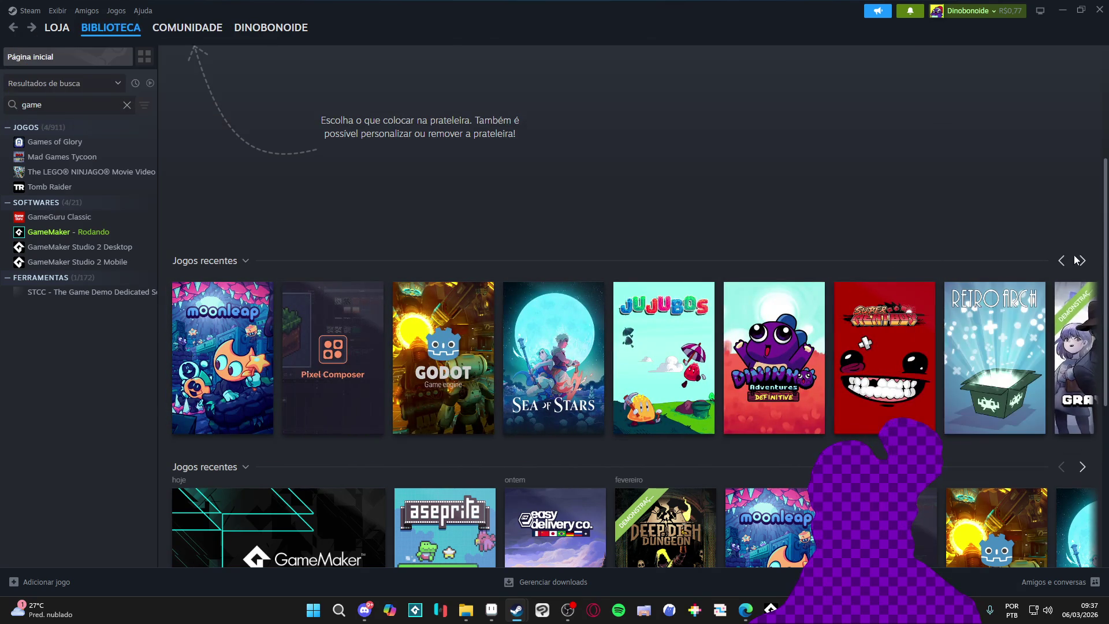
{"action": "left_click", "coordinate": [1083, 261]}
{"action": "mouse_move", "coordinate": [296, 372]}
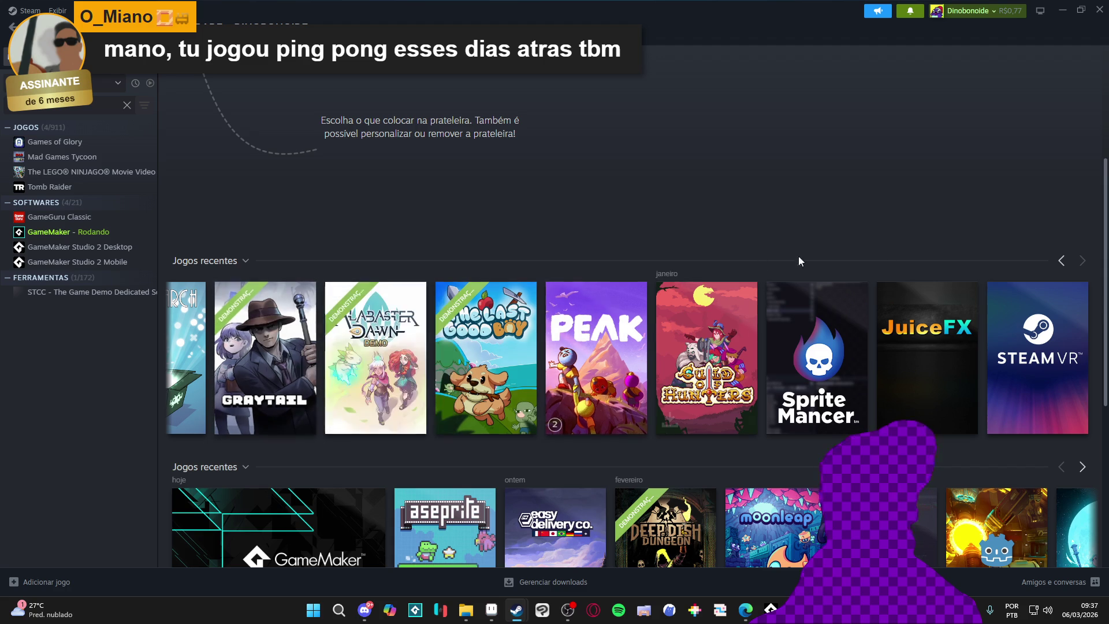
{"action": "left_click", "coordinate": [1061, 262]}
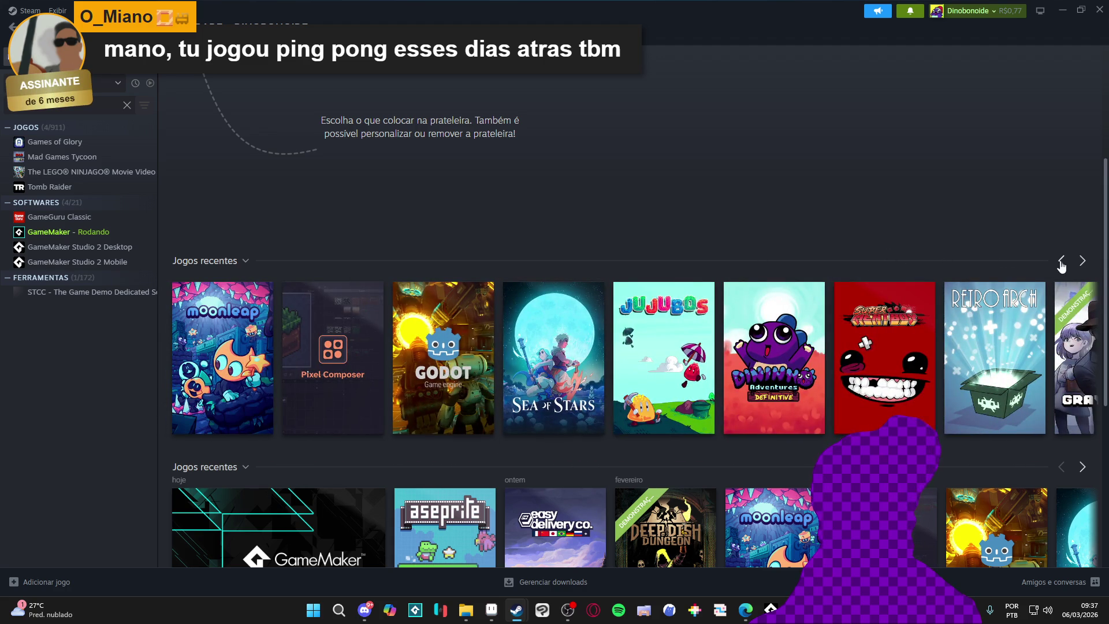
{"action": "left_click", "coordinate": [1061, 262]}
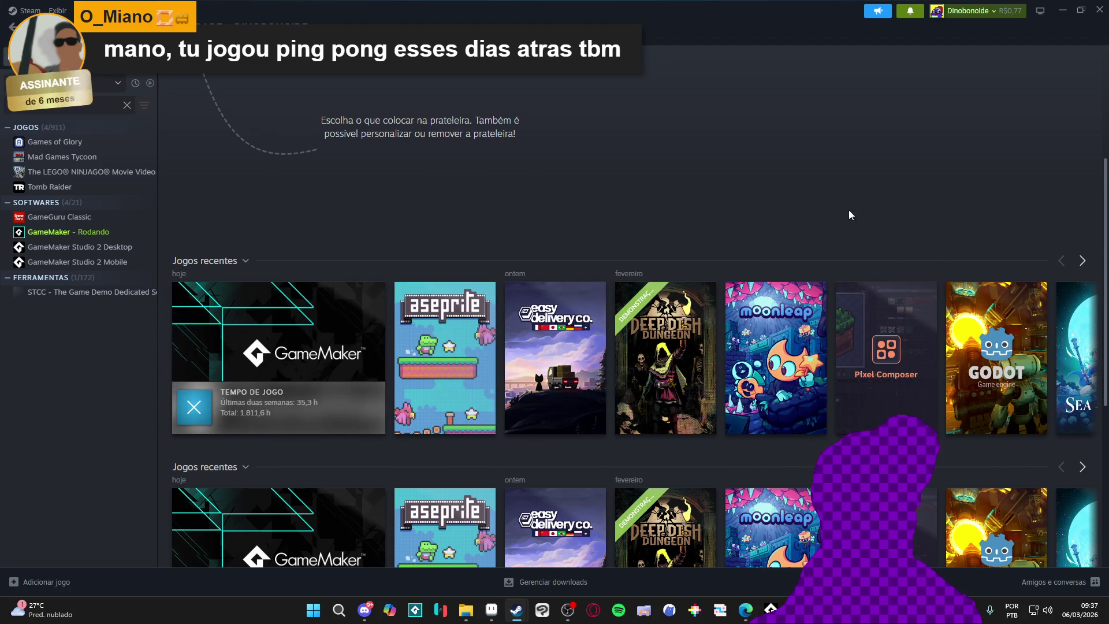
{"action": "left_click", "coordinate": [486, 292]}
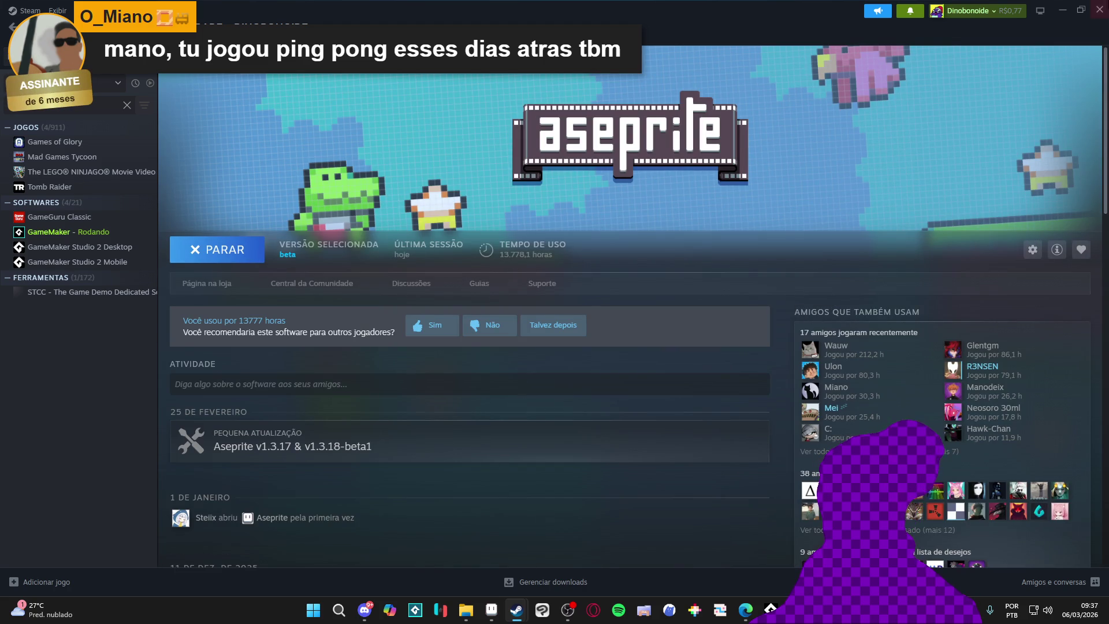
{"action": "key", "text": "alt+Tab"}
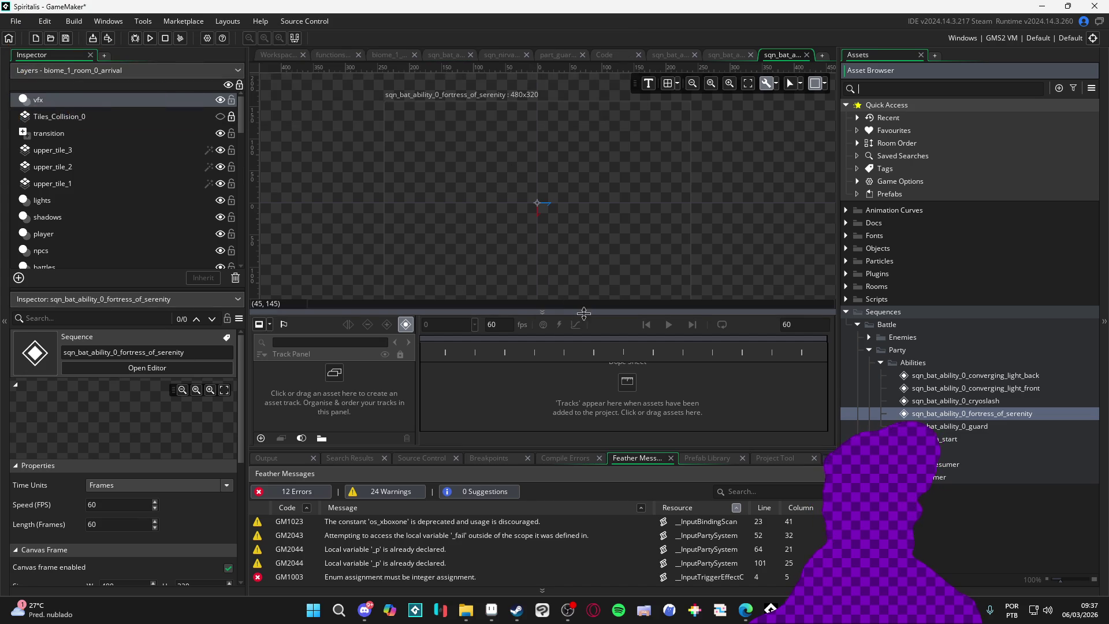
Step: Search 'idle' and drag spr_bat_0_idle onto the sequence canvas, placing it at 0,0
{"action": "left_click_drag", "start_coordinate": [583, 312], "coordinate": [574, 352]}
{"action": "left_click", "coordinate": [900, 86]}
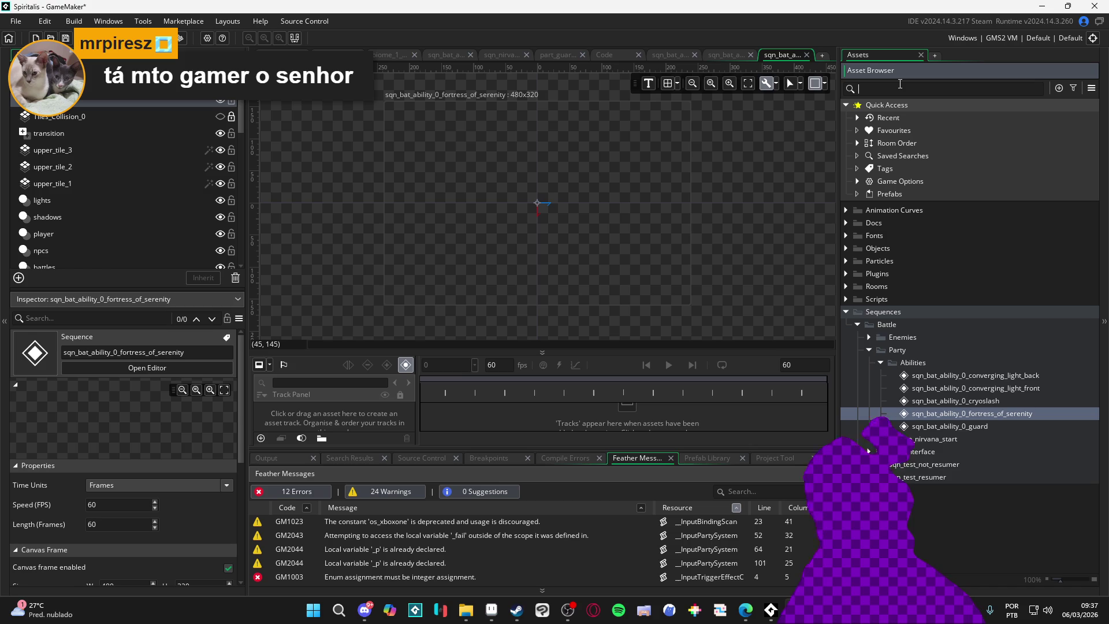
{"action": "type", "text": "idle"}
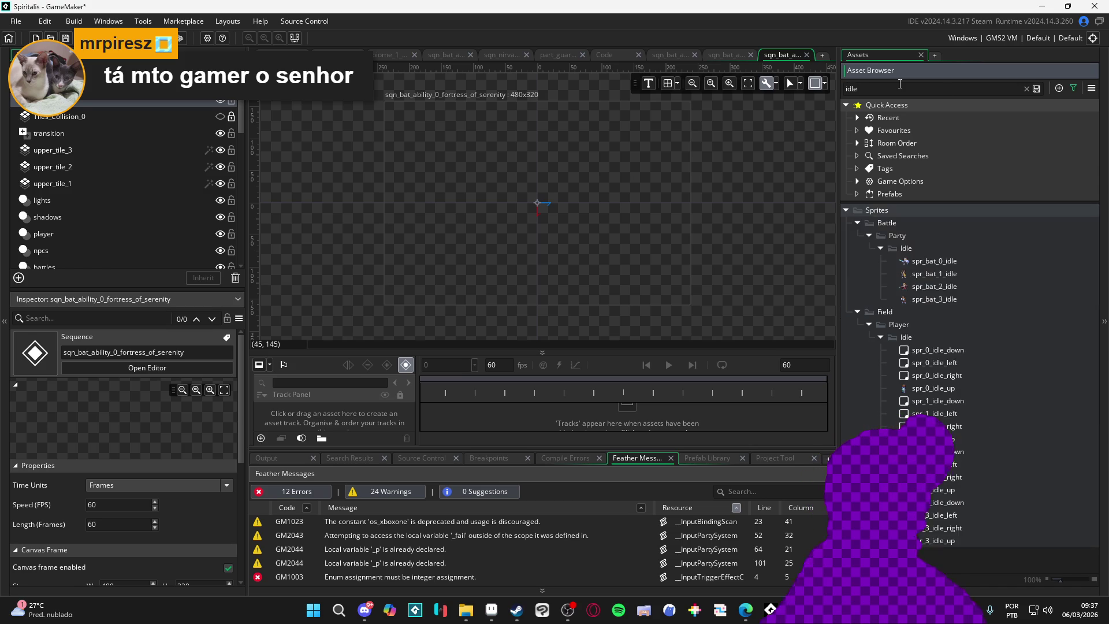
{"action": "left_click", "coordinate": [956, 265]}
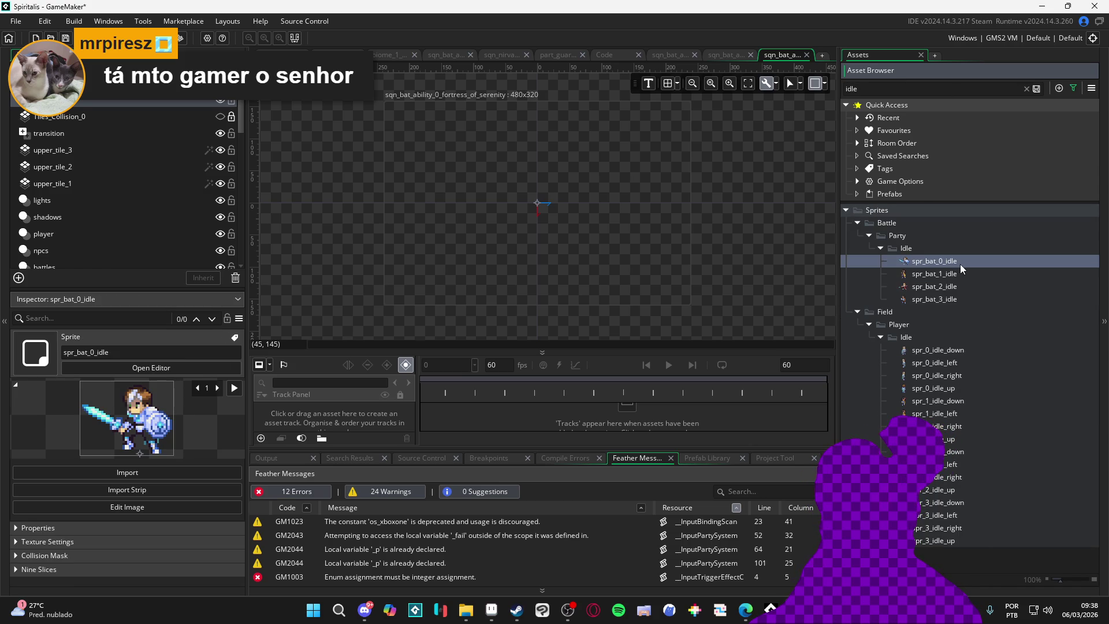
{"action": "mouse_move", "coordinate": [965, 264]}
{"action": "left_mouse_down"}
{"action": "mouse_move", "coordinate": [583, 214]}
{"action": "mouse_move", "coordinate": [546, 195]}
{"action": "left_mouse_up"}
{"action": "scroll", "coordinate": [549, 196], "scroll_direction": "up", "scroll_amount": 3}
{"action": "mouse_move", "coordinate": [529, 158]}
{"action": "left_mouse_down"}
{"action": "mouse_move", "coordinate": [526, 231]}
{"action": "mouse_move", "coordinate": [534, 214]}
{"action": "left_mouse_up"}
{"action": "scroll", "coordinate": [530, 237], "scroll_direction": "up", "scroll_amount": 3}
{"action": "scroll", "coordinate": [529, 237], "scroll_direction": "up", "scroll_amount": 3}
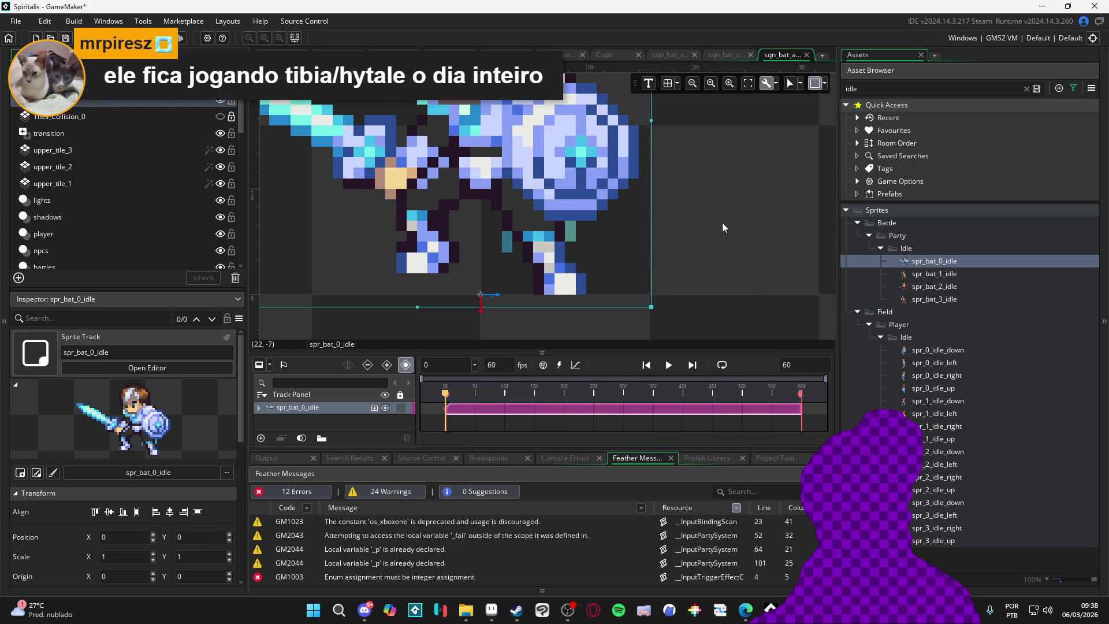
{"action": "left_click", "coordinate": [722, 222]}
{"action": "scroll", "coordinate": [723, 227], "scroll_direction": "down", "scroll_amount": 5}
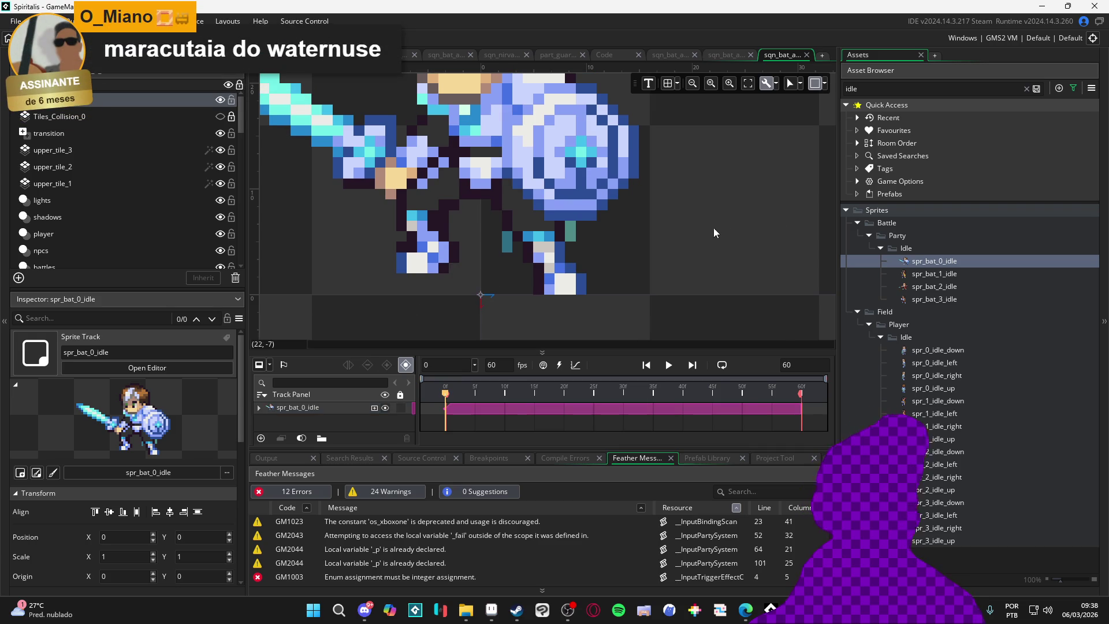
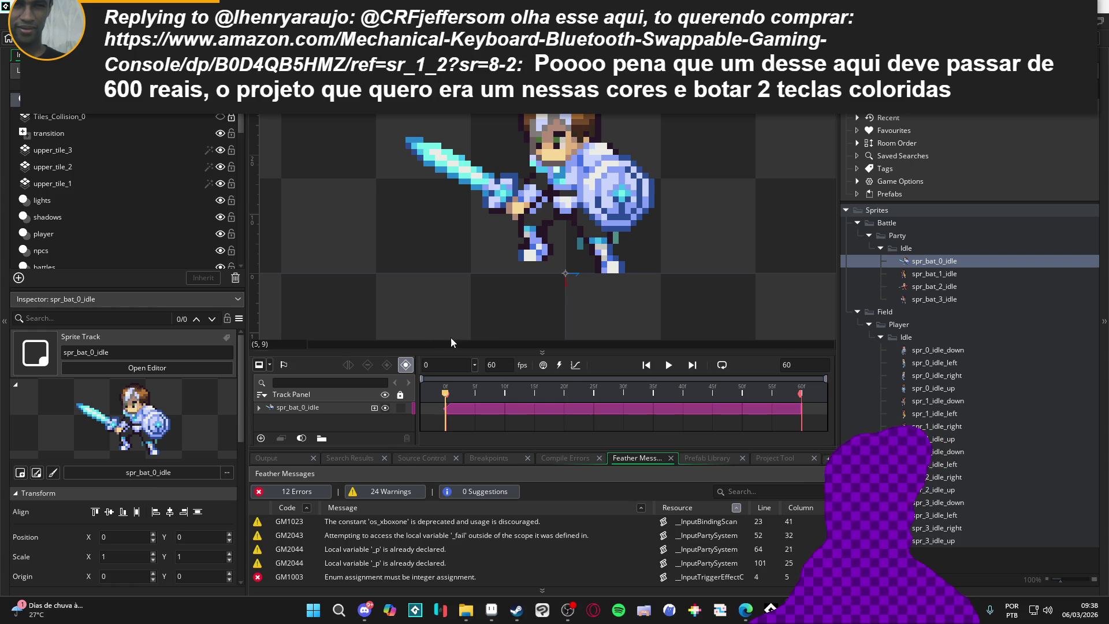
Step: Zoom and pan the knight's sequence canvas, briefly selecting then deselecting the knight sprite
{"action": "scroll", "coordinate": [556, 306], "scroll_direction": "down", "scroll_amount": 4}
{"action": "scroll", "coordinate": [560, 309], "scroll_direction": "up", "scroll_amount": 4}
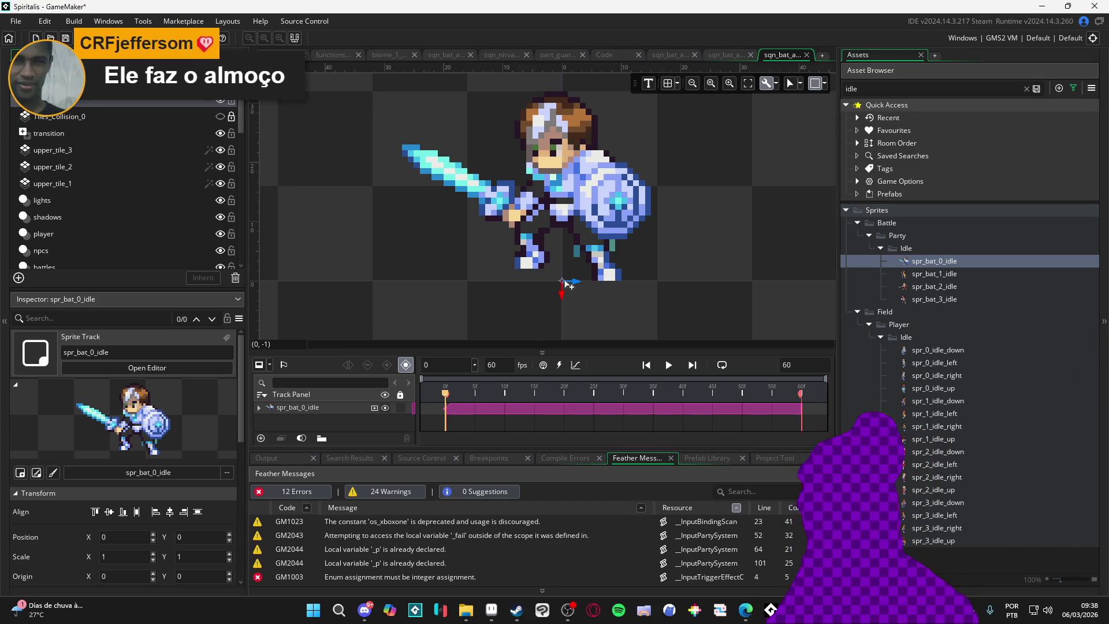
{"action": "scroll", "coordinate": [575, 315], "scroll_direction": "down", "scroll_amount": 2}
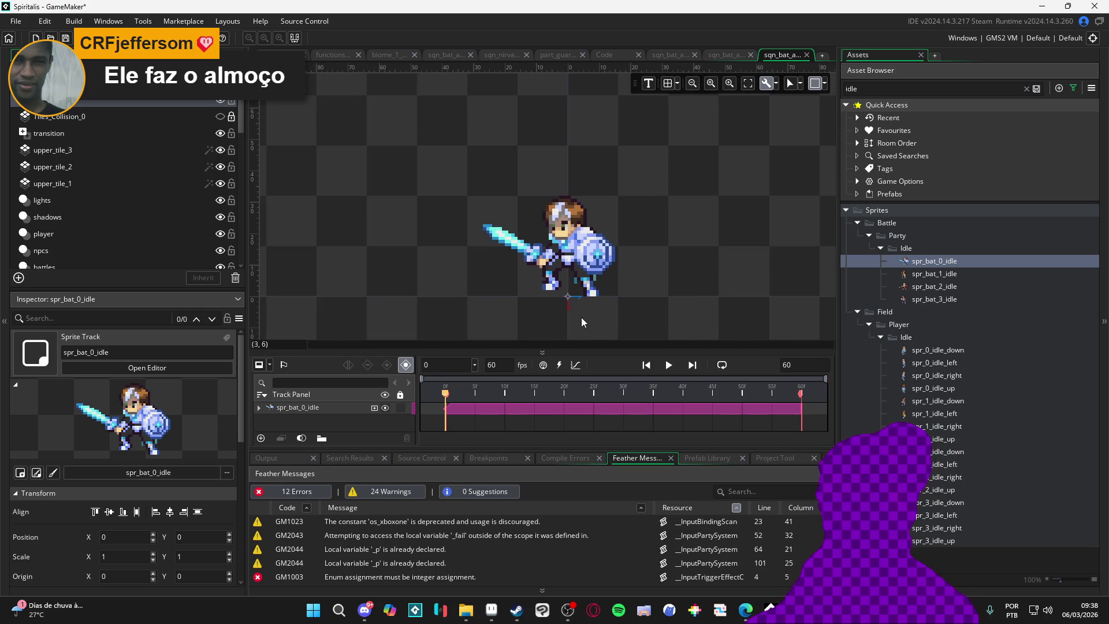
{"action": "scroll", "coordinate": [612, 309], "scroll_direction": "up", "scroll_amount": 2}
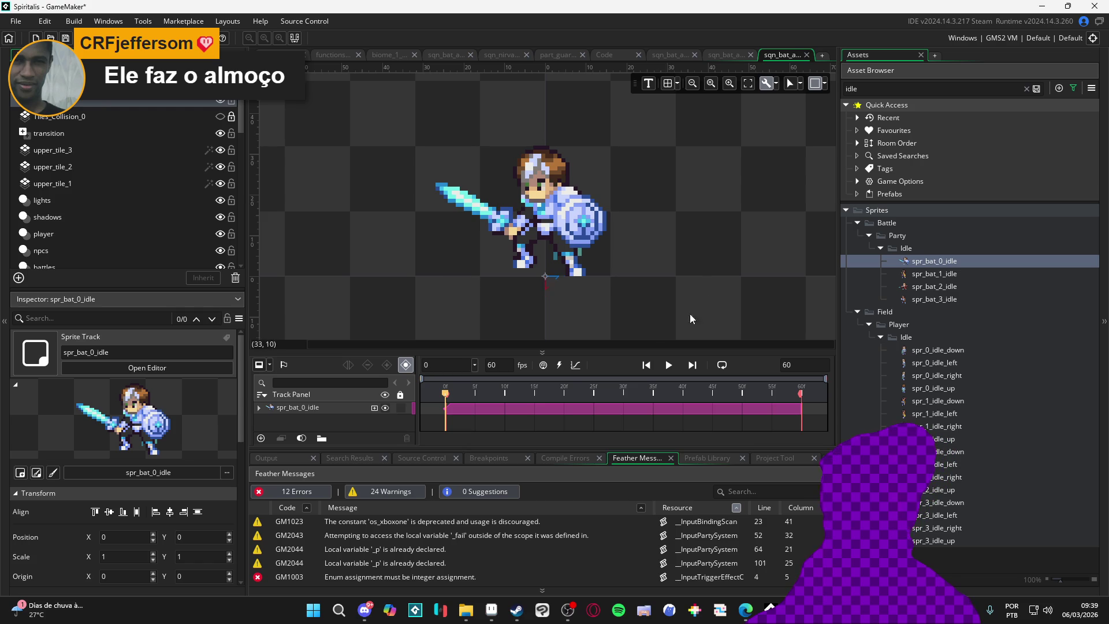
{"action": "left_click", "coordinate": [671, 217]}
{"action": "left_click", "coordinate": [746, 220]}
{"action": "left_click_drag", "start_coordinate": [688, 237], "coordinate": [699, 242]}
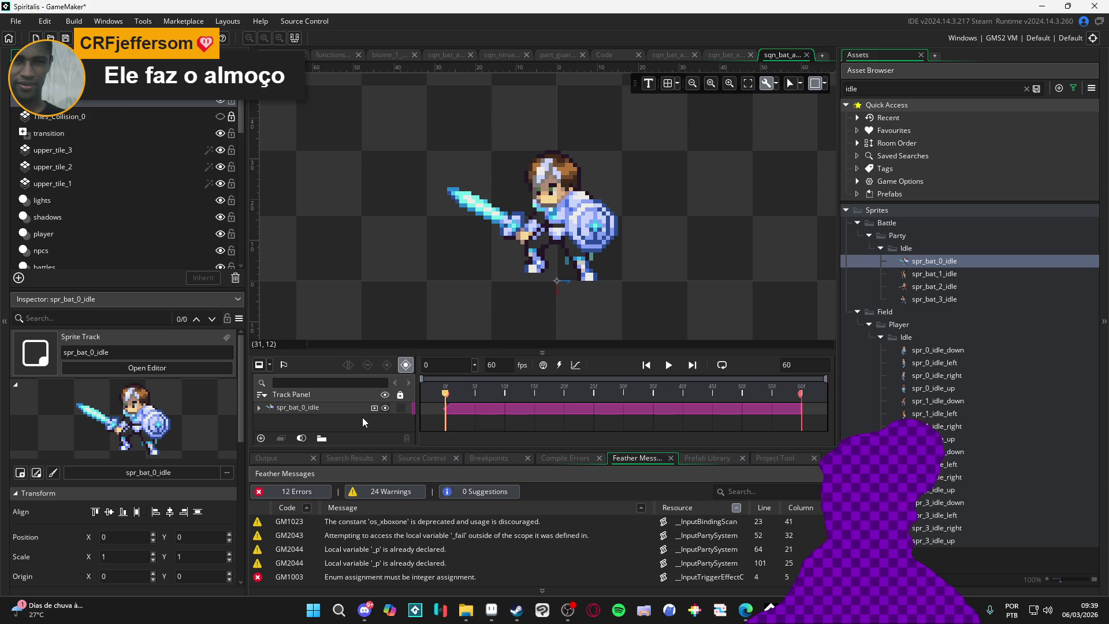
Step: Lock the spr_bat_0_idle track and clear the 'idle' asset search filter
{"action": "left_click", "coordinate": [402, 408]}
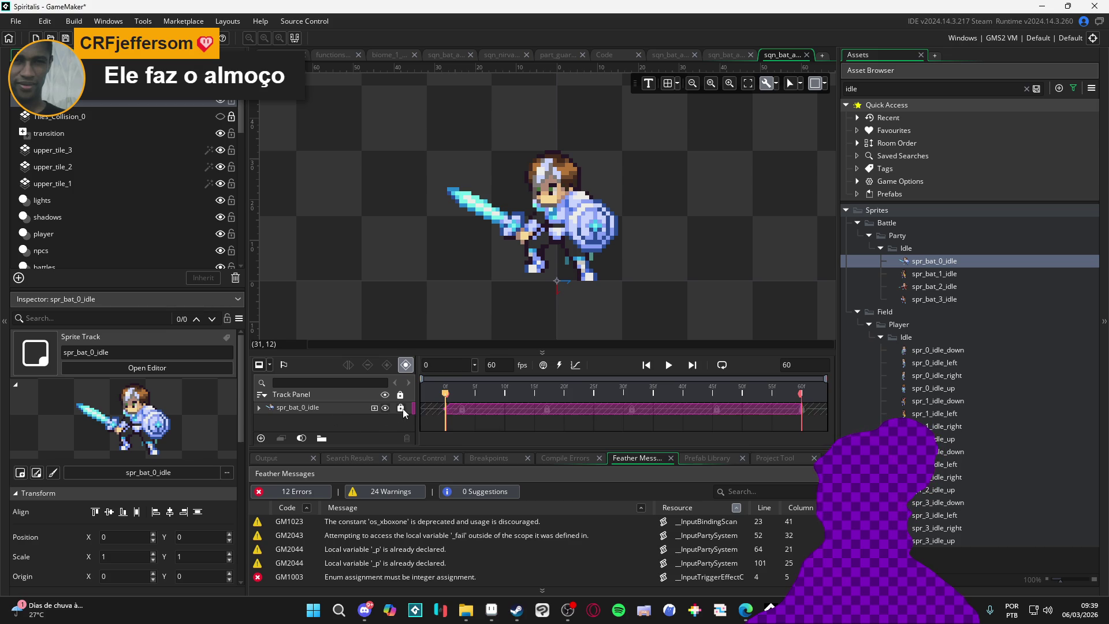
{"action": "scroll", "coordinate": [695, 269], "scroll_direction": "down", "scroll_amount": 5}
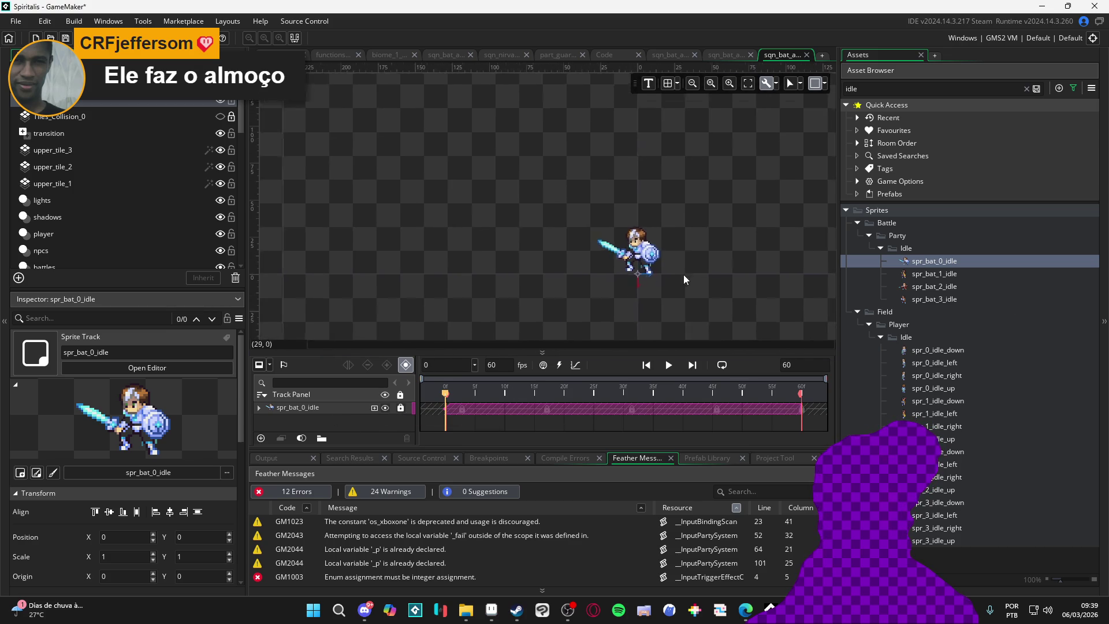
{"action": "left_click", "coordinate": [1011, 90]}
{"action": "left_click", "coordinate": [1027, 89]}
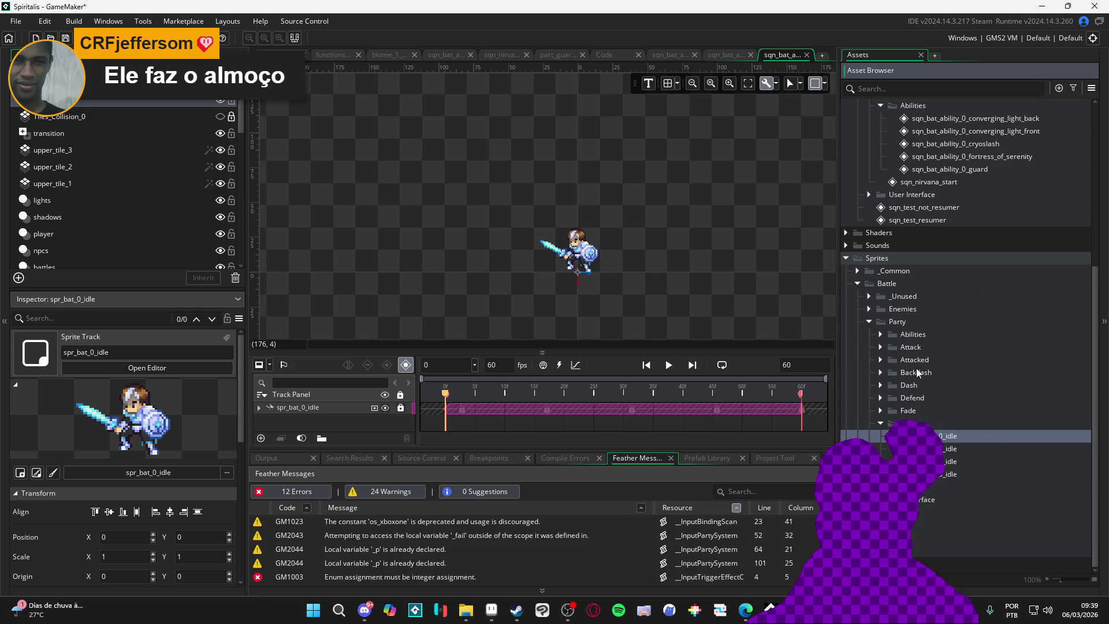
Step: Expand the Party Abilities and Samuel sprite folders, ending with the Samuel folder selected
{"action": "left_click", "coordinate": [880, 335]}
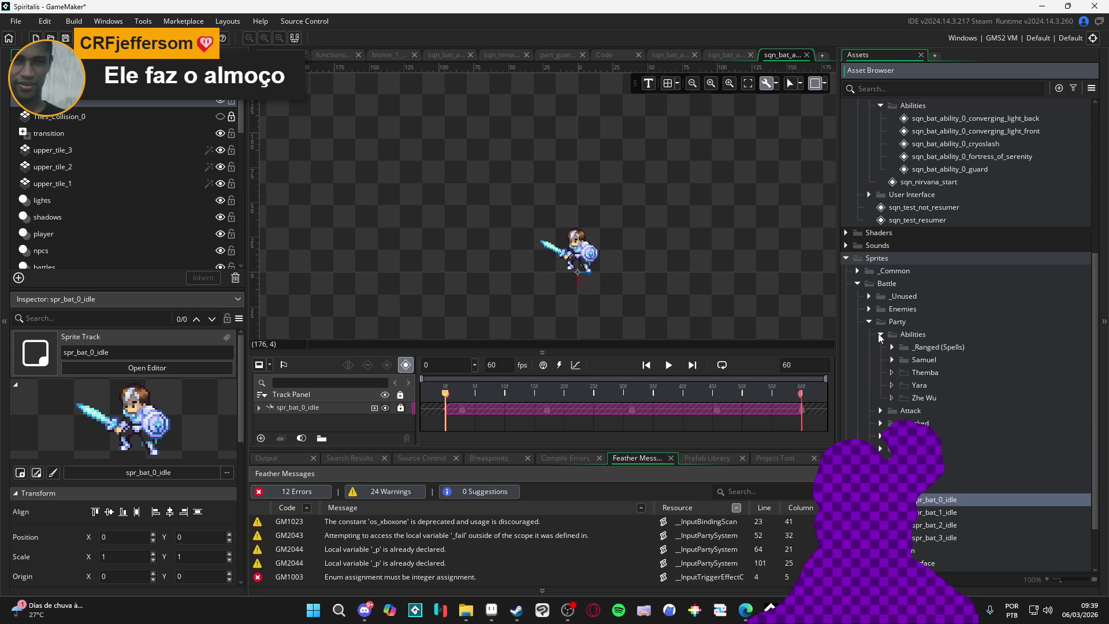
{"action": "left_click", "coordinate": [892, 360]}
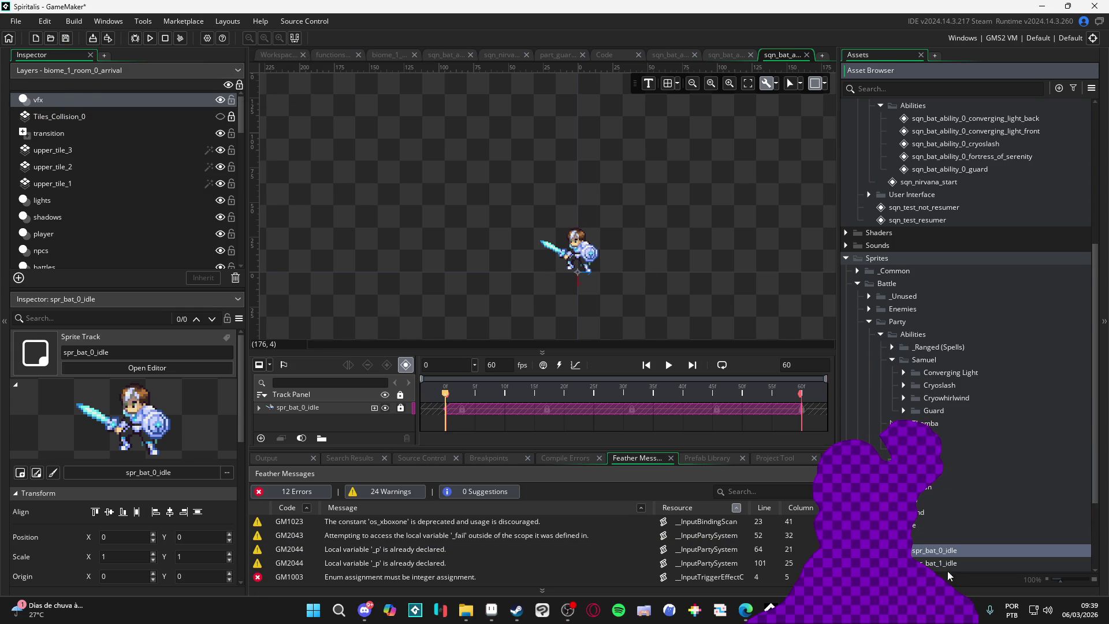
{"action": "scroll", "coordinate": [959, 489], "scroll_direction": "up", "scroll_amount": 2}
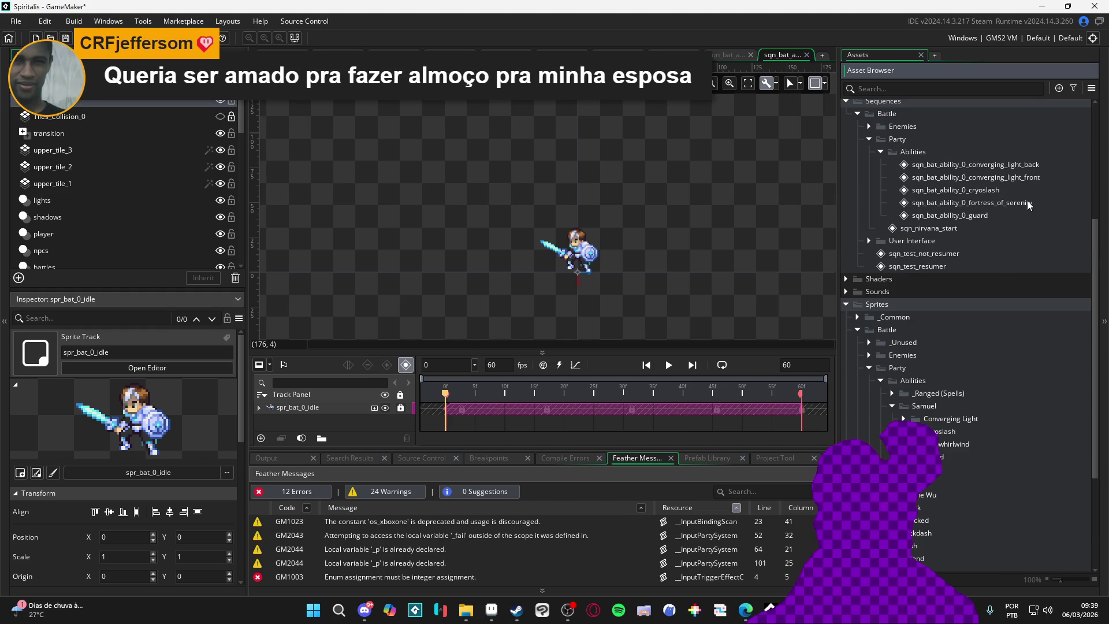
{"action": "left_click", "coordinate": [1030, 203]}
{"action": "left_click", "coordinate": [968, 203]}
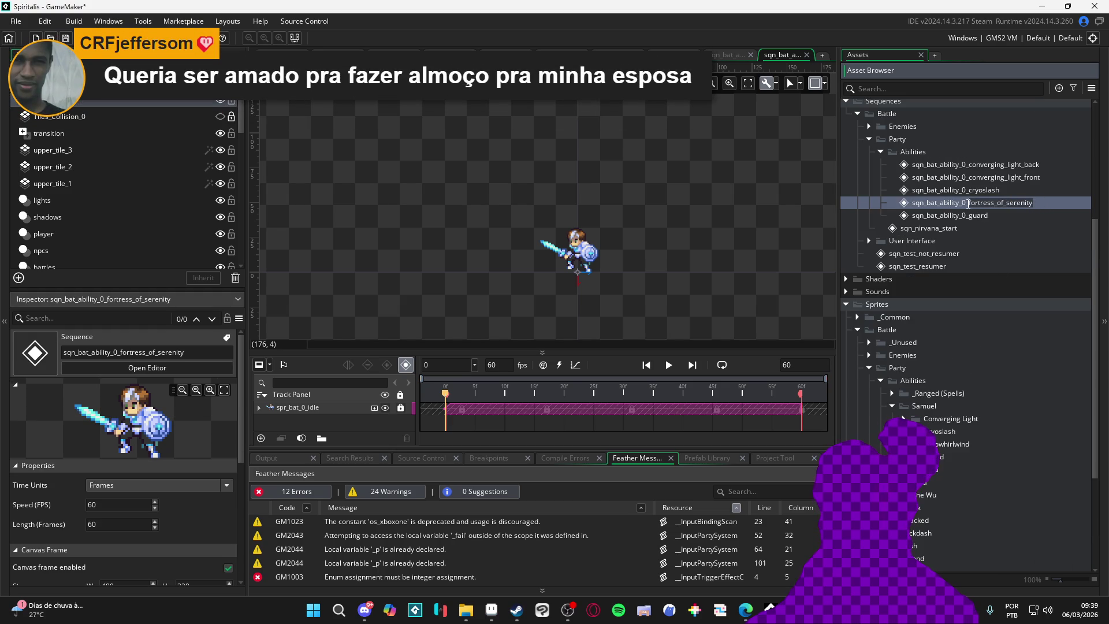
{"action": "left_click", "coordinate": [921, 407]}
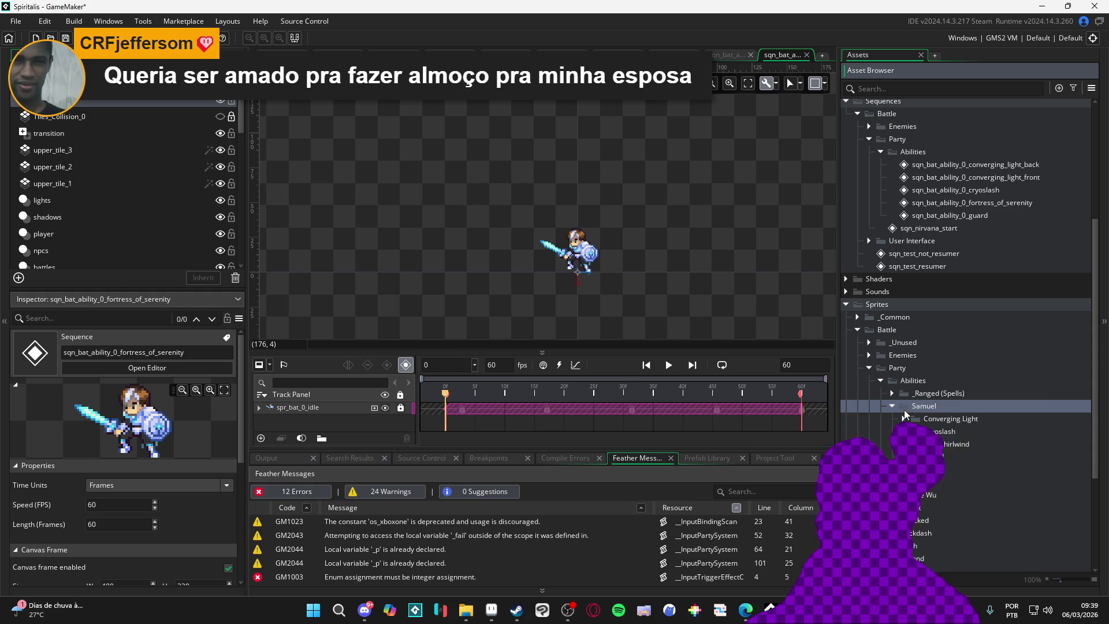
Step: Create a new group inside the Samuel folder named 'Fortress of Serenity'
{"action": "right_click", "coordinate": [926, 407]}
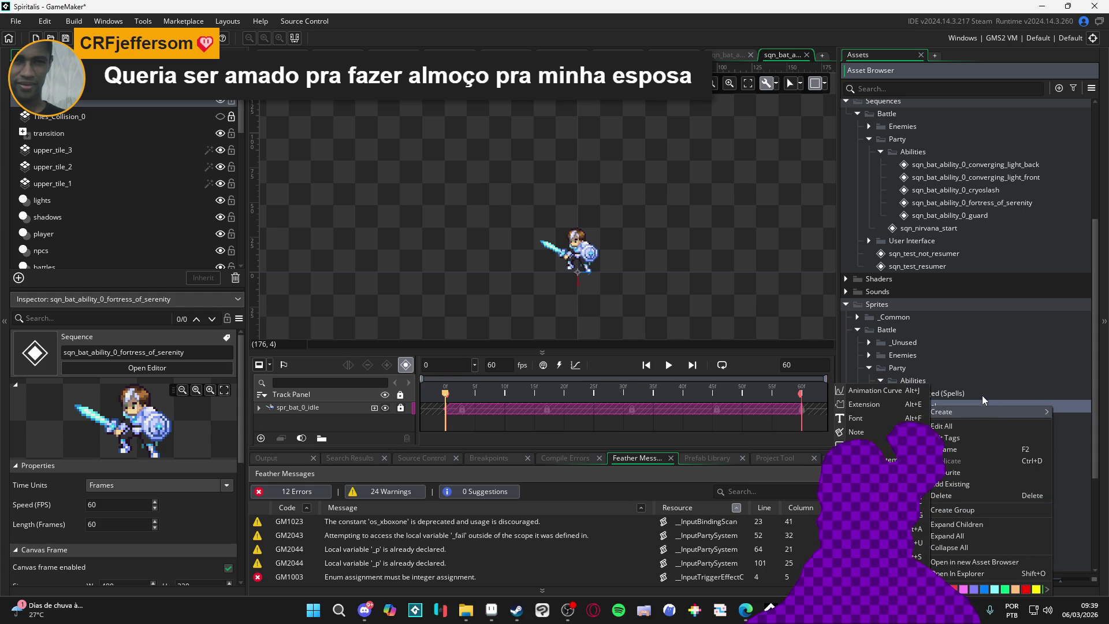
{"action": "left_click", "coordinate": [983, 397]}
{"action": "right_click", "coordinate": [952, 407]}
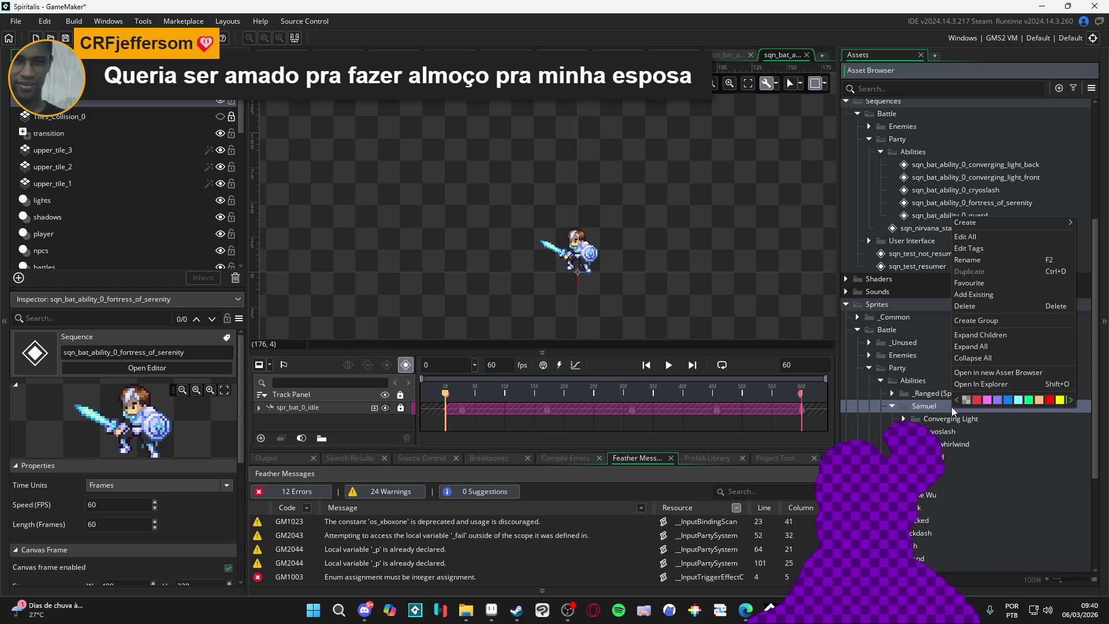
{"action": "left_click", "coordinate": [993, 321]}
{"action": "left_click", "coordinate": [969, 470]}
{"action": "left_click", "coordinate": [944, 455]}
{"action": "left_click", "coordinate": [944, 453]}
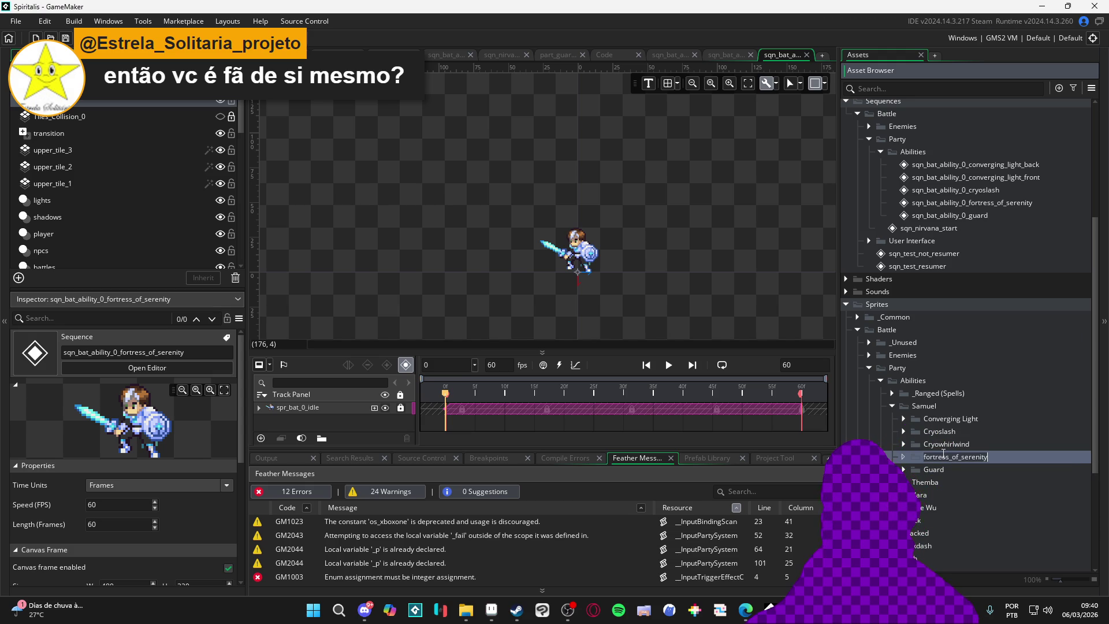
{"action": "type", "text": "Fortress"}
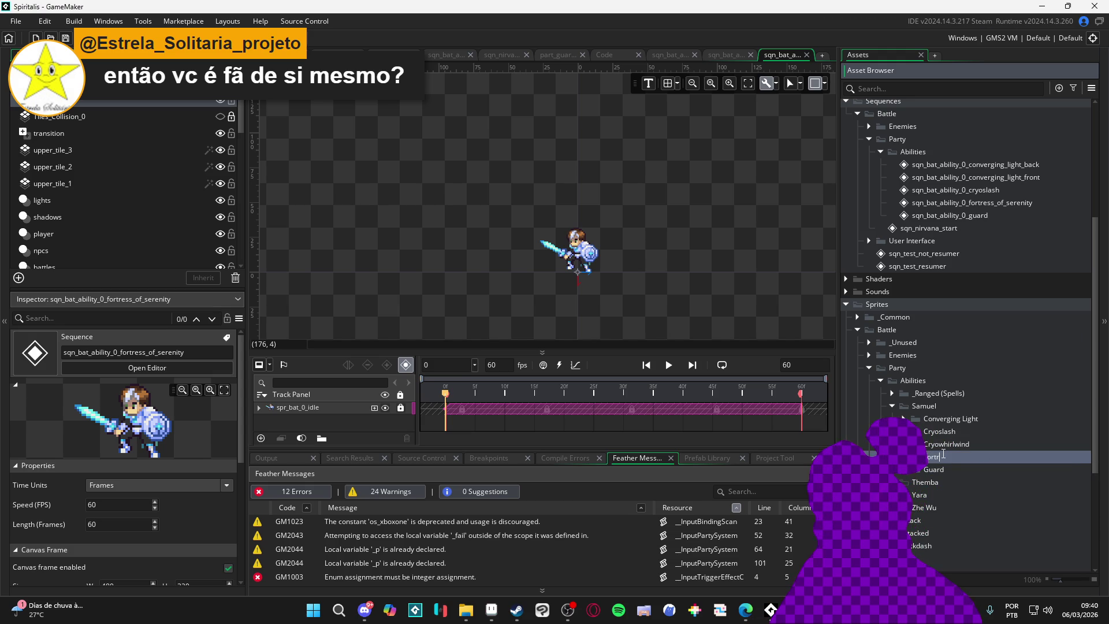
{"action": "type", "text": " of Serenity"}
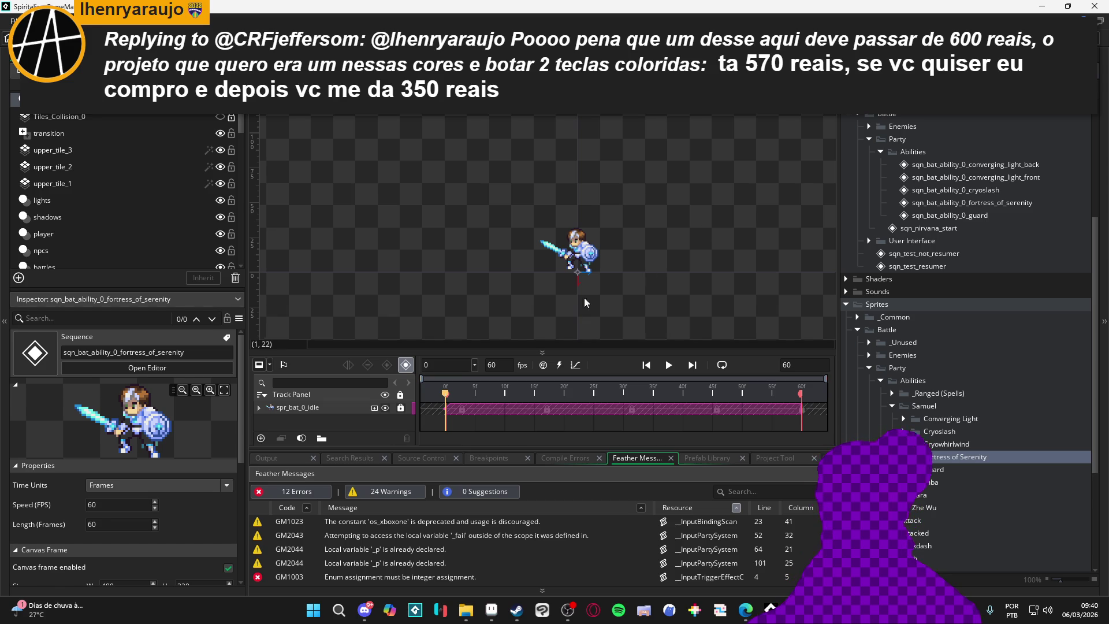
Step: Scroll the asset tree, then bring up the Bob spells folder in File Explorer
{"action": "scroll", "coordinate": [602, 280], "scroll_direction": "up", "scroll_amount": 3}
{"action": "scroll", "coordinate": [604, 279], "scroll_direction": "down", "scroll_amount": 3}
{"action": "scroll", "coordinate": [575, 295], "scroll_direction": "up", "scroll_amount": 2}
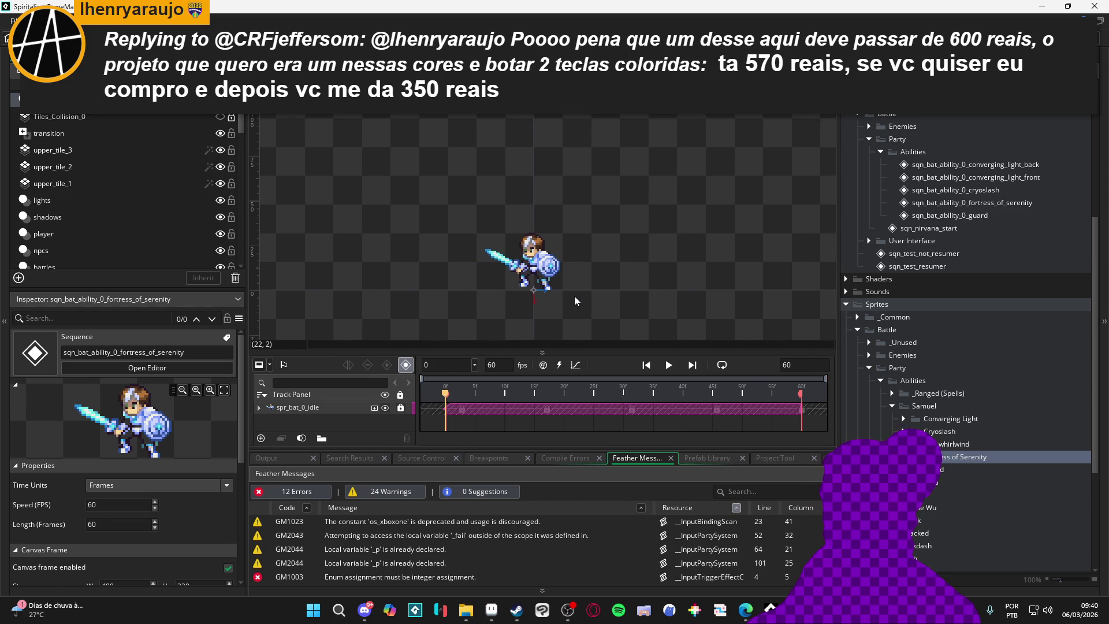
{"action": "scroll", "coordinate": [617, 296], "scroll_direction": "down", "scroll_amount": 2}
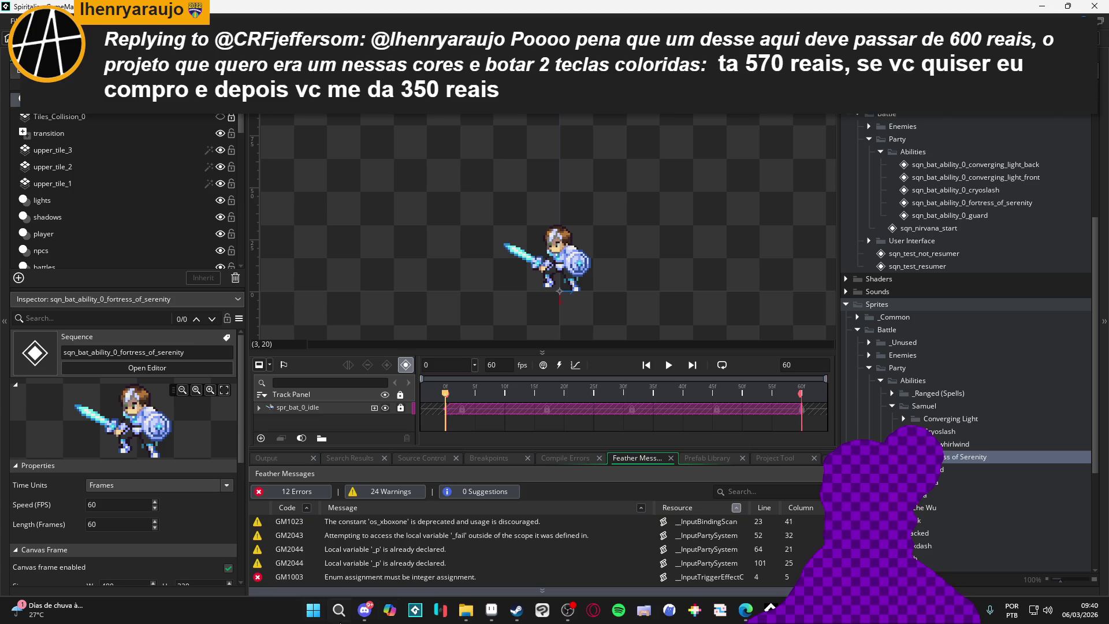
{"action": "left_click", "coordinate": [466, 611]}
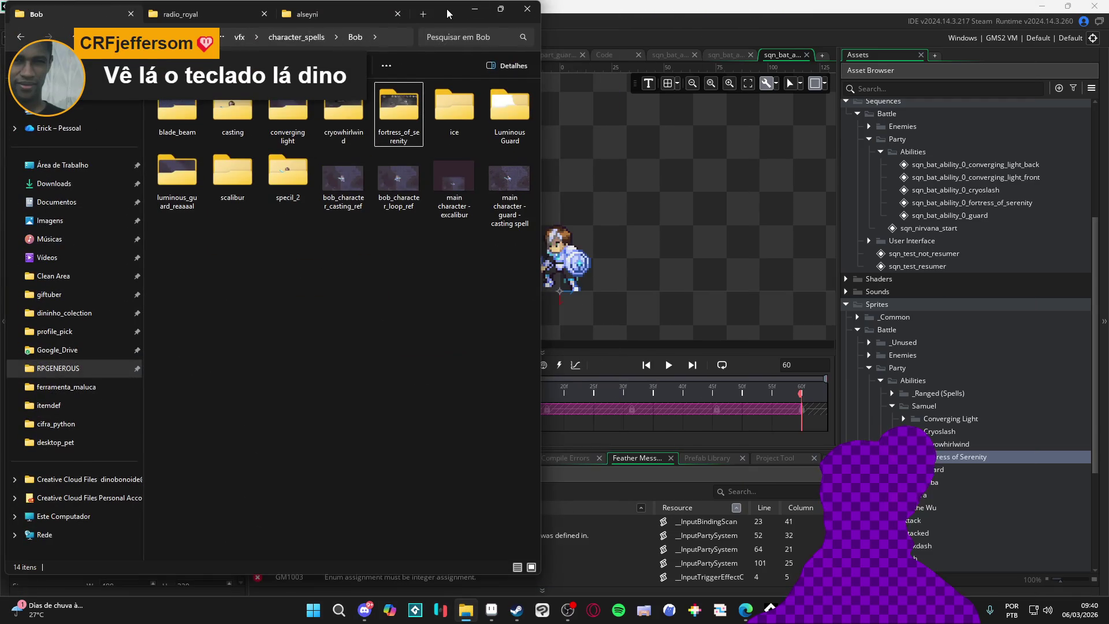
Step: Maximise the Bob spells folder window, then switch over to Aseprite
{"action": "double_click", "coordinate": [448, 12]}
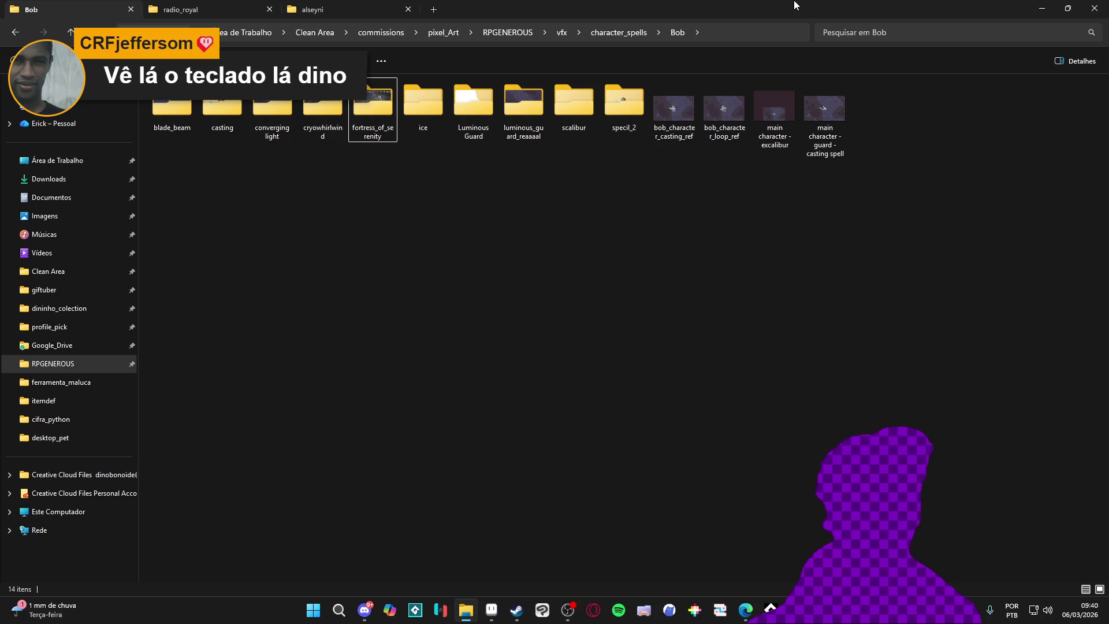
{"action": "mouse_move", "coordinate": [768, 8]}
{"action": "left_mouse_down"}
{"action": "mouse_move", "coordinate": [766, 46]}
{"action": "mouse_move", "coordinate": [325, 280]}
{"action": "mouse_move", "coordinate": [578, 2]}
{"action": "mouse_move", "coordinate": [470, 104]}
{"action": "mouse_move", "coordinate": [439, 2]}
{"action": "left_mouse_up"}
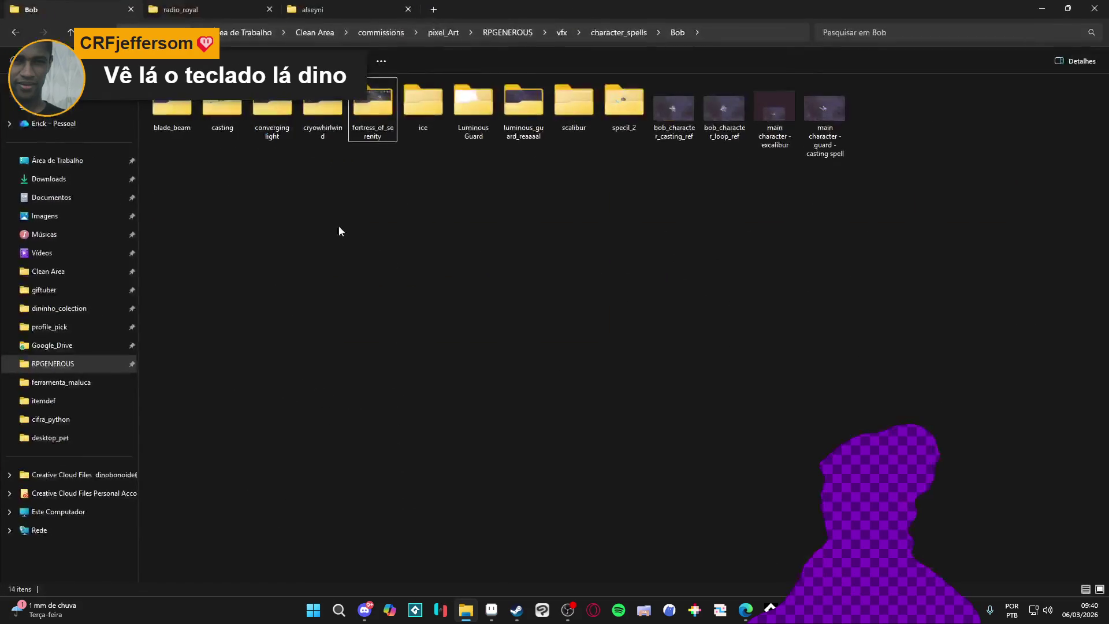
{"action": "left_click", "coordinate": [493, 612]}
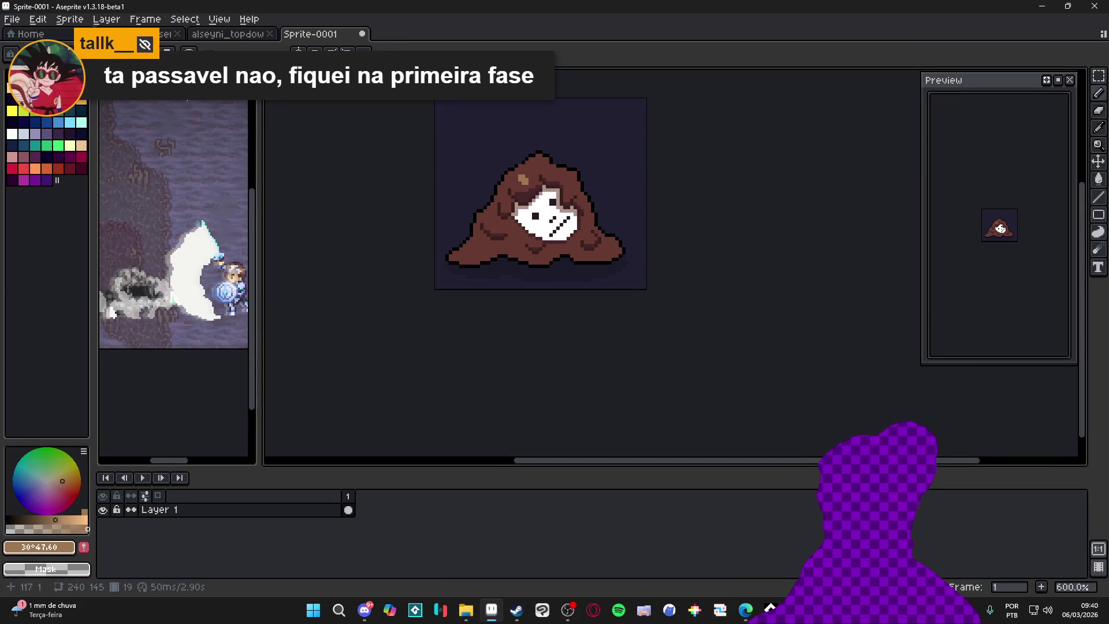
Step: Close Sprite-0001 without saving, and close the alseyni_topdow file too
{"action": "left_click", "coordinate": [360, 35]}
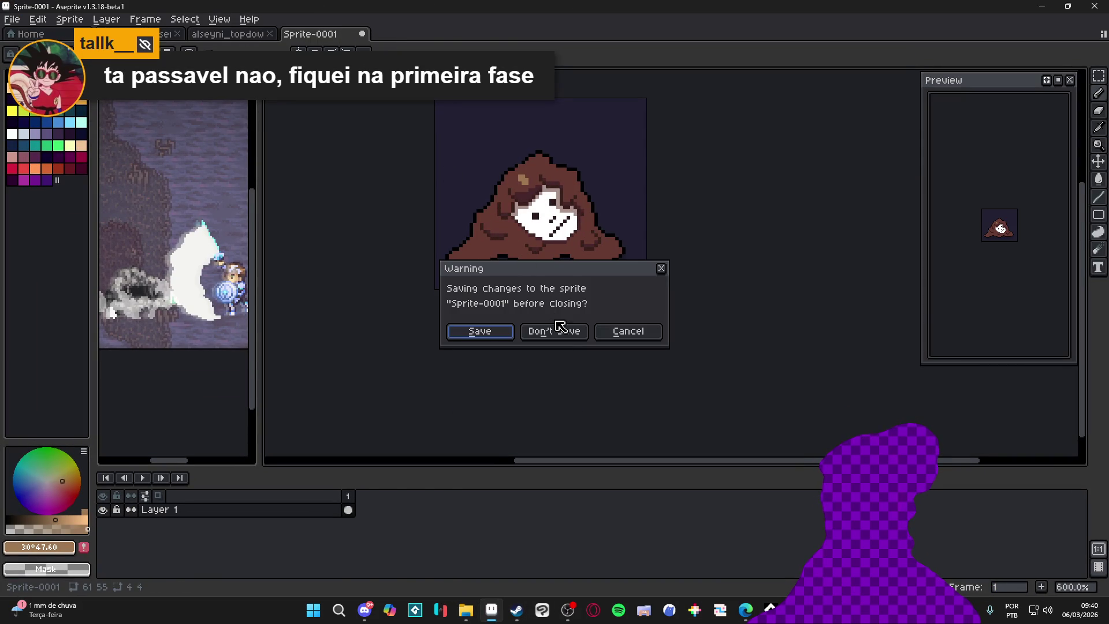
{"action": "left_click", "coordinate": [553, 332]}
{"action": "left_click", "coordinate": [270, 33]}
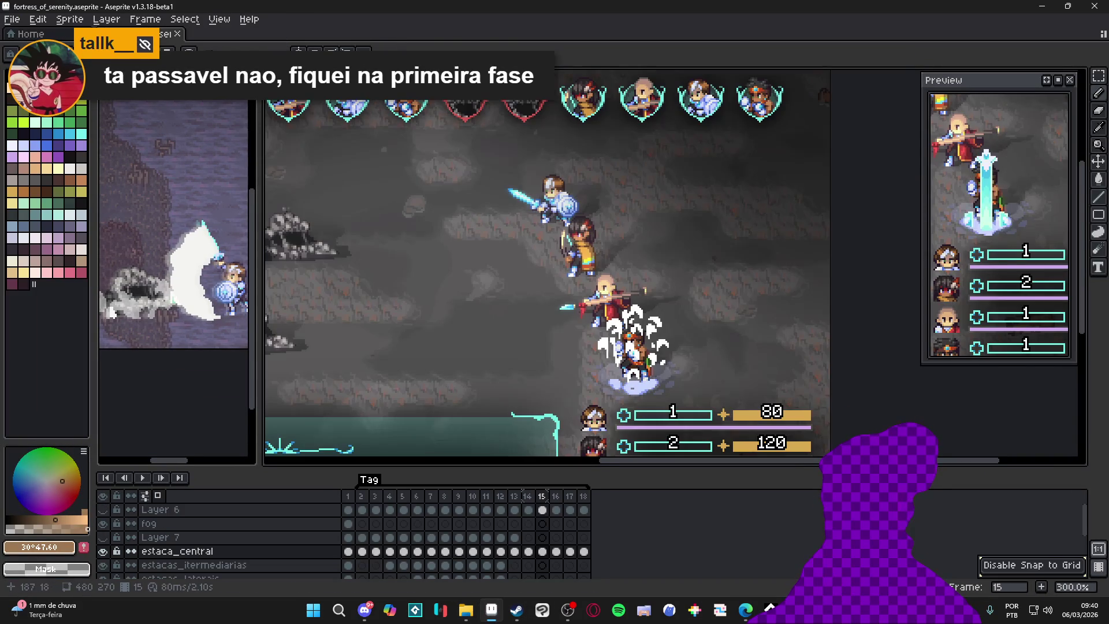
{"action": "scroll", "coordinate": [520, 255], "scroll_direction": "down", "scroll_amount": 5}
{"action": "scroll", "coordinate": [520, 255], "scroll_direction": "left", "scroll_amount": 4}
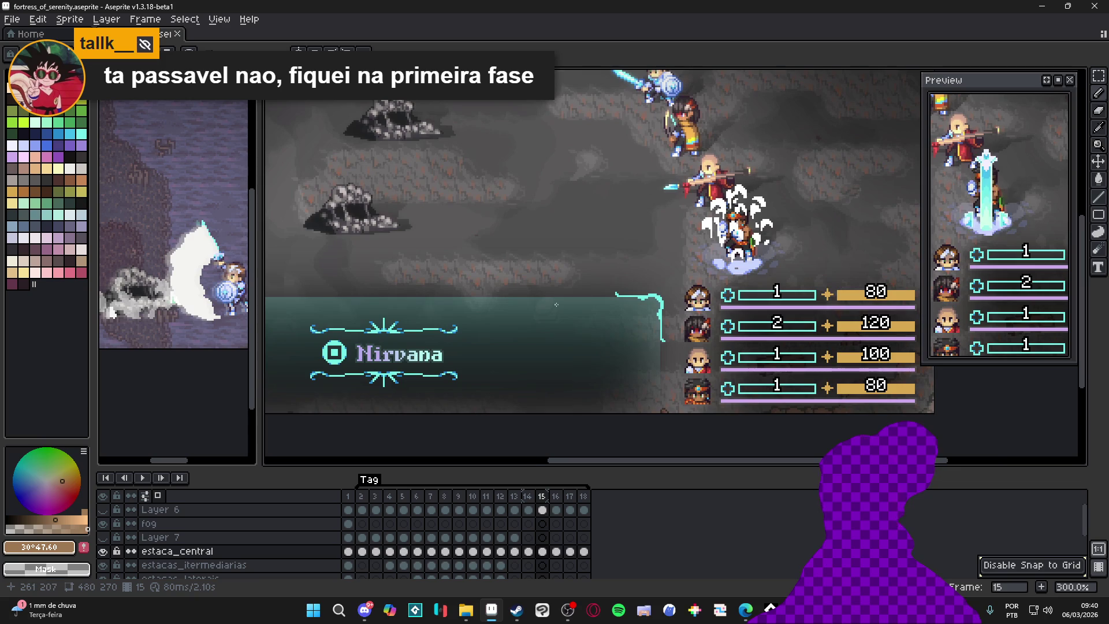
{"action": "scroll", "coordinate": [555, 302], "scroll_direction": "down", "scroll_amount": 1}
Step: Enlarge the timeline, show Layer 3, and colour-tag the estaca_central layer red
{"action": "left_click_drag", "start_coordinate": [312, 469], "coordinate": [324, 368]}
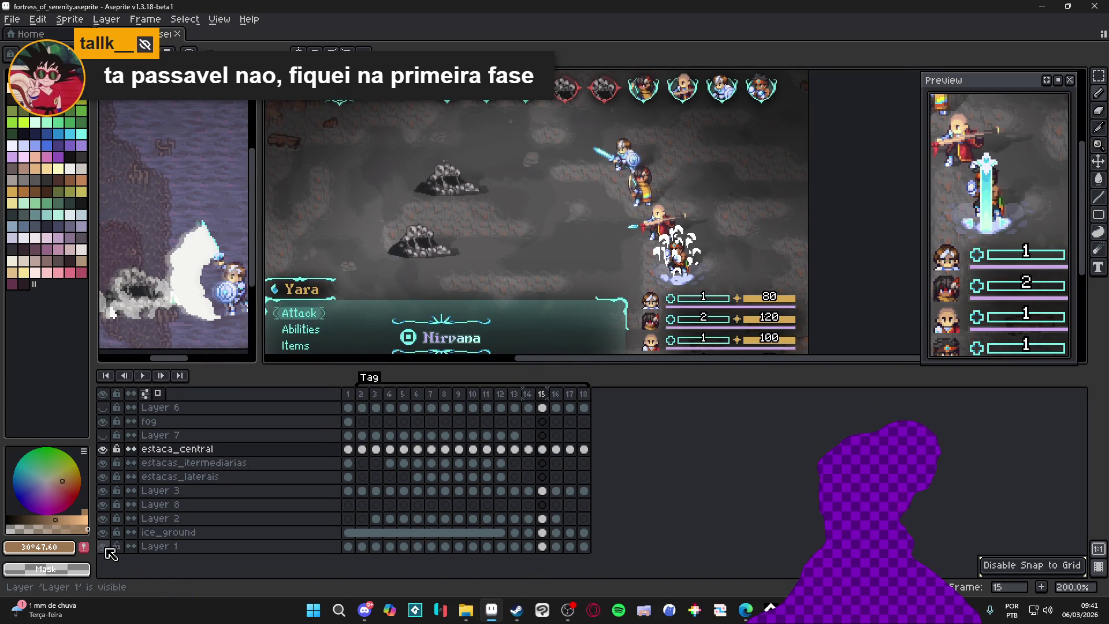
{"action": "scroll", "coordinate": [670, 243], "scroll_direction": "up", "scroll_amount": 3}
{"action": "left_click", "coordinate": [105, 490]}
{"action": "double_click", "coordinate": [173, 449]}
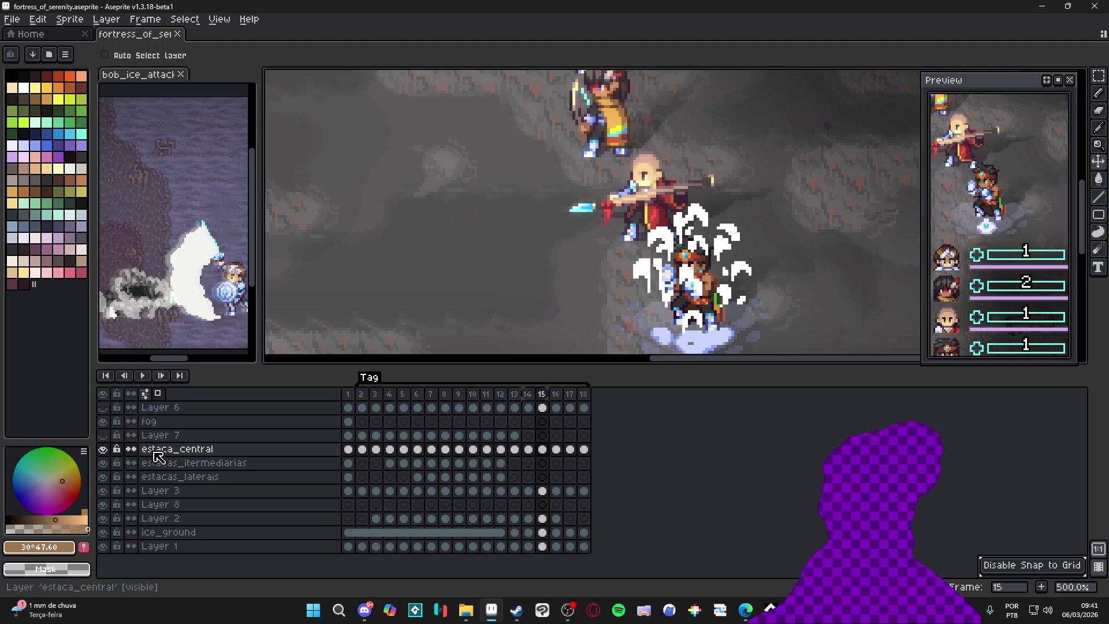
{"action": "left_click", "coordinate": [897, 216]}
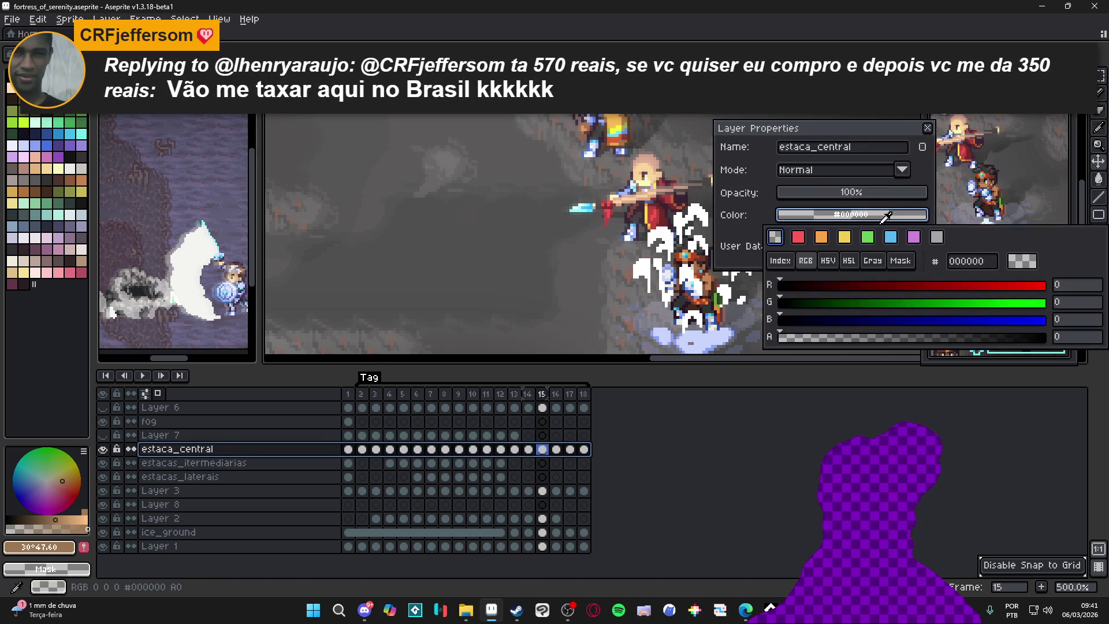
{"action": "left_click", "coordinate": [800, 257]}
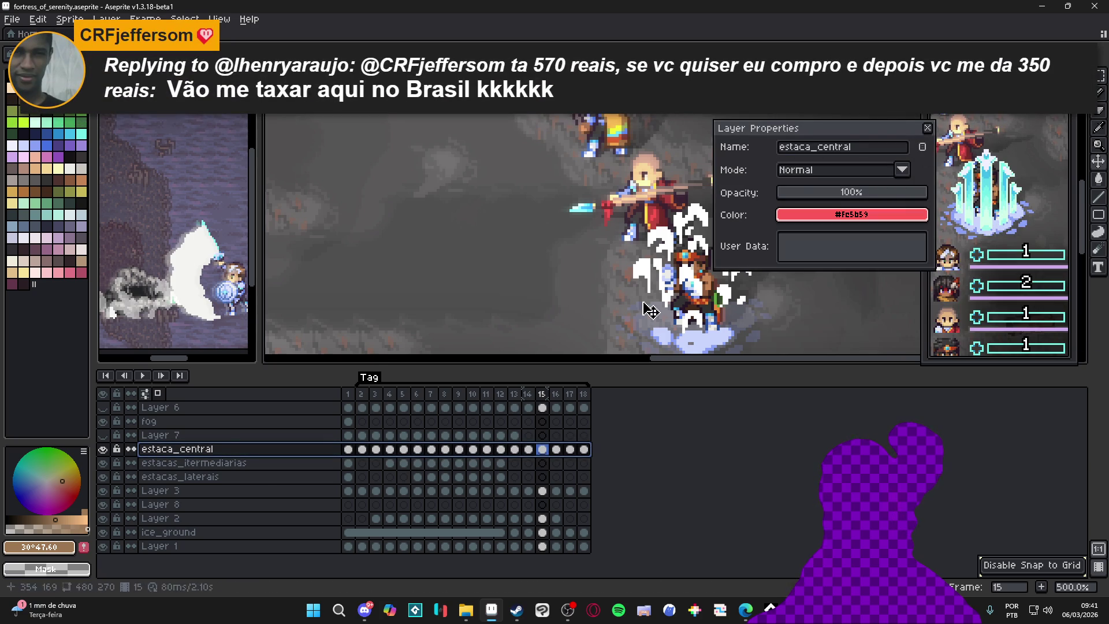
{"action": "left_click", "coordinate": [928, 129]}
Step: On frame 6, colour-tag Layer 2 orange
{"action": "left_click", "coordinate": [418, 396]}
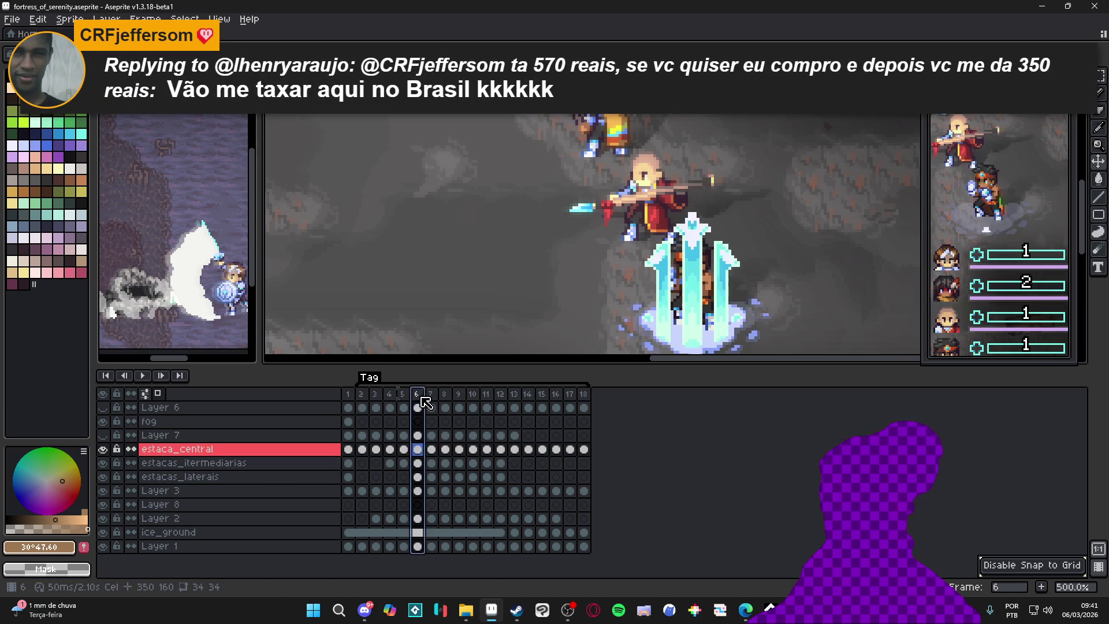
{"action": "double_click", "coordinate": [167, 519]}
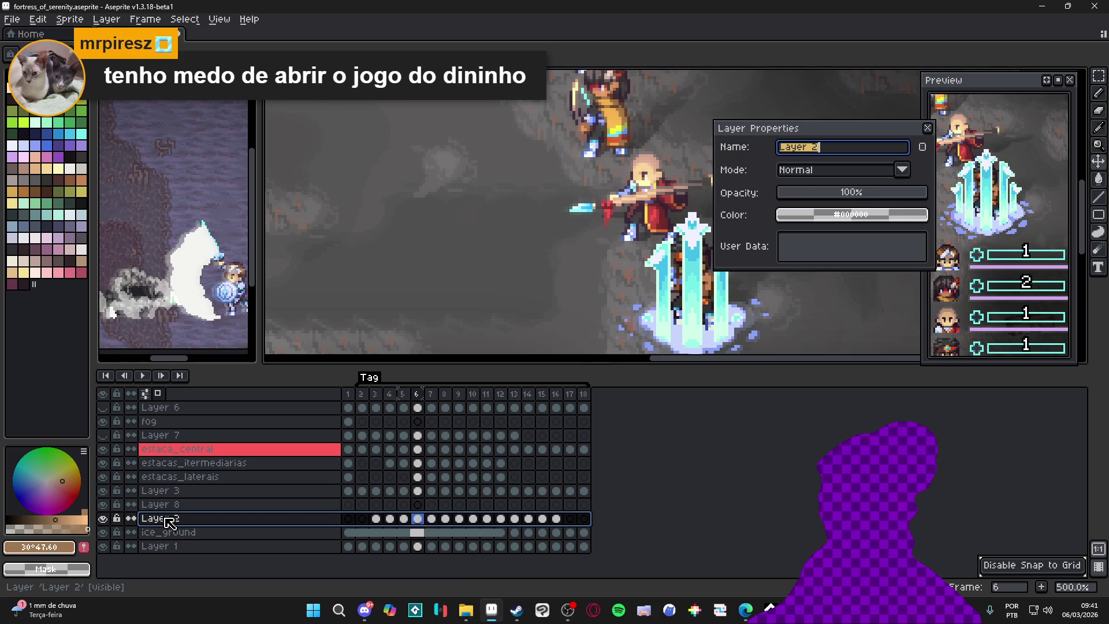
{"action": "left_click", "coordinate": [861, 215]}
{"action": "left_click", "coordinate": [823, 240]}
{"action": "left_click", "coordinate": [930, 129]}
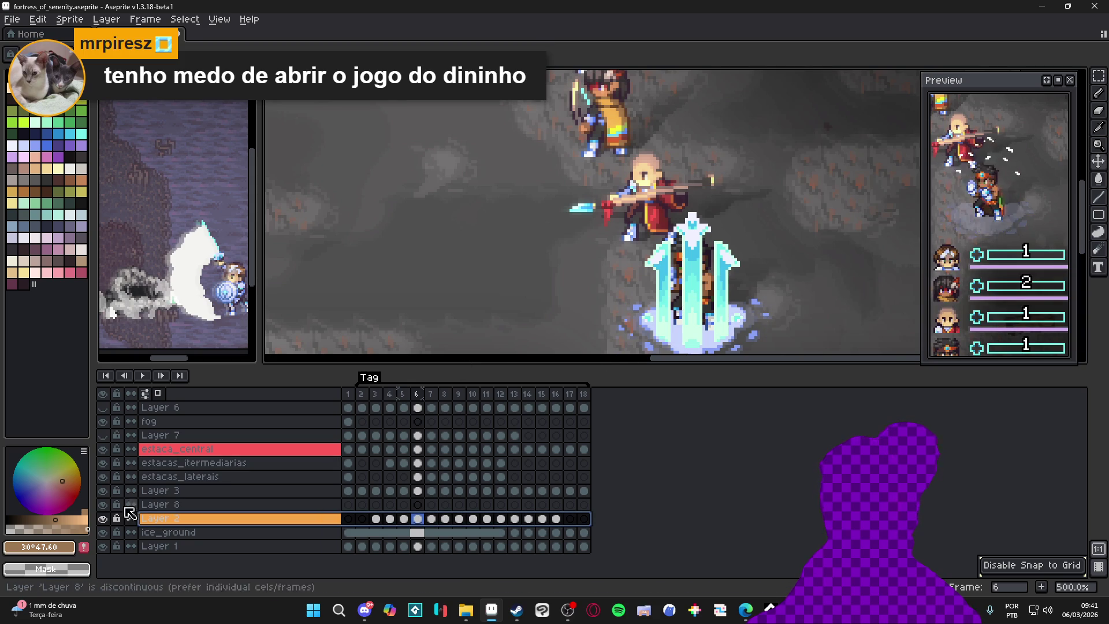
Step: Hide Layer 8, the Layer 1 background and Layer 2's base, then open export settings
{"action": "left_click", "coordinate": [103, 505]}
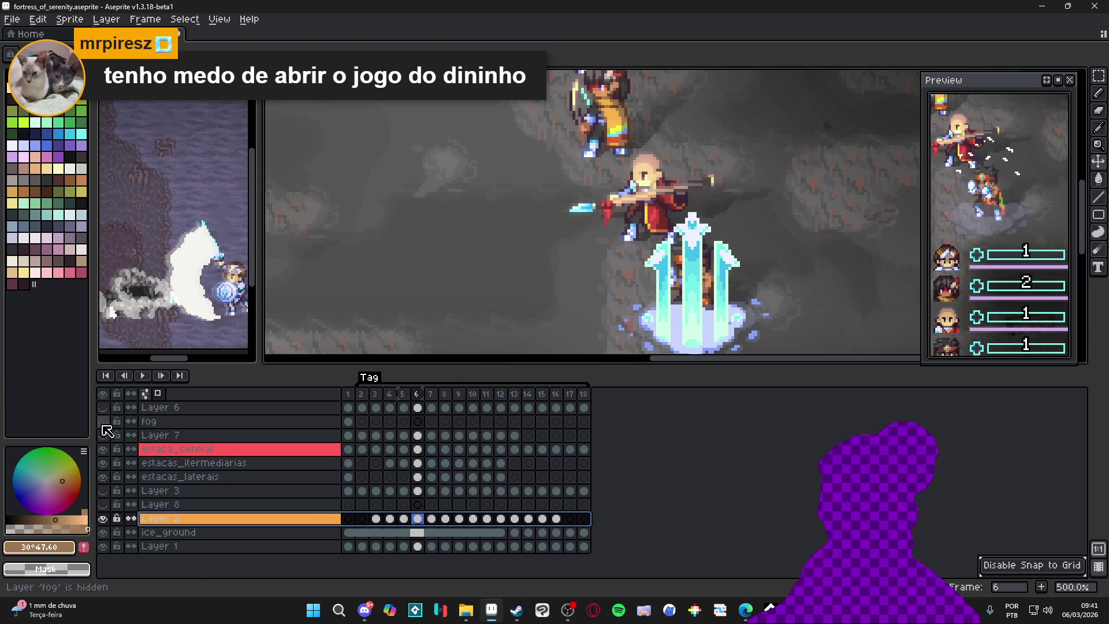
{"action": "left_click", "coordinate": [103, 546]}
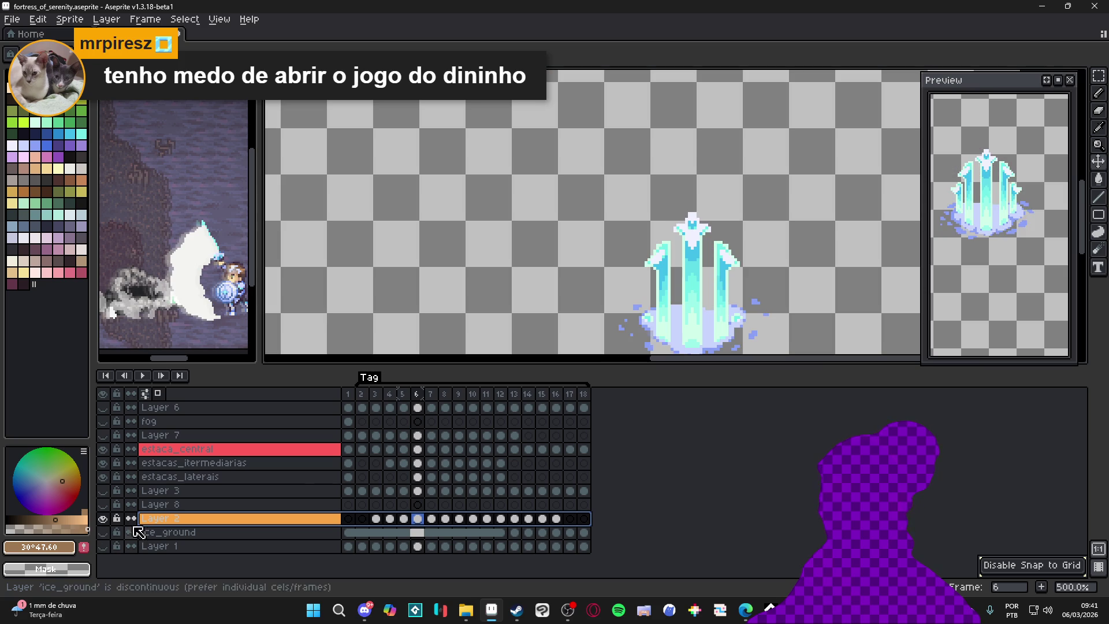
{"action": "left_click", "coordinate": [104, 518]}
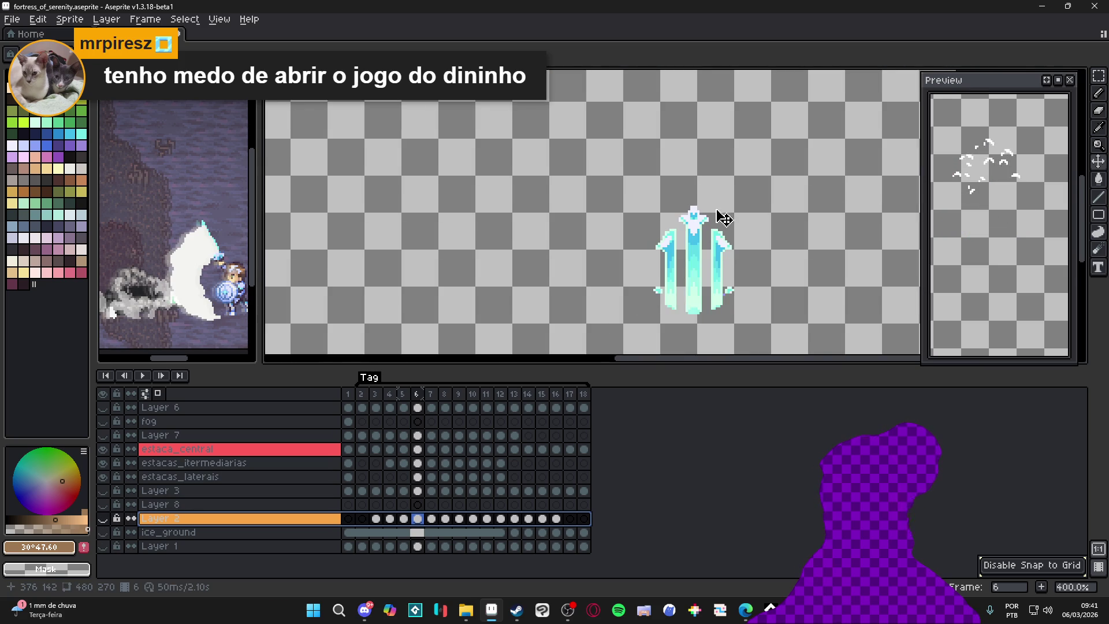
{"action": "scroll", "coordinate": [639, 204], "scroll_direction": "down", "scroll_amount": 1}
{"action": "scroll", "coordinate": [637, 237], "scroll_direction": "down", "scroll_amount": 1}
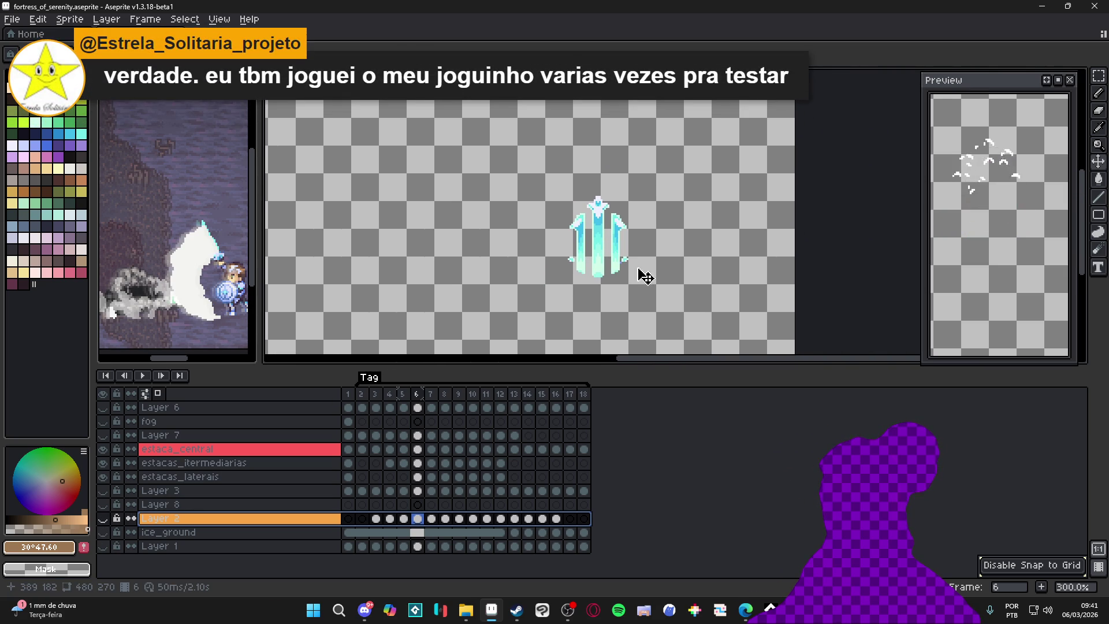
{"action": "key", "text": "ctrl+alt+shift+s"}
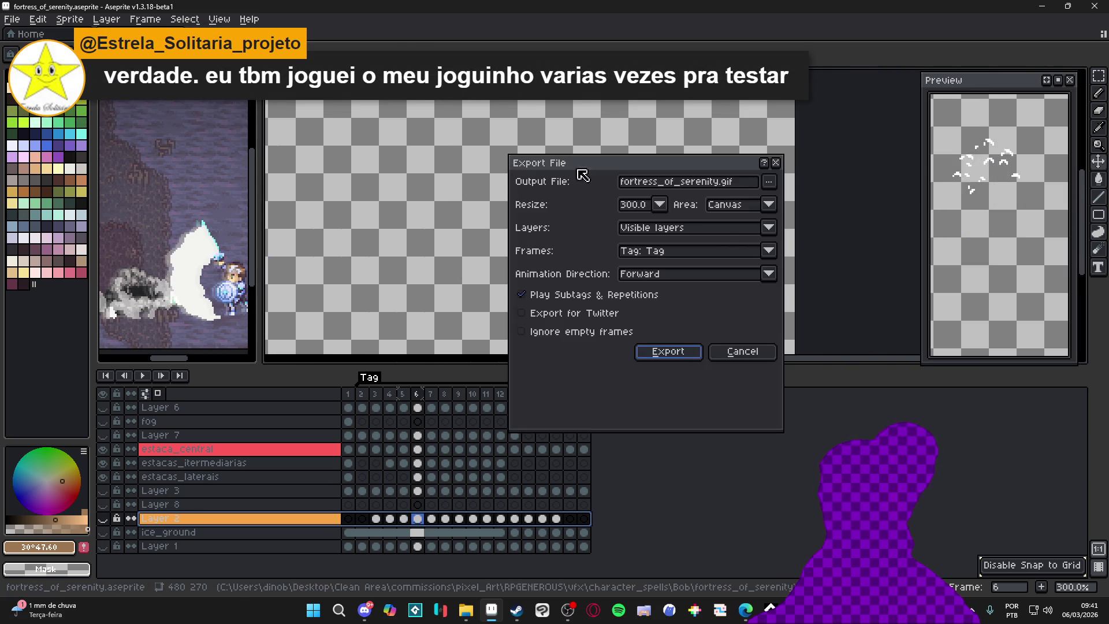
{"action": "left_click", "coordinate": [635, 204]}
{"action": "left_click", "coordinate": [640, 243]}
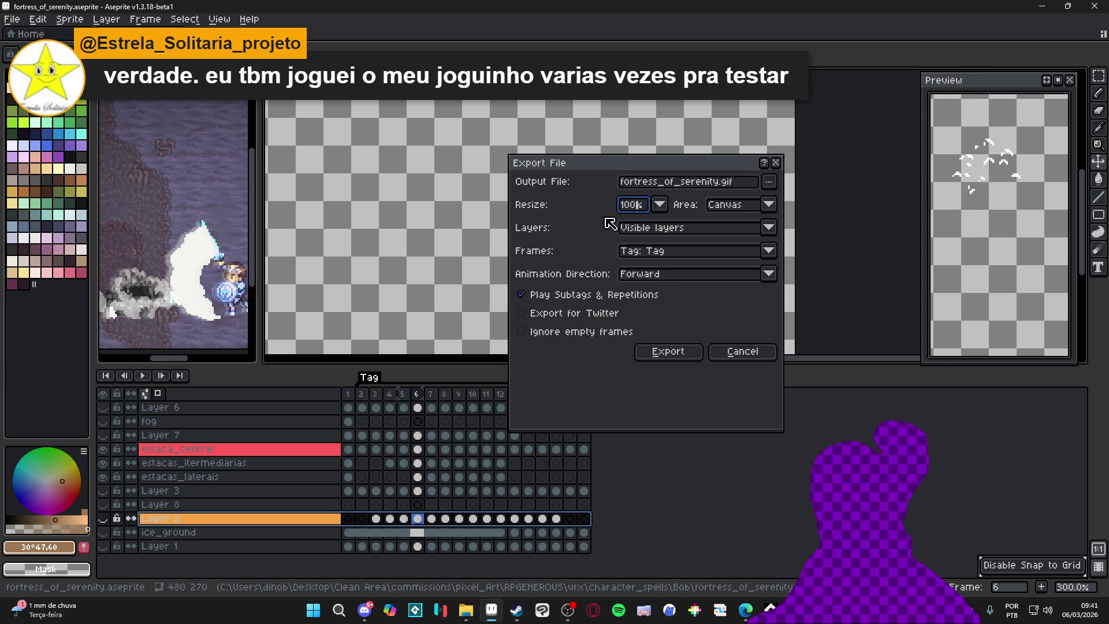
{"action": "left_click", "coordinate": [714, 252]}
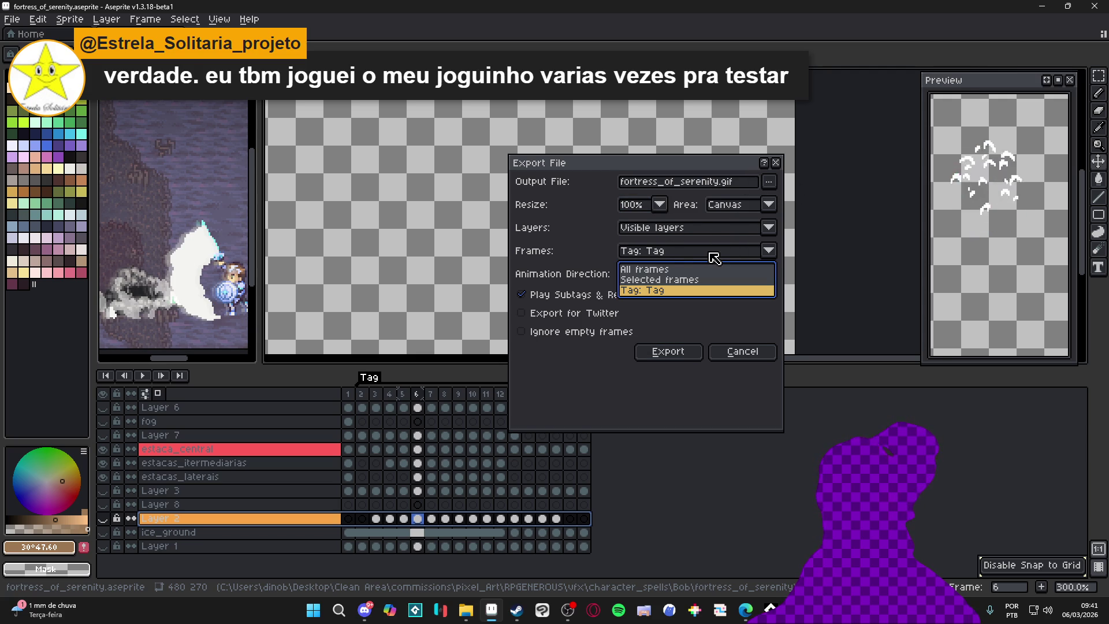
{"action": "left_click", "coordinate": [715, 258]}
{"action": "left_click", "coordinate": [688, 275]}
{"action": "left_click", "coordinate": [702, 257]}
{"action": "left_click", "coordinate": [708, 254]}
{"action": "left_click", "coordinate": [722, 230]}
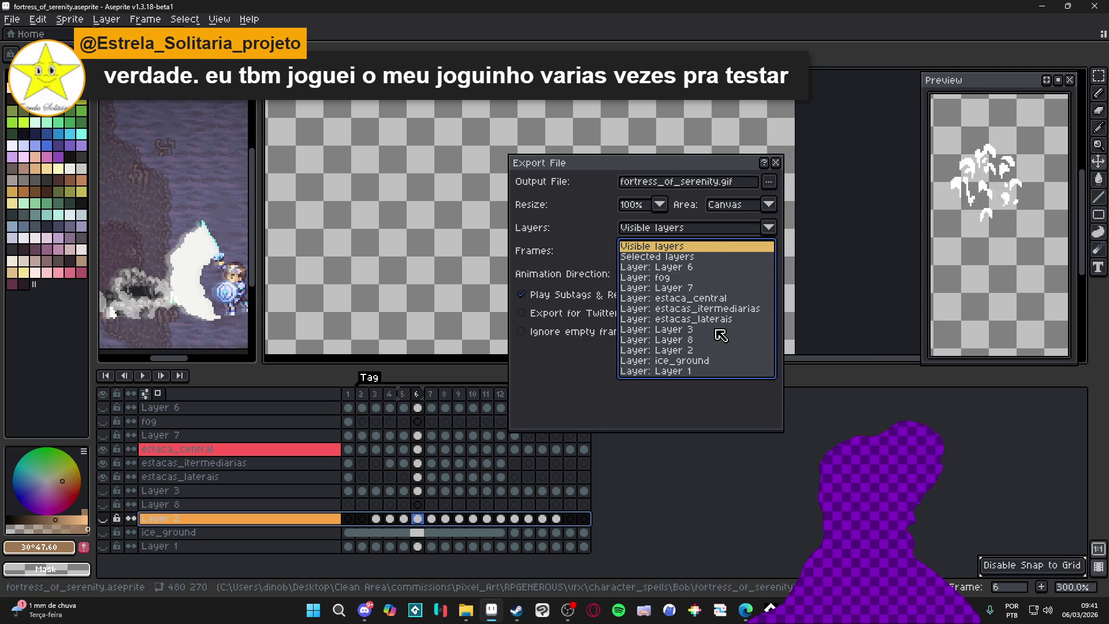
{"action": "left_click", "coordinate": [735, 300]}
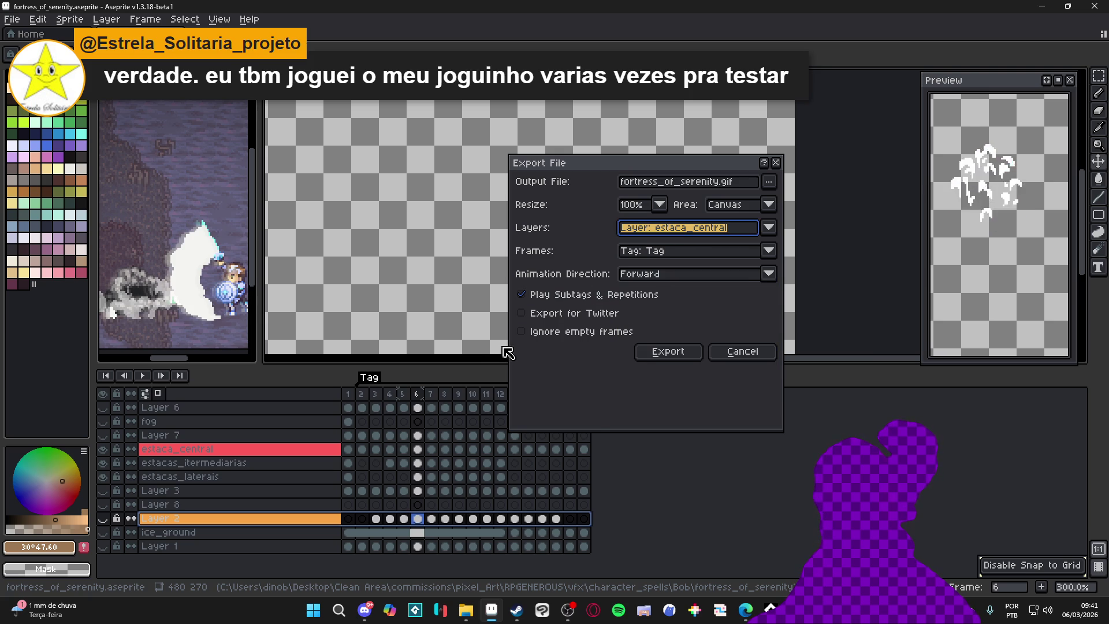
{"action": "left_click", "coordinate": [767, 206]}
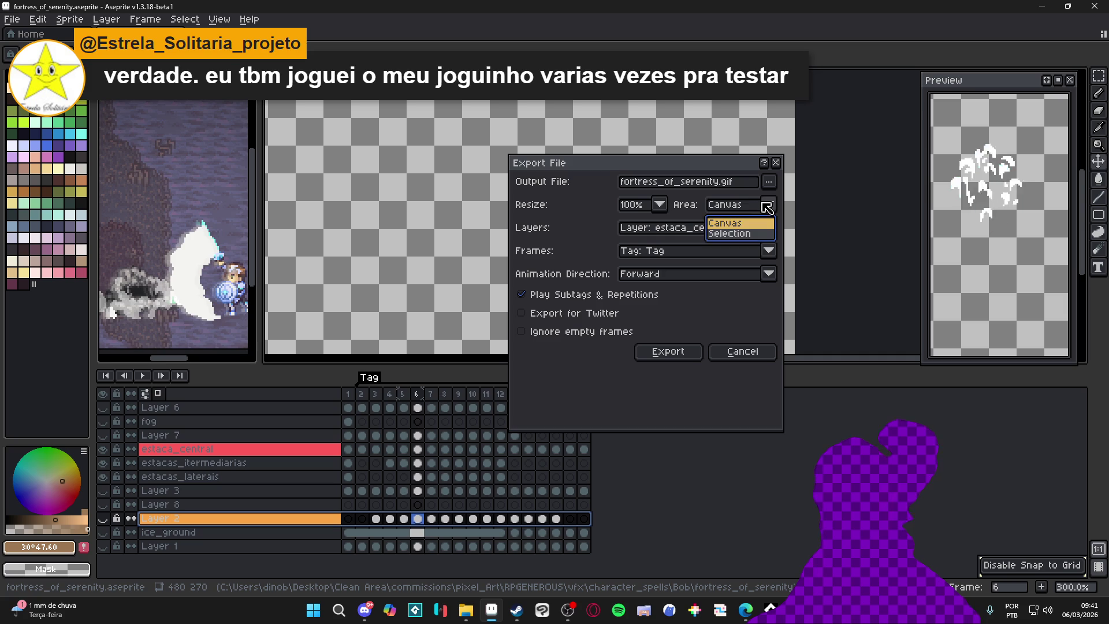
{"action": "left_click", "coordinate": [764, 207]}
{"action": "left_click", "coordinate": [734, 353]}
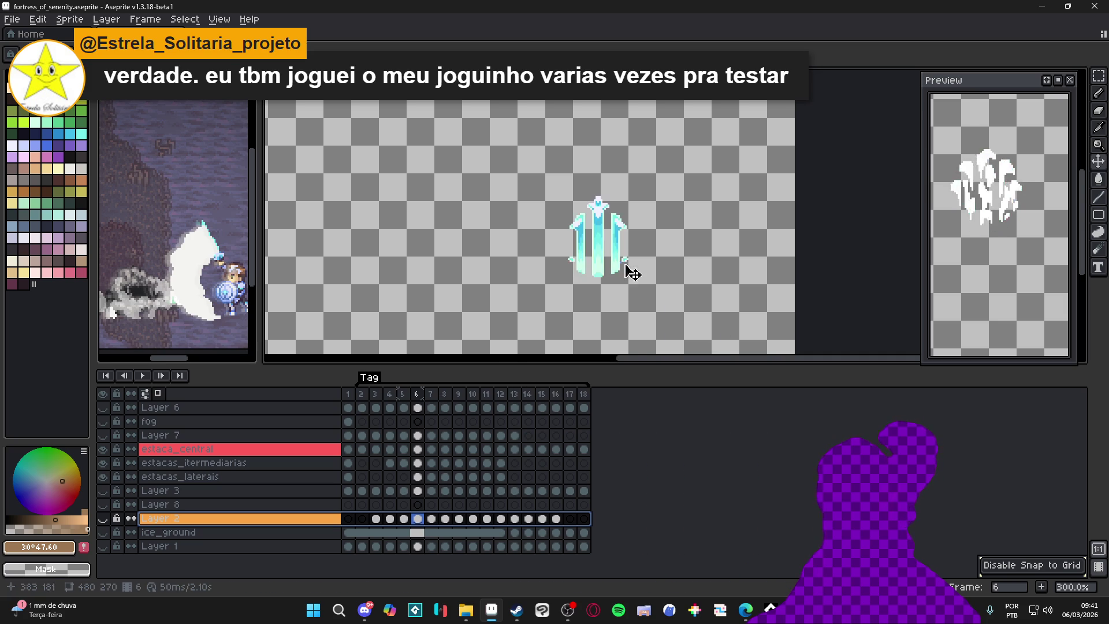
Step: Go to frame 9, make estacas_laterais the active layer, and hide ice_ground
{"action": "left_click_drag", "start_coordinate": [368, 403], "coordinate": [490, 402]}
{"action": "left_click_drag", "start_coordinate": [362, 402], "coordinate": [394, 401]}
{"action": "left_click", "coordinate": [514, 399]}
{"action": "left_click", "coordinate": [460, 397]}
{"action": "scroll", "coordinate": [593, 287], "scroll_direction": "up", "scroll_amount": 4}
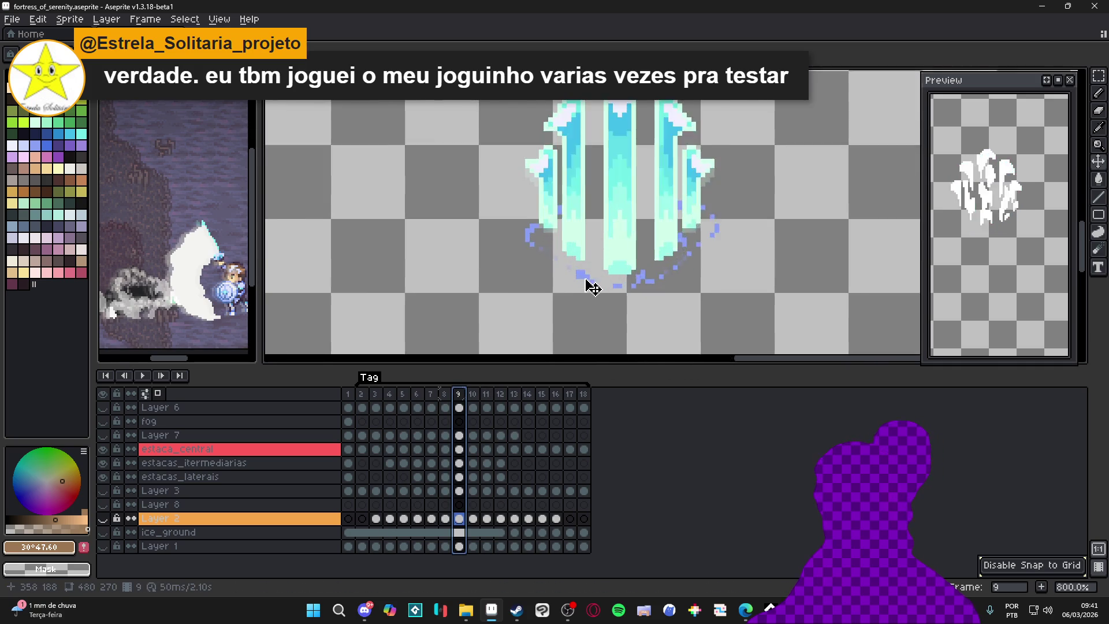
{"action": "left_click", "coordinate": [589, 285], "text": "ctrl"}
{"action": "scroll", "coordinate": [522, 222], "scroll_direction": "up", "scroll_amount": 1}
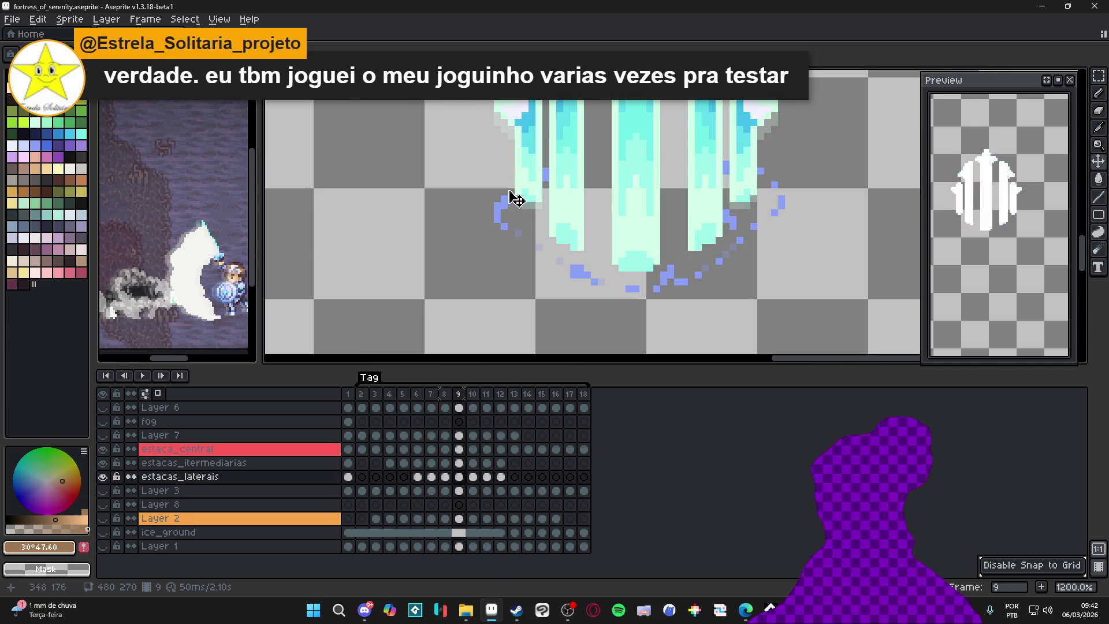
{"action": "left_click", "coordinate": [103, 532]}
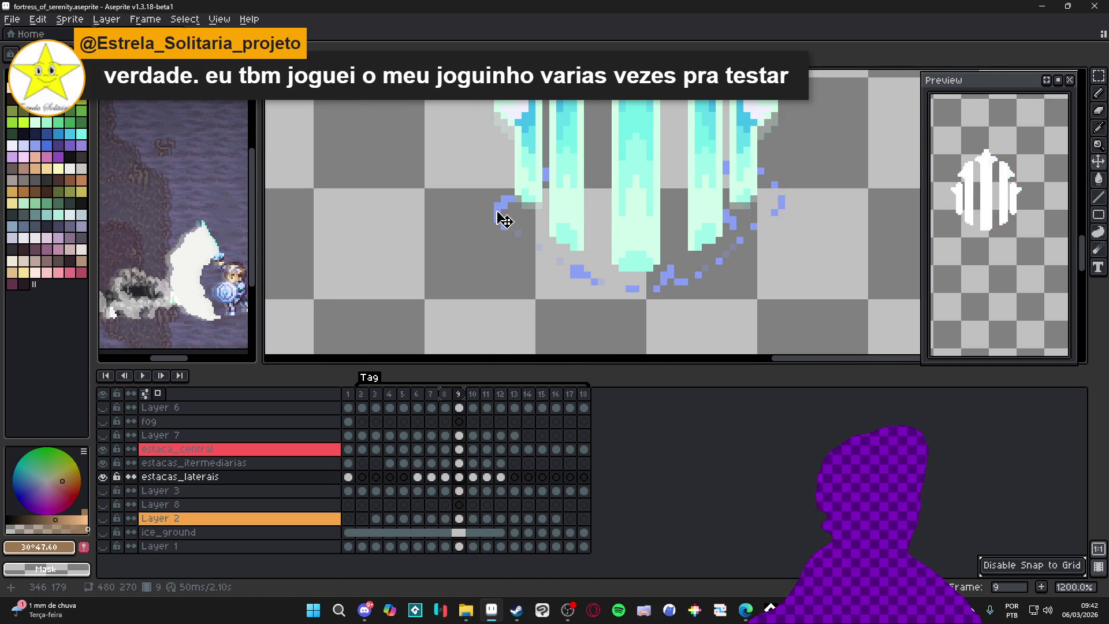
Step: Make trial rectangular selections beside the stakes, extending one to 16x48
{"action": "key", "text": "u"}
{"action": "left_click_drag", "start_coordinate": [505, 219], "coordinate": [478, 267]}
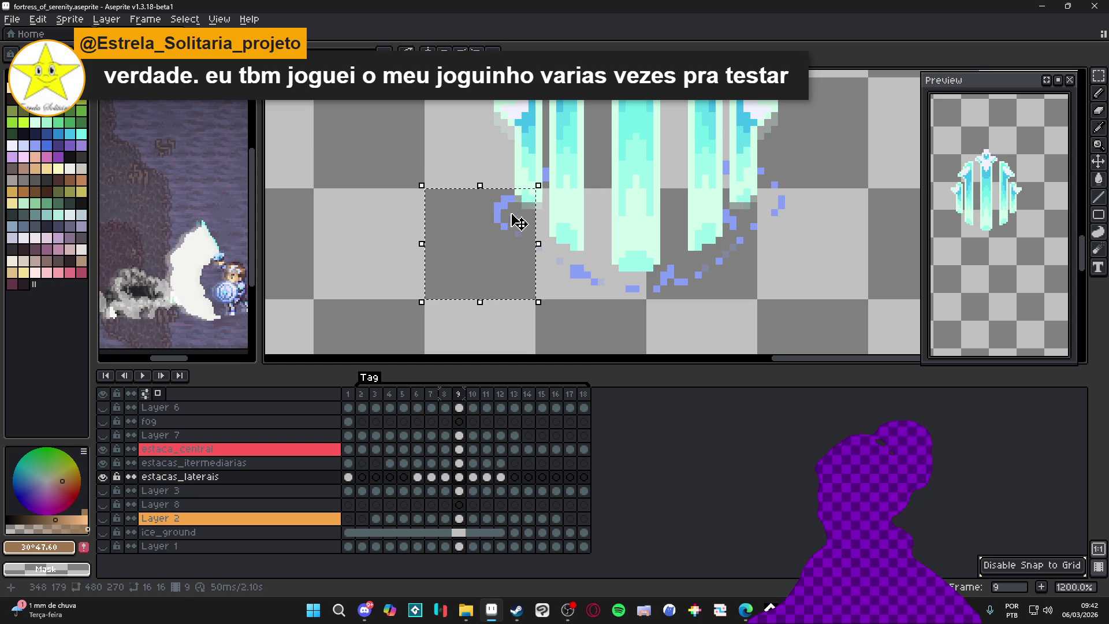
{"action": "key", "text": "ctrl+d"}
{"action": "mouse_move", "coordinate": [506, 206]}
{"action": "left_mouse_down"}
{"action": "mouse_move", "coordinate": [538, 231]}
{"action": "mouse_move", "coordinate": [419, 282]}
{"action": "left_mouse_up"}
{"action": "left_click_drag", "start_coordinate": [480, 301], "coordinate": [480, 350]}
Step: Add a second selection area near the stakes, then clear all selections and open the View menu
{"action": "scroll", "coordinate": [542, 253], "scroll_direction": "down", "scroll_amount": 3}
{"action": "left_click_drag", "start_coordinate": [542, 253], "coordinate": [519, 348]}
{"action": "left_click_drag", "start_coordinate": [460, 272], "coordinate": [505, 228]}
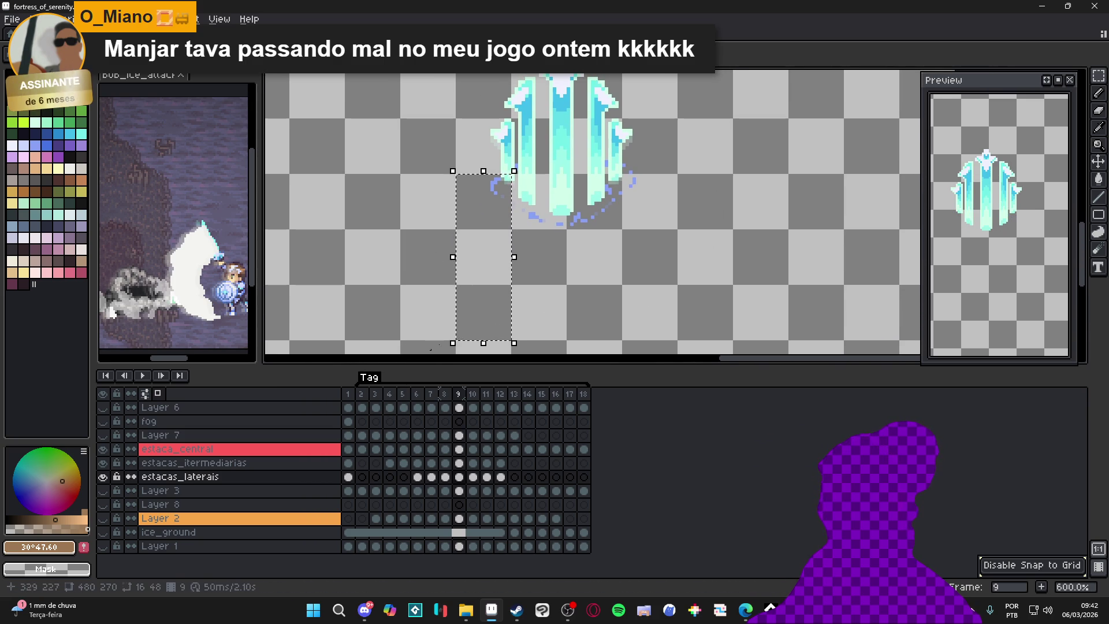
{"action": "mouse_move", "coordinate": [624, 174]}
{"action": "left_mouse_down"}
{"action": "mouse_move", "coordinate": [780, 277]}
{"action": "mouse_move", "coordinate": [624, 278]}
{"action": "mouse_move", "coordinate": [569, 228]}
{"action": "left_mouse_up"}
{"action": "key", "text": "ctrl+d"}
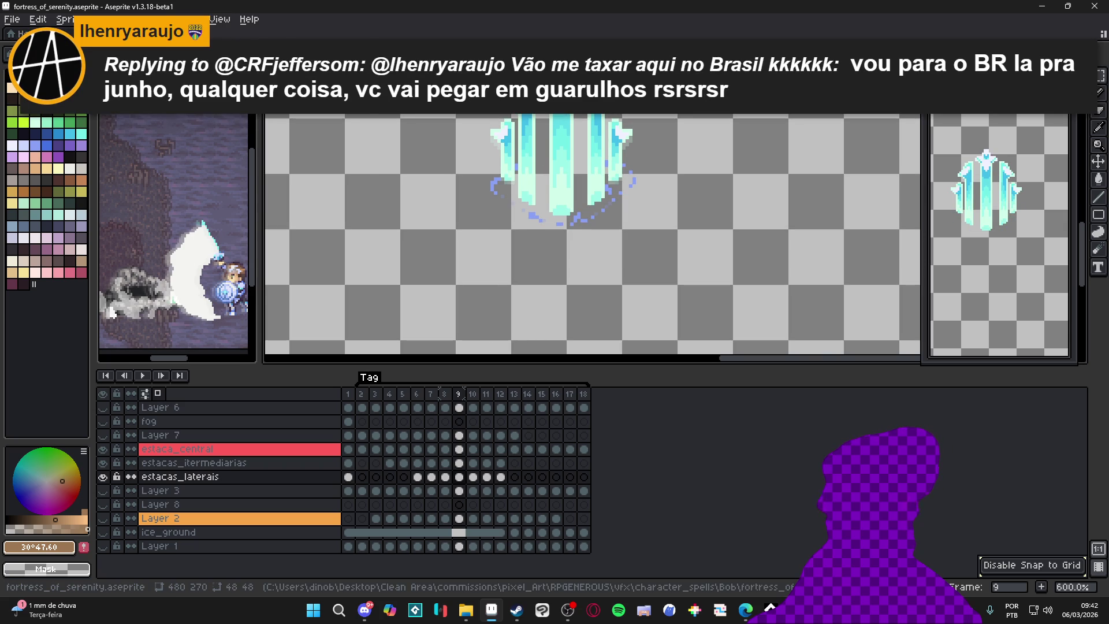
{"action": "left_click", "coordinate": [218, 19]}
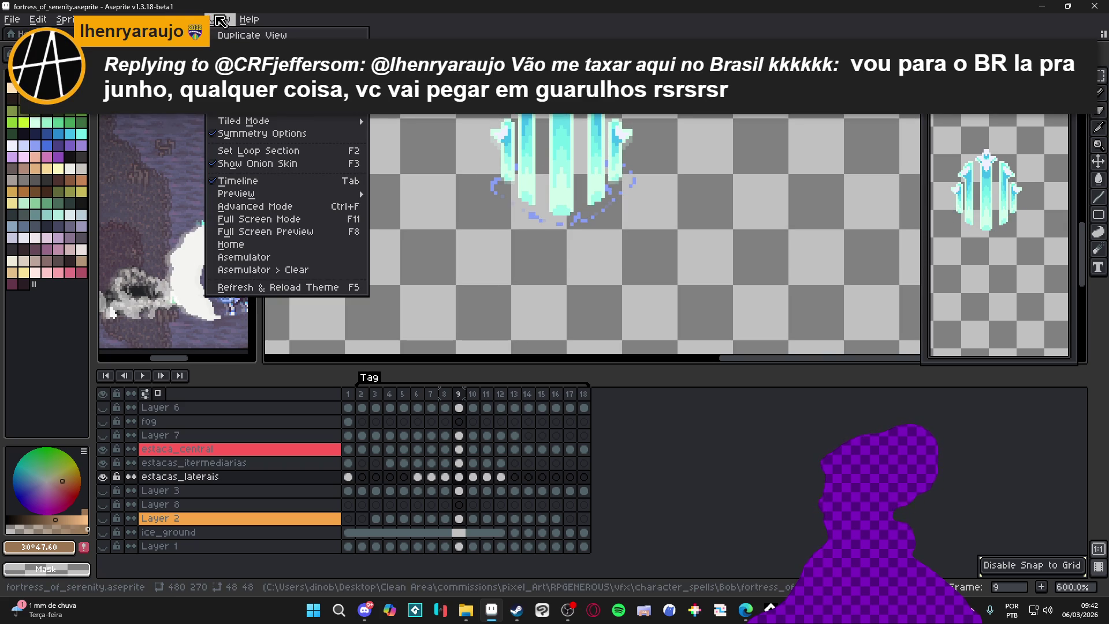
Step: Turn off grid snapping and erase stray blue pixels left of the stakes
{"action": "mouse_move", "coordinate": [342, 116]}
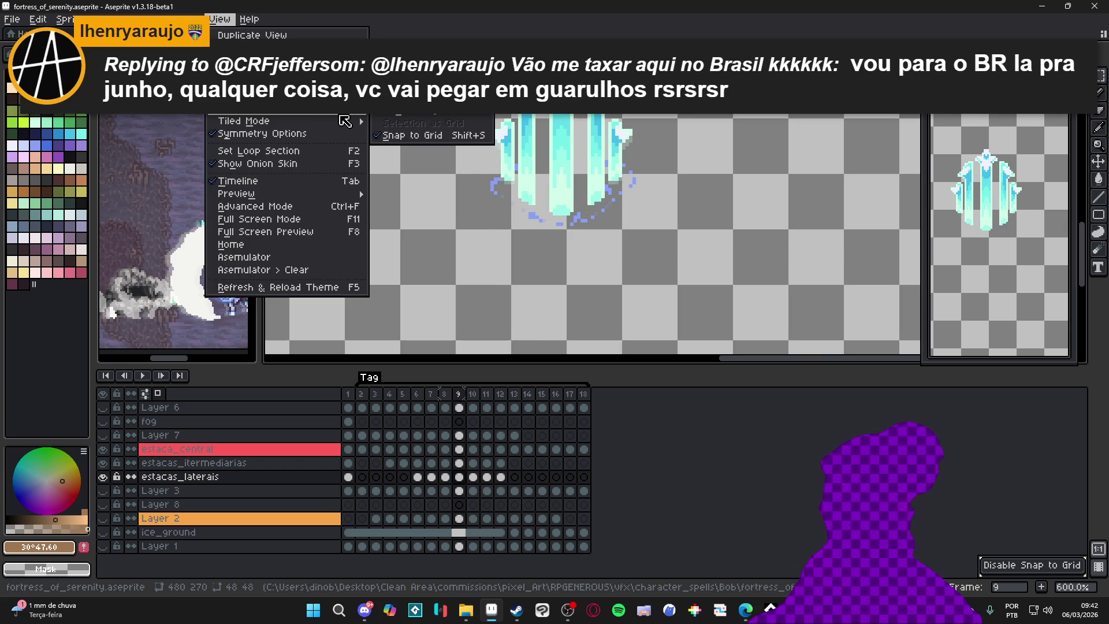
{"action": "left_click", "coordinate": [435, 135]}
{"action": "left_click_drag", "start_coordinate": [422, 202], "coordinate": [552, 302]}
{"action": "scroll", "coordinate": [498, 194], "scroll_direction": "up", "scroll_amount": 4}
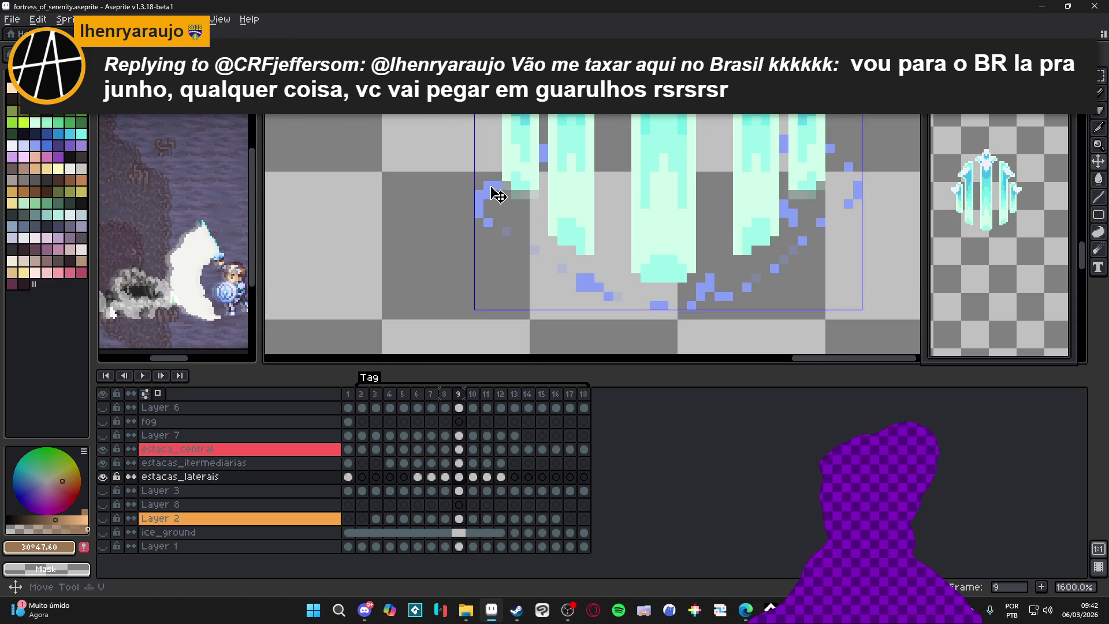
{"action": "key", "text": "e"}
{"action": "mouse_move", "coordinate": [491, 187]}
{"action": "left_mouse_down"}
{"action": "mouse_move", "coordinate": [479, 210]}
{"action": "mouse_move", "coordinate": [488, 224]}
{"action": "left_mouse_up"}
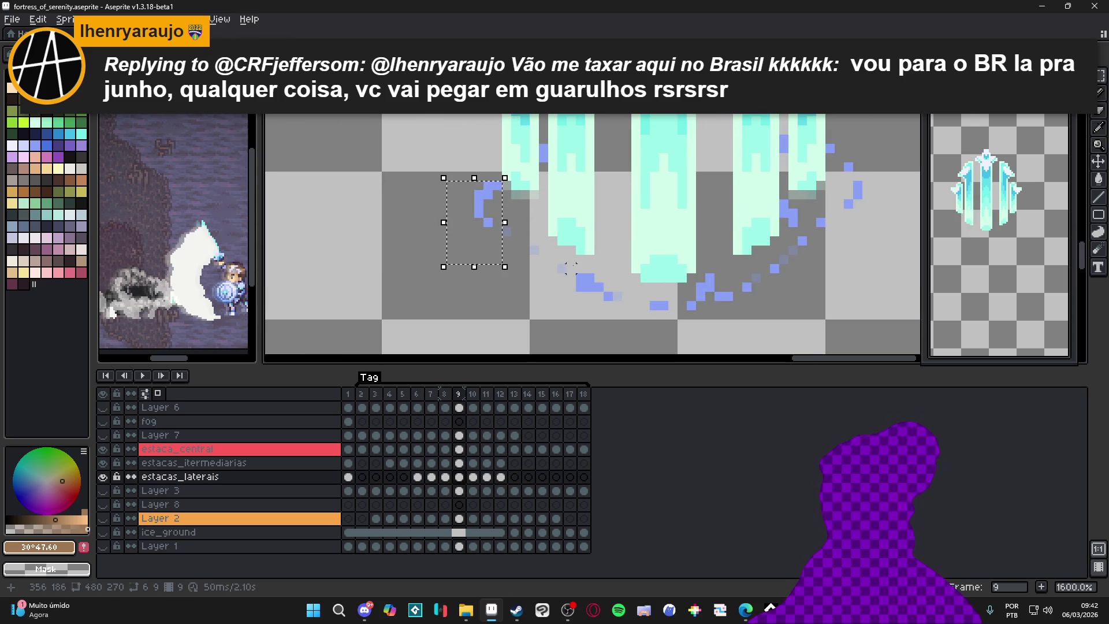
Step: Undo the pixel clearing and bring the left side stakes back into view
{"action": "left_click_drag", "start_coordinate": [557, 264], "coordinate": [623, 322]}
{"action": "key", "text": "super"}
{"action": "key", "text": "Escape"}
{"action": "key", "text": "ctrl+z"}
{"action": "left_click_drag", "start_coordinate": [502, 198], "coordinate": [465, 169]}
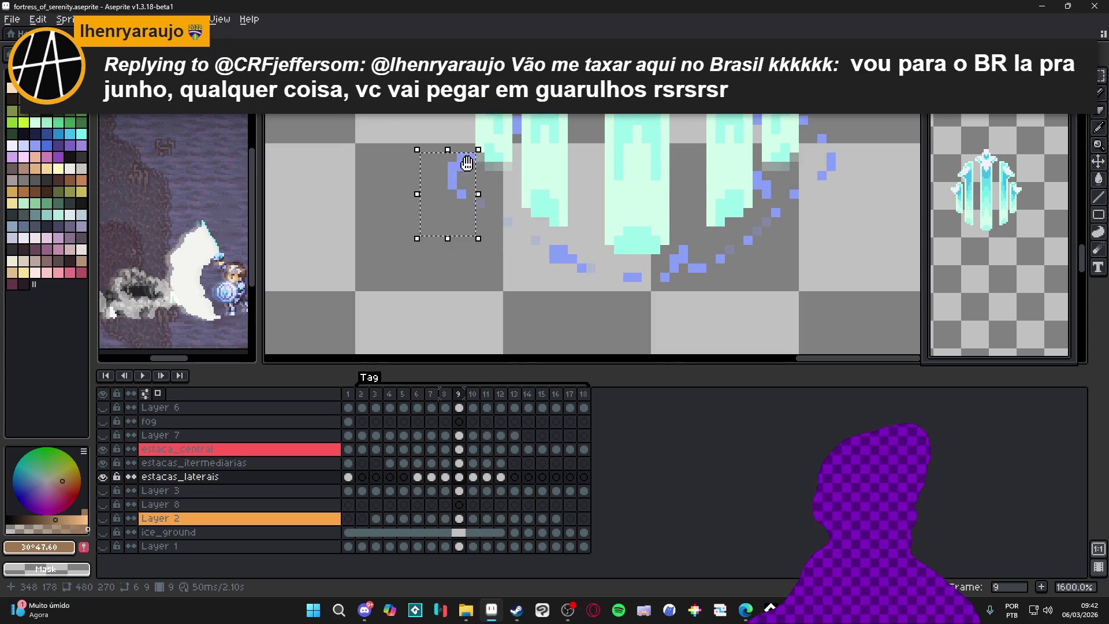
{"action": "left_click_drag", "start_coordinate": [513, 203], "coordinate": [461, 224]}
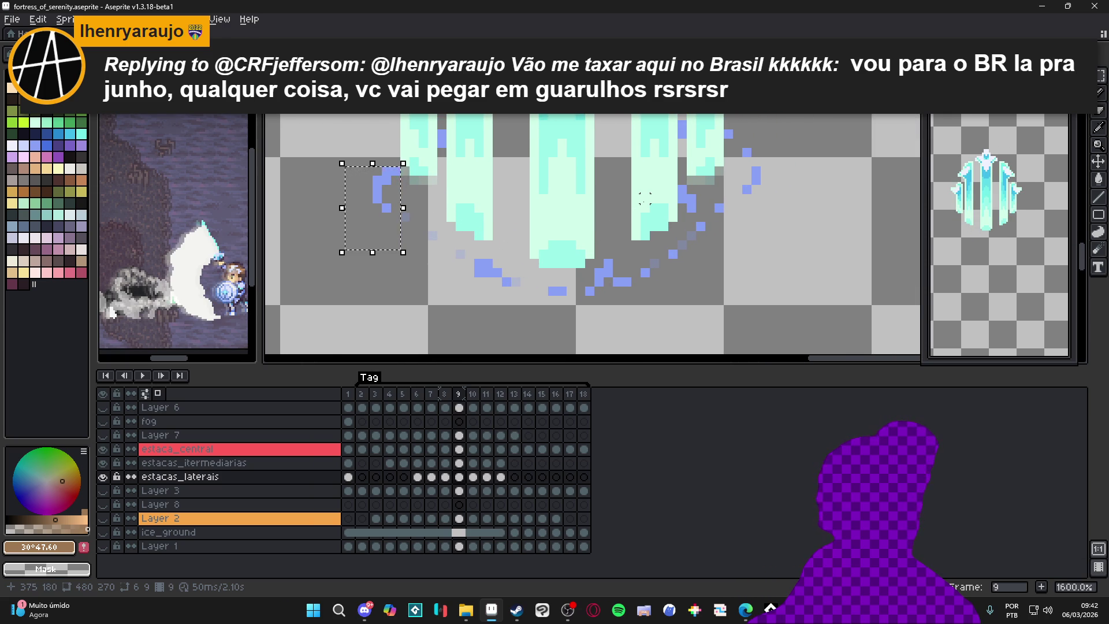
Step: Add the blue trail pixels below and to the right to the selection
{"action": "mouse_move", "coordinate": [468, 263]}
{"action": "left_mouse_down"}
{"action": "mouse_move", "coordinate": [517, 293]}
{"action": "mouse_move", "coordinate": [639, 321]}
{"action": "left_mouse_up"}
{"action": "left_click_drag", "start_coordinate": [598, 252], "coordinate": [620, 275]}
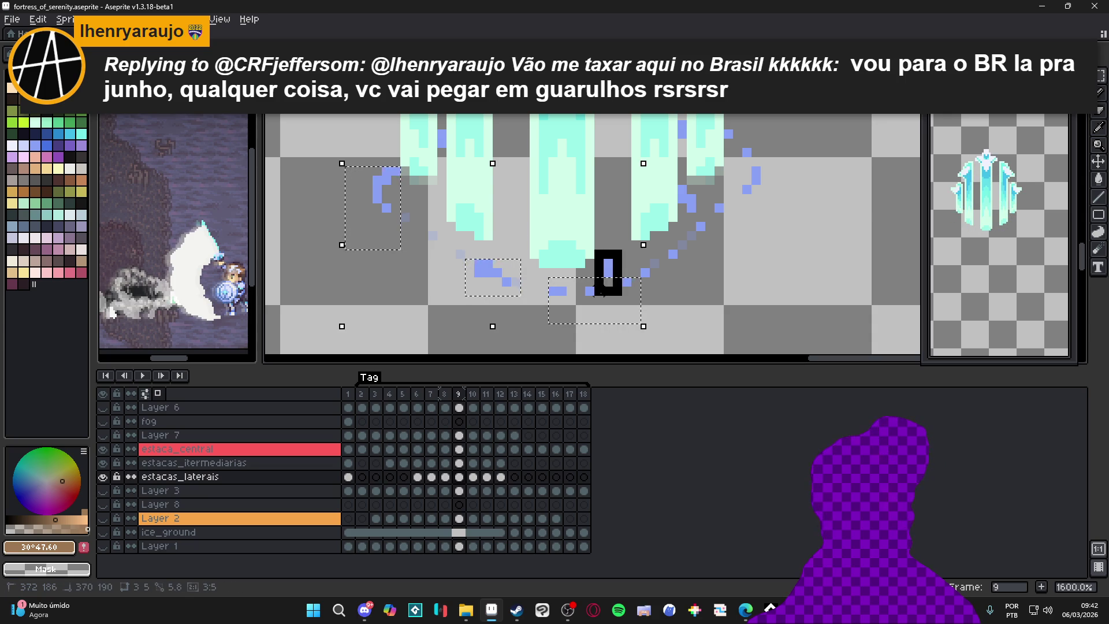
{"action": "scroll", "coordinate": [644, 254], "scroll_direction": "up", "scroll_amount": 2}
{"action": "left_click_drag", "start_coordinate": [714, 306], "coordinate": [615, 234]}
{"action": "left_click_drag", "start_coordinate": [637, 310], "coordinate": [564, 401]}
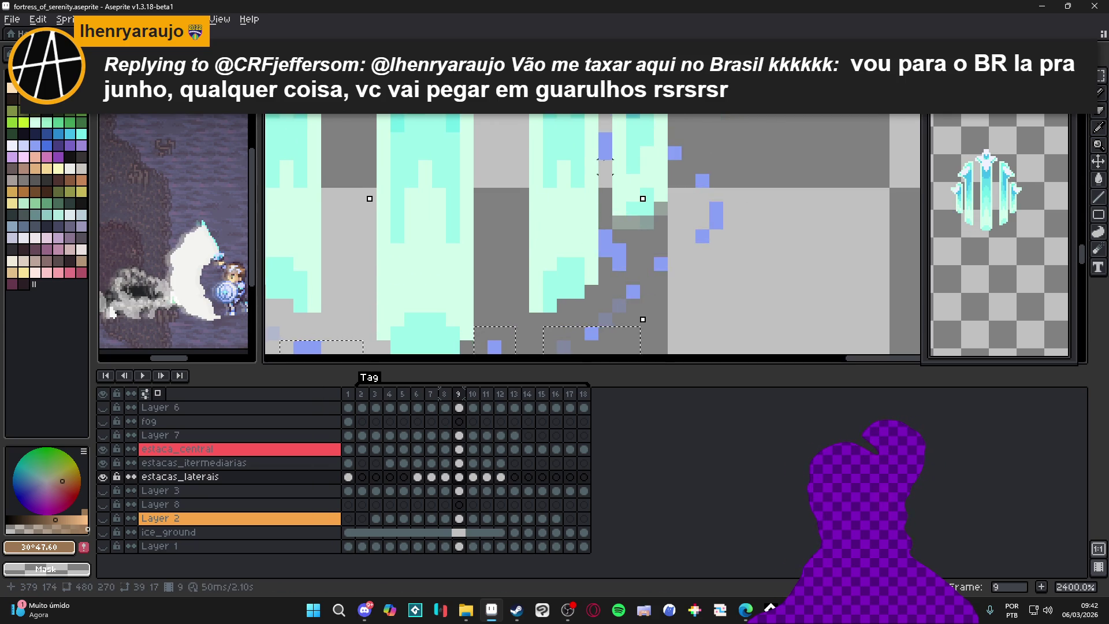
Step: Add more rectangles over the stake pixels, deselect, and show Layer 2's ice splash
{"action": "left_click_drag", "start_coordinate": [605, 122], "coordinate": [609, 312]}
{"action": "left_click_drag", "start_coordinate": [748, 219], "coordinate": [620, 320]}
{"action": "left_click_drag", "start_coordinate": [731, 237], "coordinate": [619, 333]}
{"action": "mouse_move", "coordinate": [750, 148]}
{"action": "left_mouse_down"}
{"action": "mouse_move", "coordinate": [695, 283]}
{"action": "mouse_move", "coordinate": [680, 274]}
{"action": "left_mouse_up"}
{"action": "scroll", "coordinate": [686, 280], "scroll_direction": "down", "scroll_amount": 5}
{"action": "key", "text": "ctrl+d"}
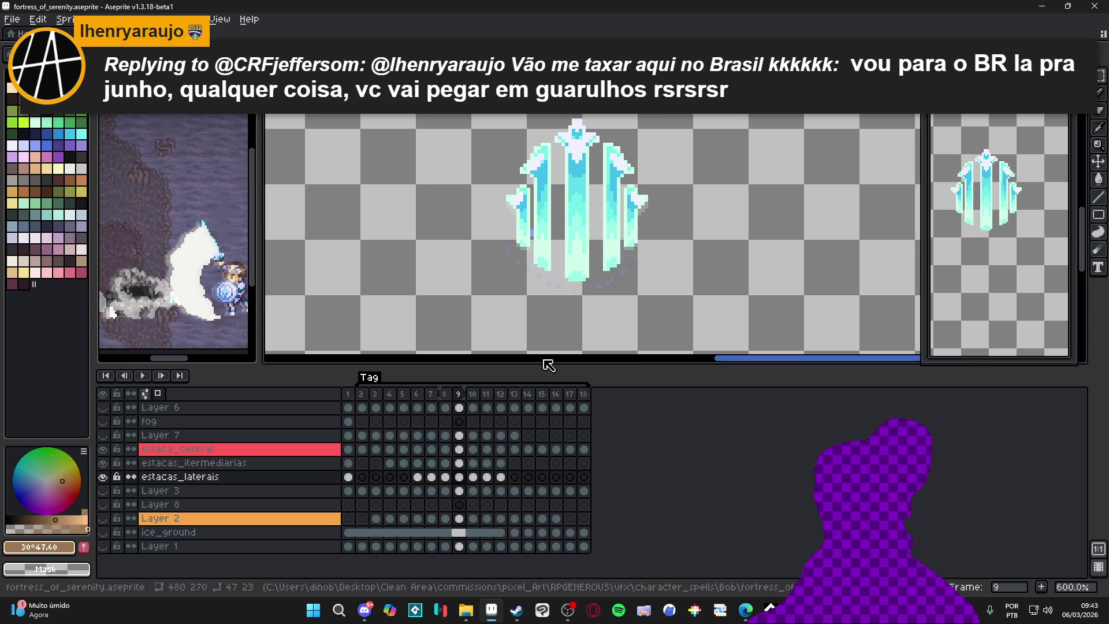
{"action": "left_click", "coordinate": [105, 519]}
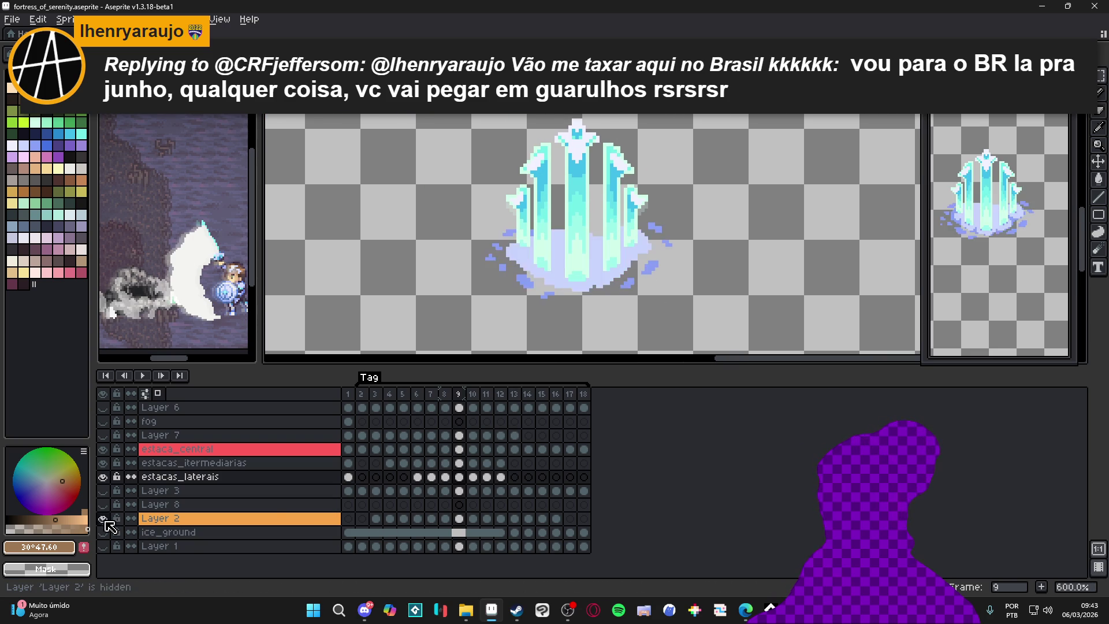
Step: Hide Layer 2's ice splash and step through frames 10 to 16
{"action": "left_click", "coordinate": [458, 520]}
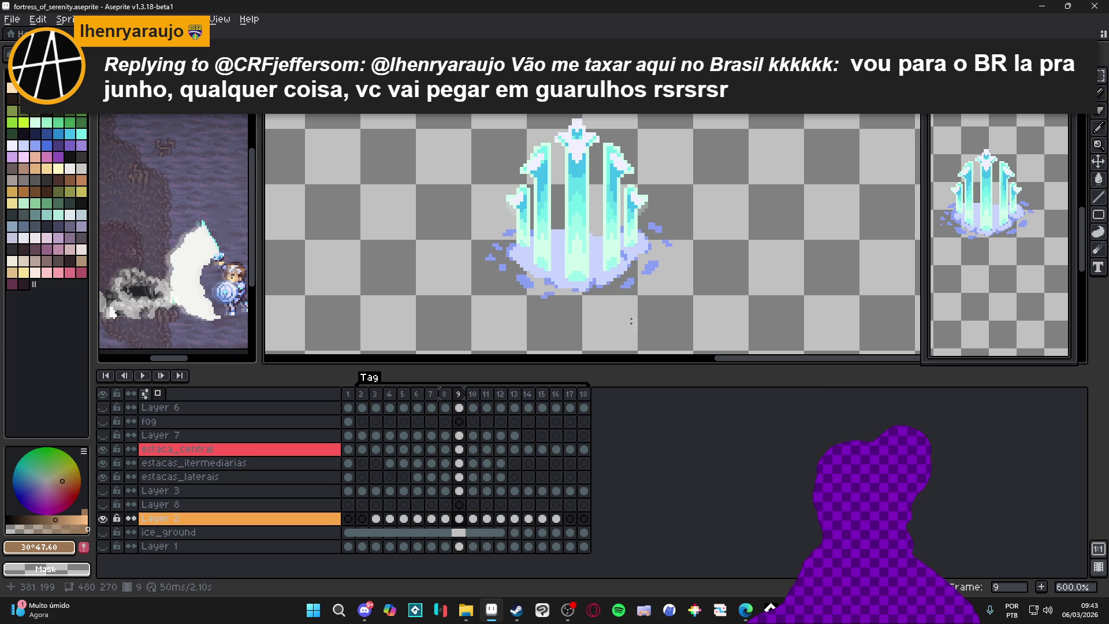
{"action": "left_click", "coordinate": [479, 395]}
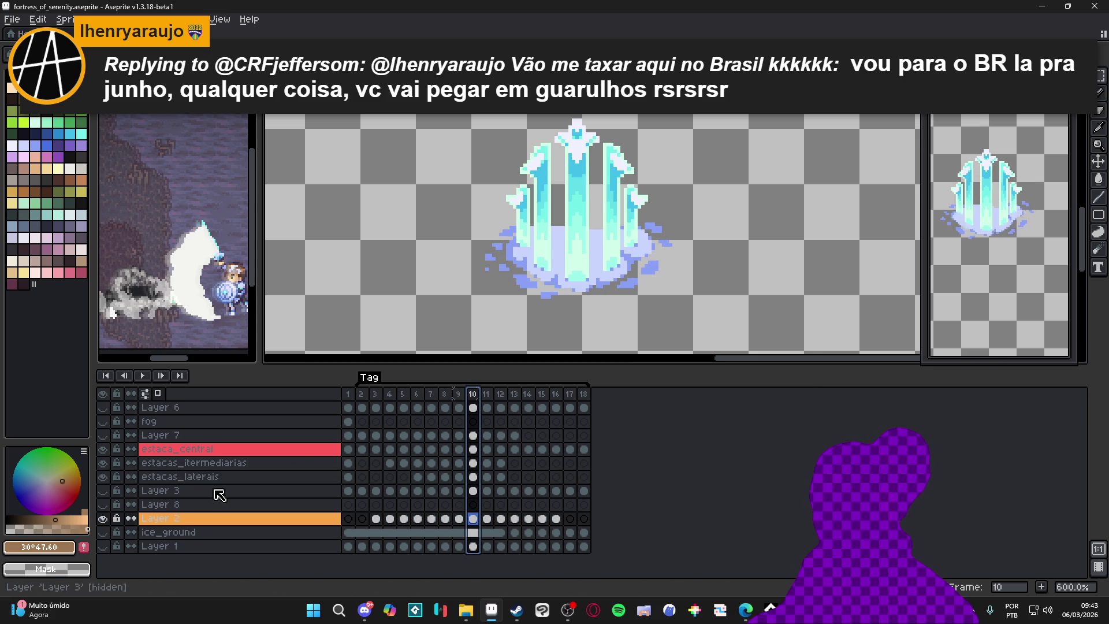
{"action": "left_click", "coordinate": [102, 519]}
{"action": "left_click", "coordinate": [489, 394]}
{"action": "left_click", "coordinate": [500, 394]}
{"action": "left_click", "coordinate": [514, 395]}
{"action": "left_click", "coordinate": [528, 395]}
{"action": "left_click", "coordinate": [542, 394]}
{"action": "left_click", "coordinate": [556, 395]}
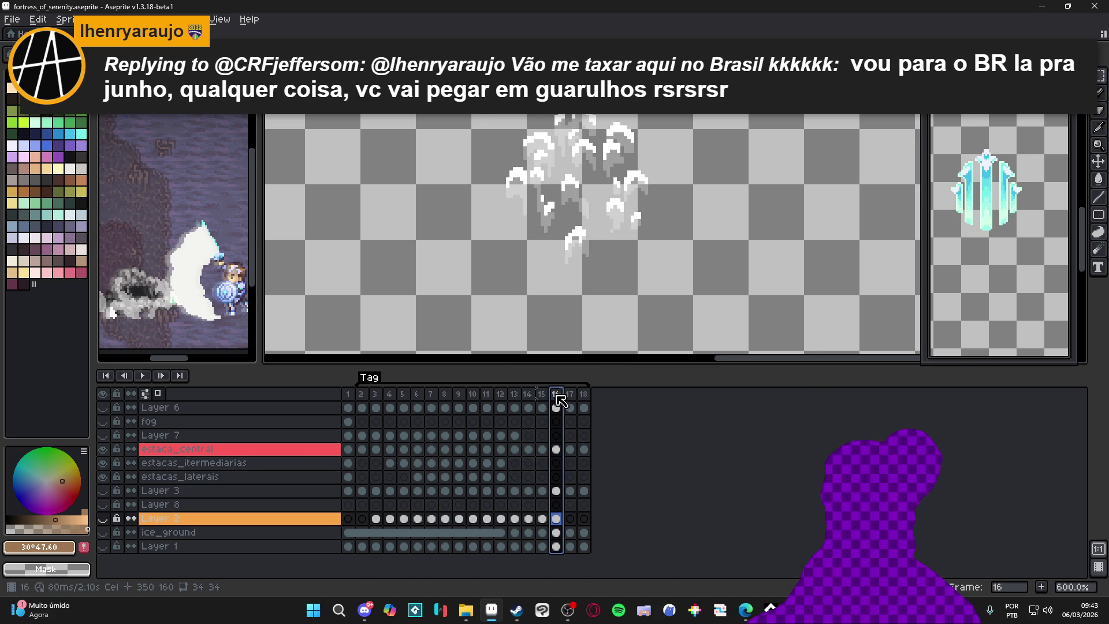
Step: Review frames 2, 3 and 5, advancing to frame 7
{"action": "left_click", "coordinate": [363, 394]}
{"action": "scroll", "coordinate": [593, 247], "scroll_direction": "down", "scroll_amount": 1}
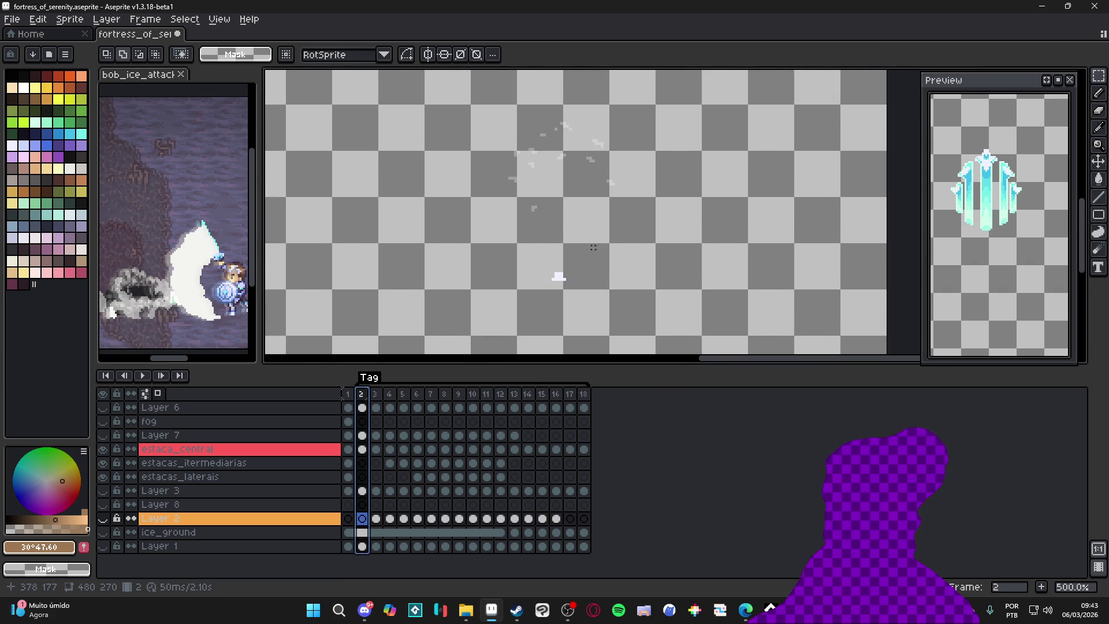
{"action": "left_click", "coordinate": [375, 395]}
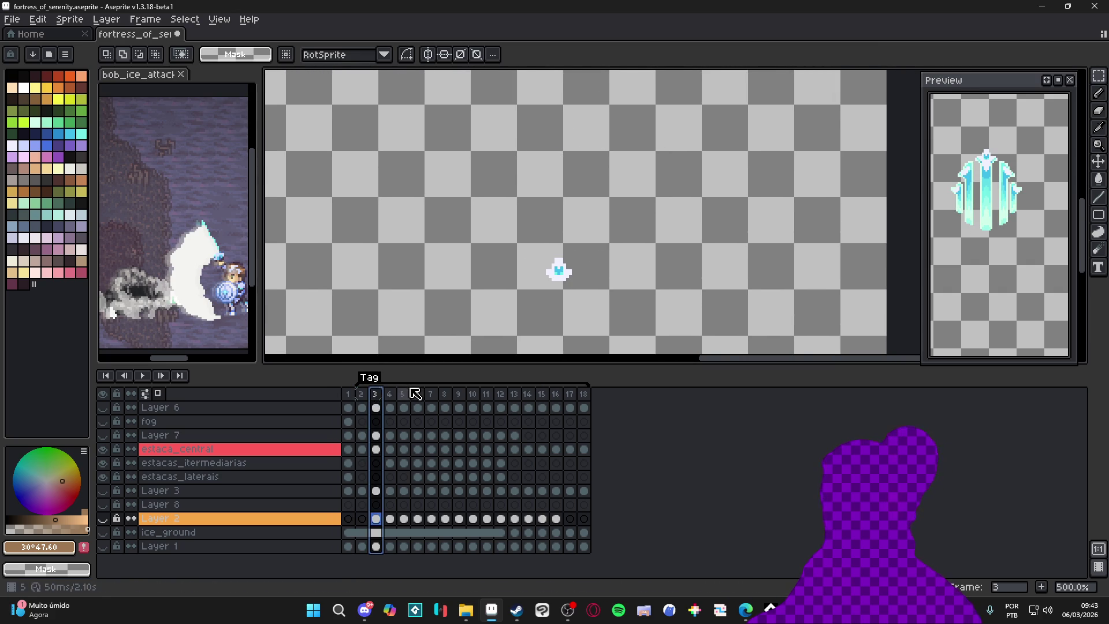
{"action": "left_click", "coordinate": [403, 395]}
{"action": "key", "text": "Right"}
{"action": "key", "text": "Right"}
{"action": "scroll", "coordinate": [527, 296], "scroll_direction": "up", "scroll_amount": 4}
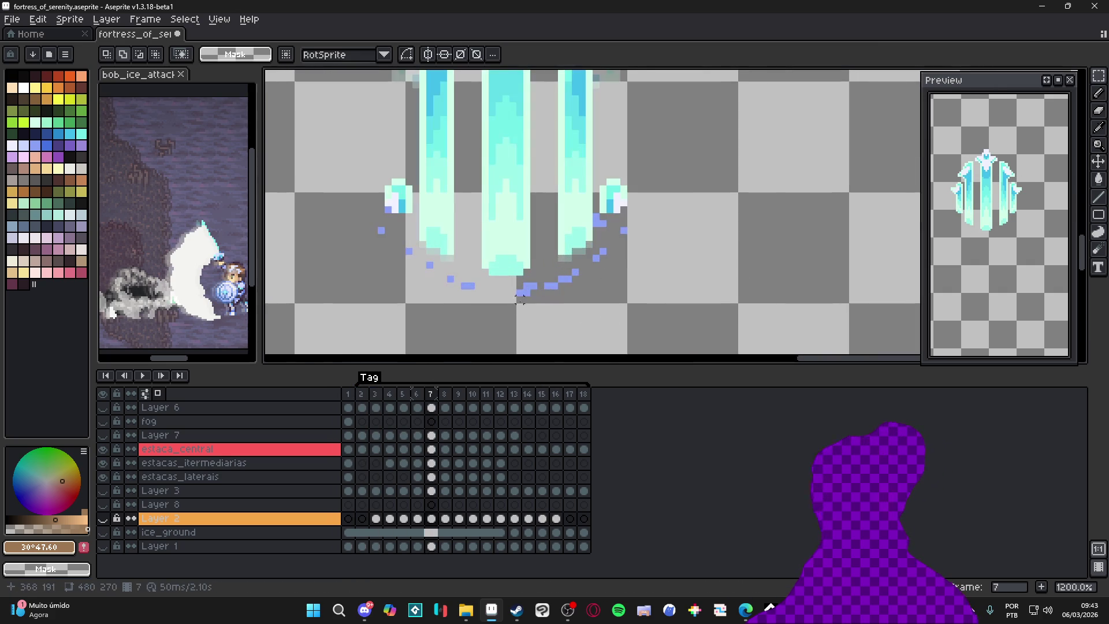
Step: Pick the estacas_laterais layer from the canvas and switch to the Magic Wand
{"action": "key", "text": "v"}
{"action": "left_click", "coordinate": [527, 296]}
{"action": "key", "text": "w"}
{"action": "scroll", "coordinate": [527, 290], "scroll_direction": "down", "scroll_amount": 3}
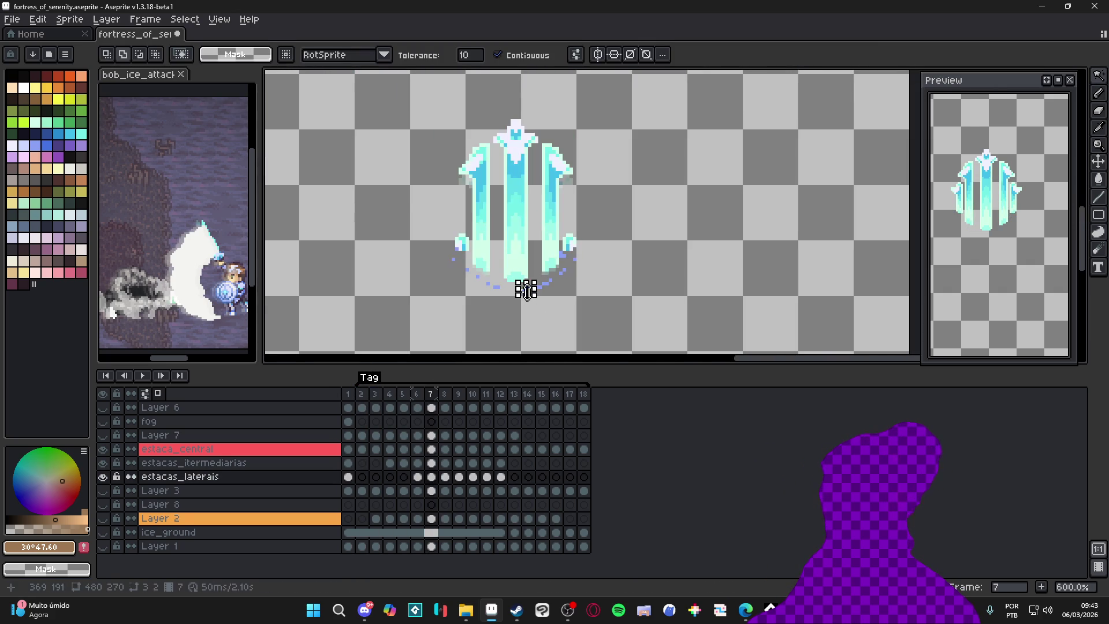
Step: Turn off Contiguous, hide estaca_central, show Layer 2, and try ice_ground on and off
{"action": "left_click", "coordinate": [497, 55]}
{"action": "scroll", "coordinate": [540, 271], "scroll_direction": "up", "scroll_amount": 3}
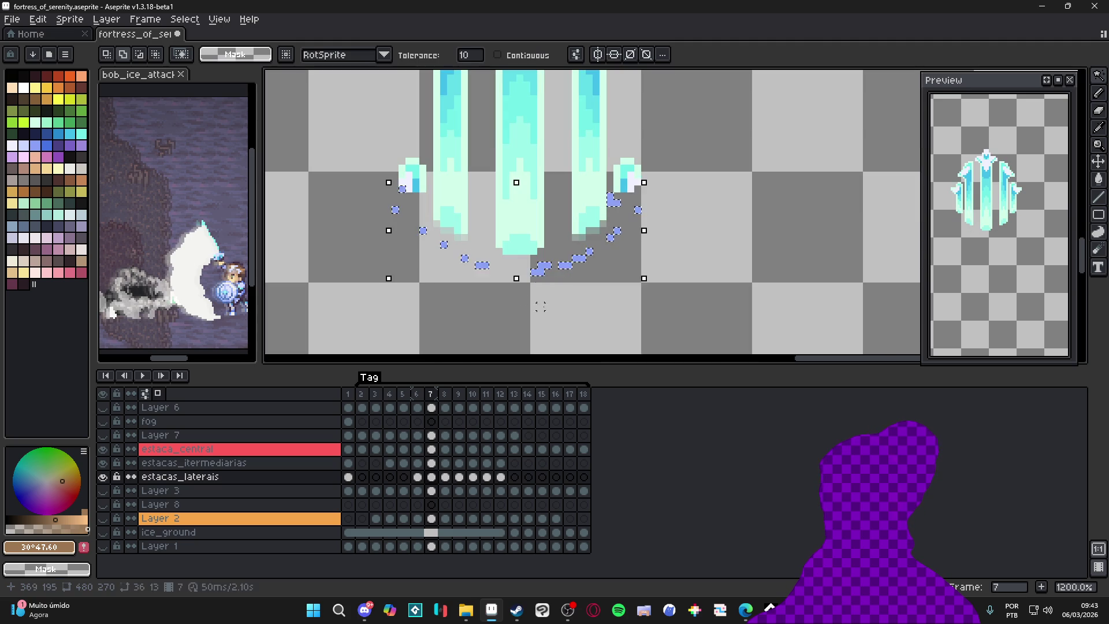
{"action": "left_click", "coordinate": [103, 449]}
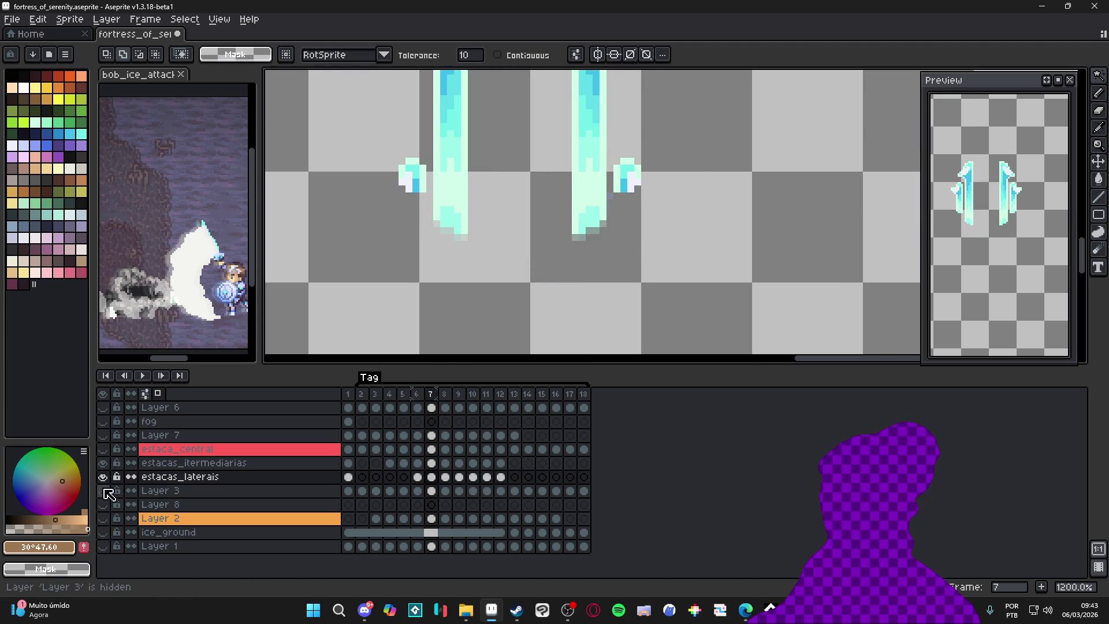
{"action": "left_click", "coordinate": [103, 532]}
{"action": "left_click", "coordinate": [437, 524]}
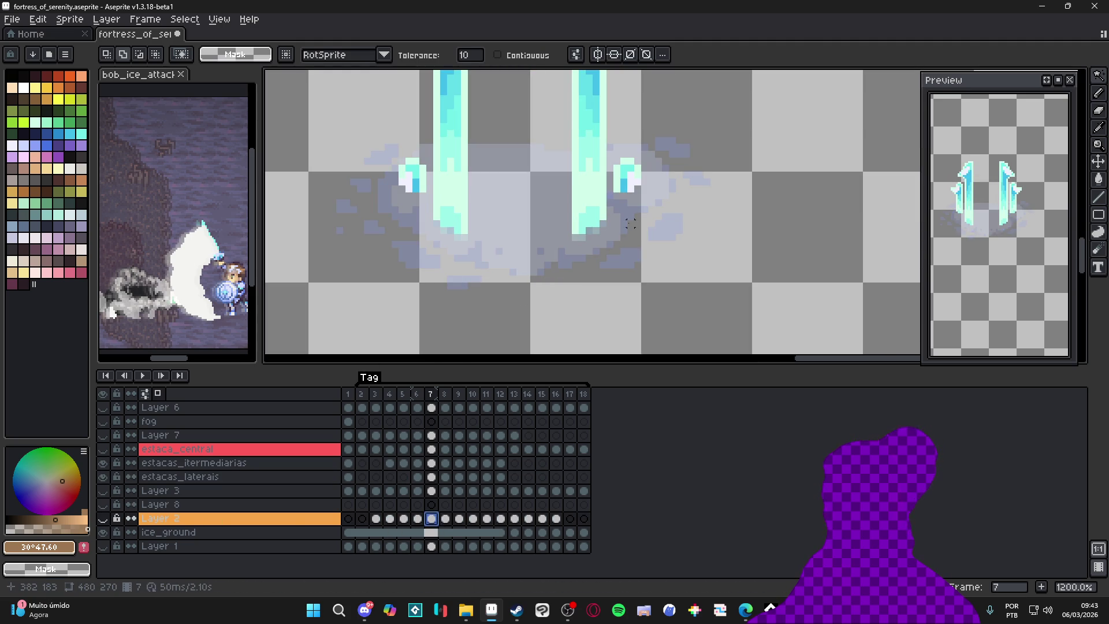
{"action": "left_click", "coordinate": [103, 532]}
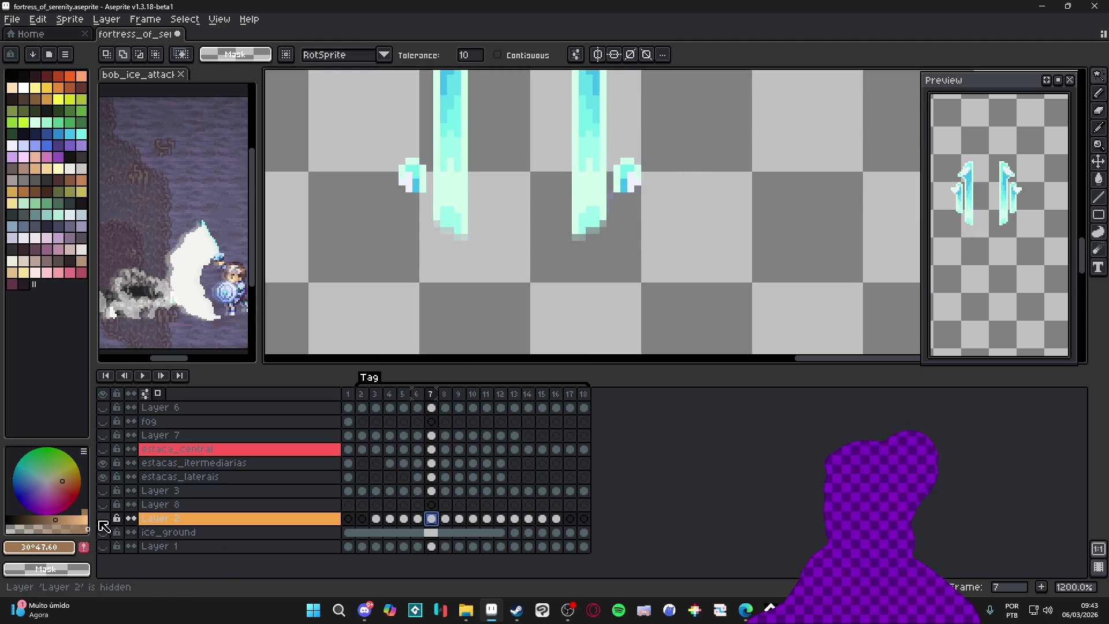
{"action": "left_click", "coordinate": [103, 519]}
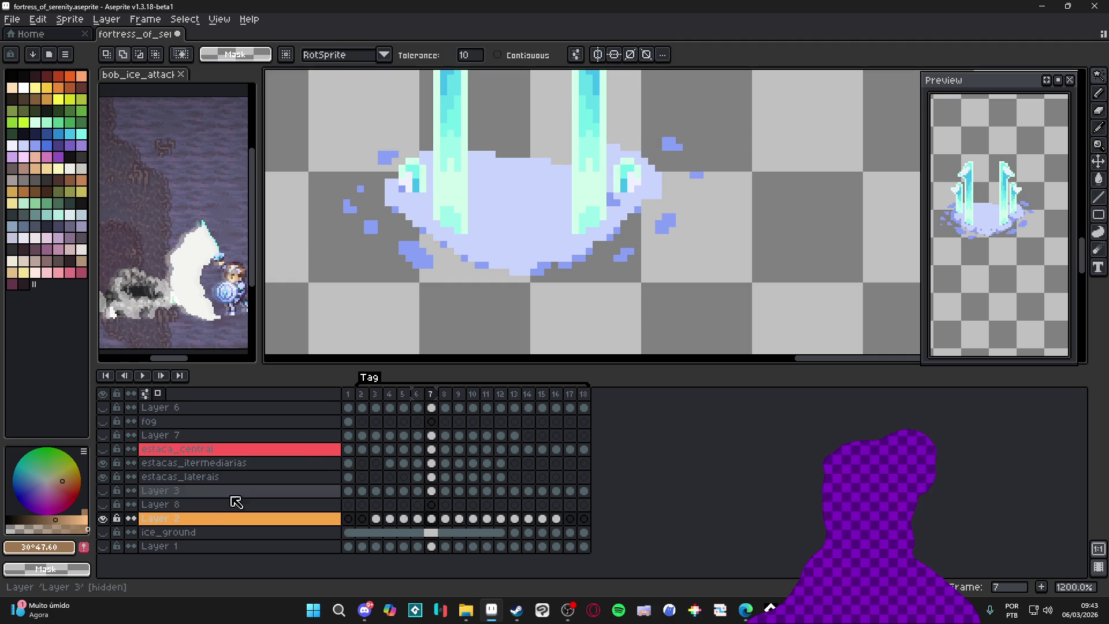
{"action": "left_click", "coordinate": [104, 533]}
{"action": "left_click", "coordinate": [104, 533]}
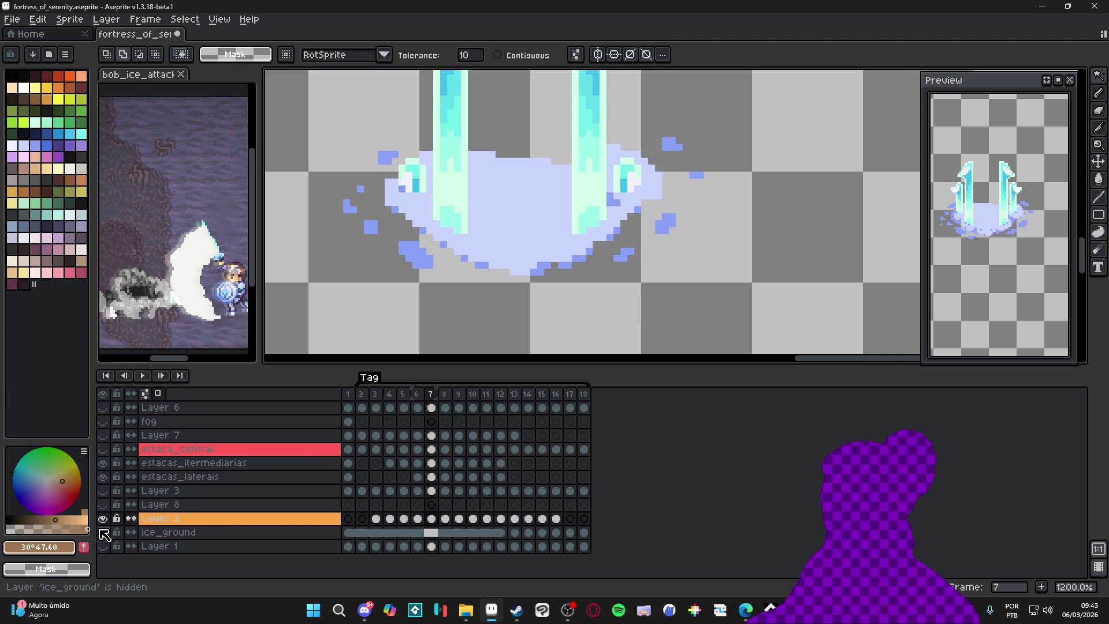
Step: Scrub through frames 2, 3, 5, 14, 17, 18 and 12, settling on frame 11
{"action": "scroll", "coordinate": [528, 250], "scroll_direction": "down", "scroll_amount": 2}
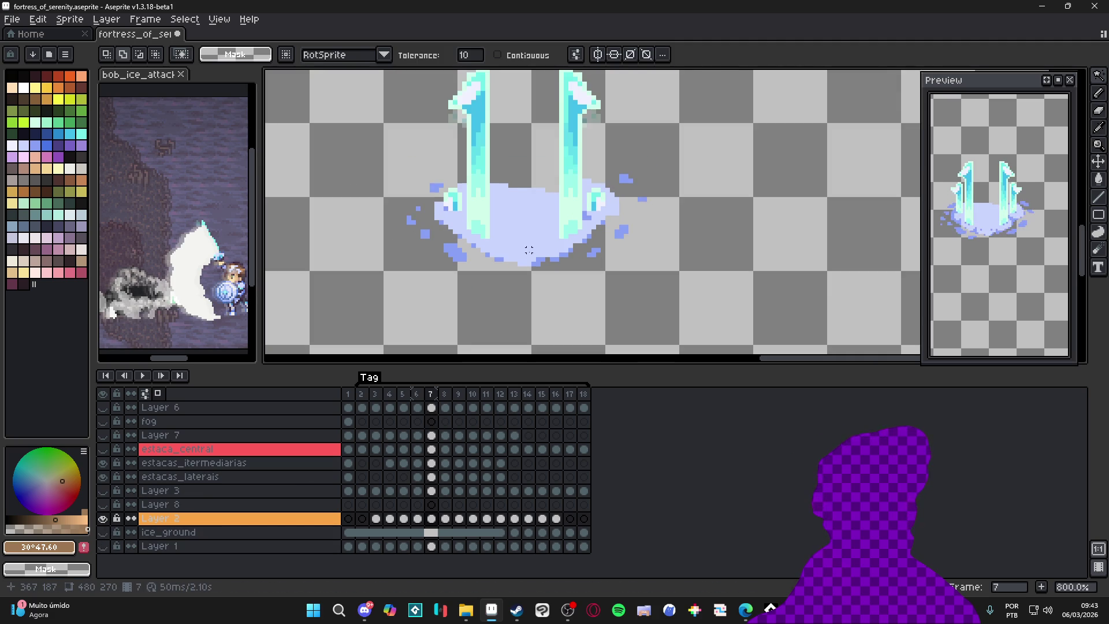
{"action": "scroll", "coordinate": [528, 250], "scroll_direction": "down", "scroll_amount": 2}
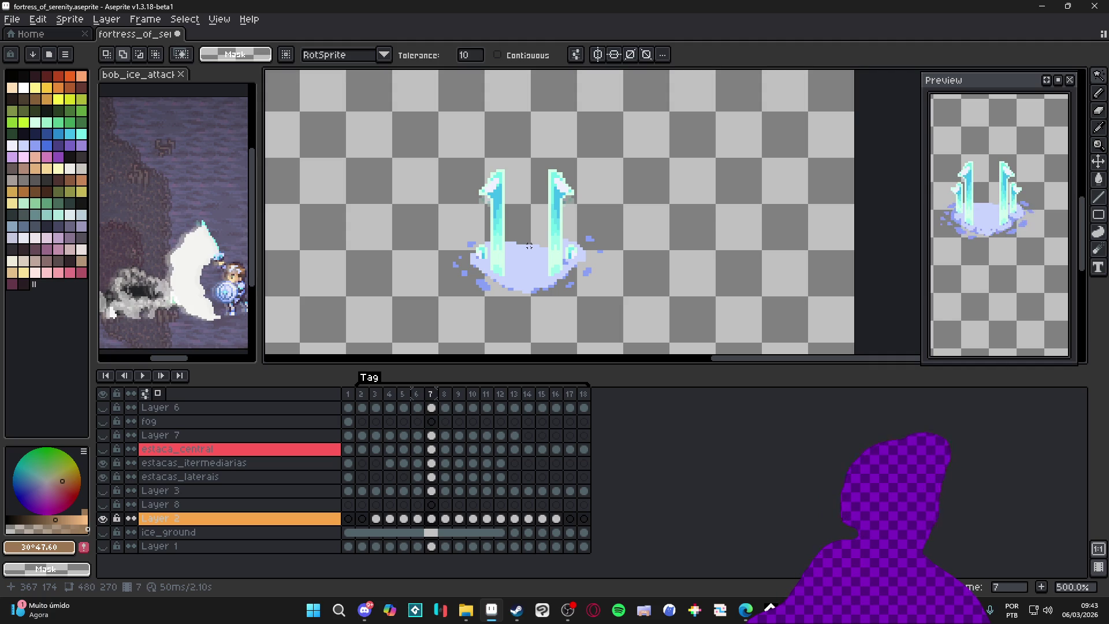
{"action": "scroll", "coordinate": [548, 237], "scroll_direction": "down", "scroll_amount": 1}
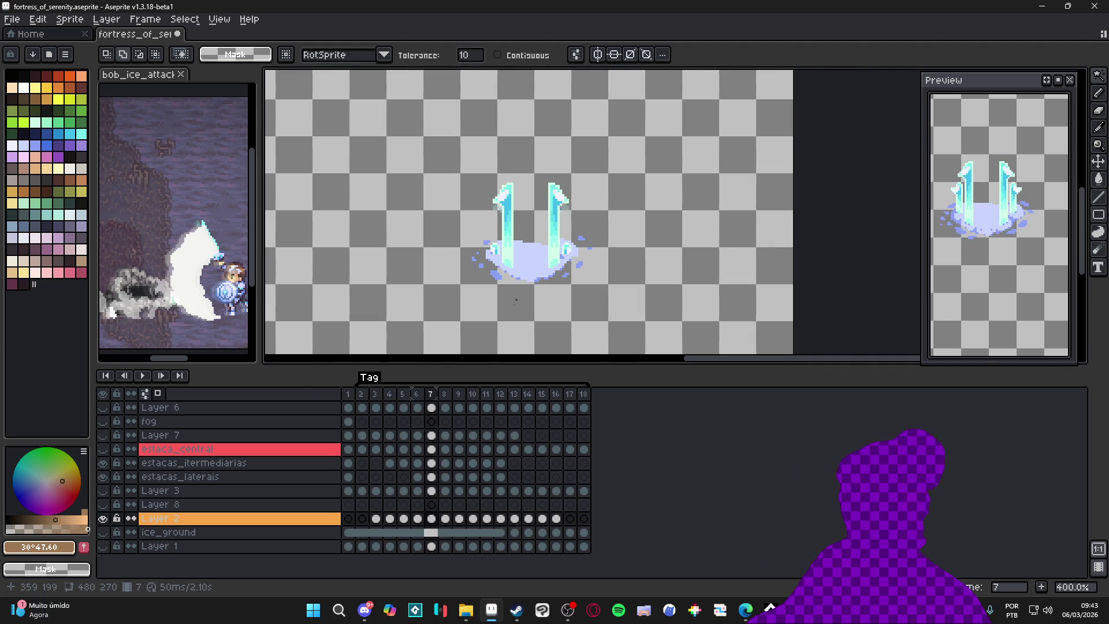
{"action": "left_click", "coordinate": [362, 395]}
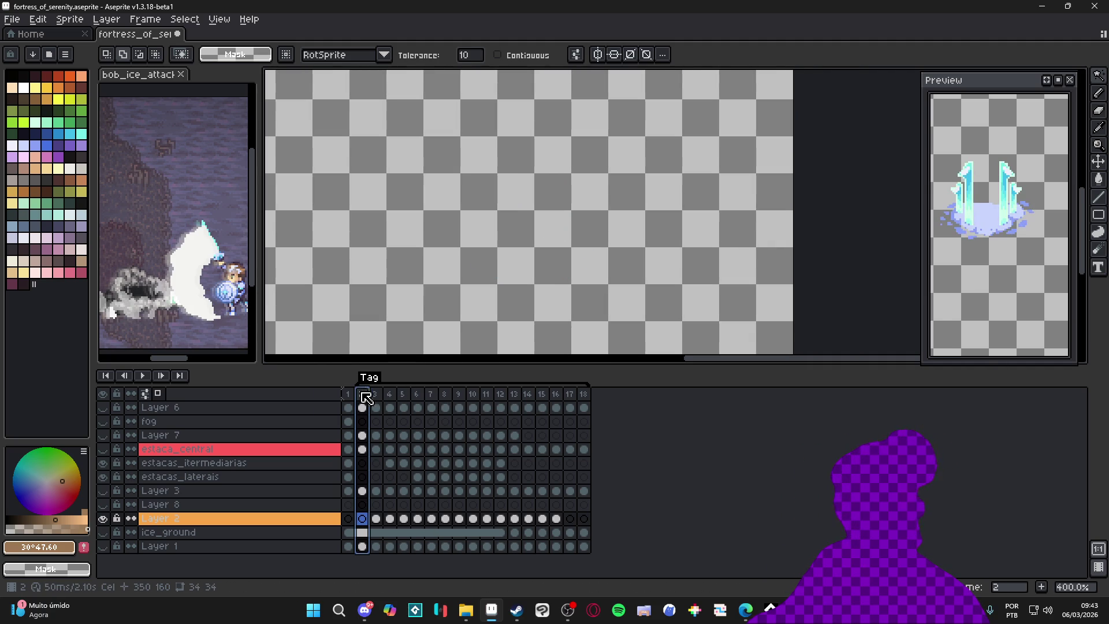
{"action": "left_click", "coordinate": [376, 396]}
{"action": "left_click", "coordinate": [404, 397]}
{"action": "left_click", "coordinate": [528, 397]}
{"action": "left_click", "coordinate": [575, 397]}
{"action": "left_click", "coordinate": [584, 397]}
{"action": "left_click", "coordinate": [502, 397]}
{"action": "left_click", "coordinate": [528, 397]}
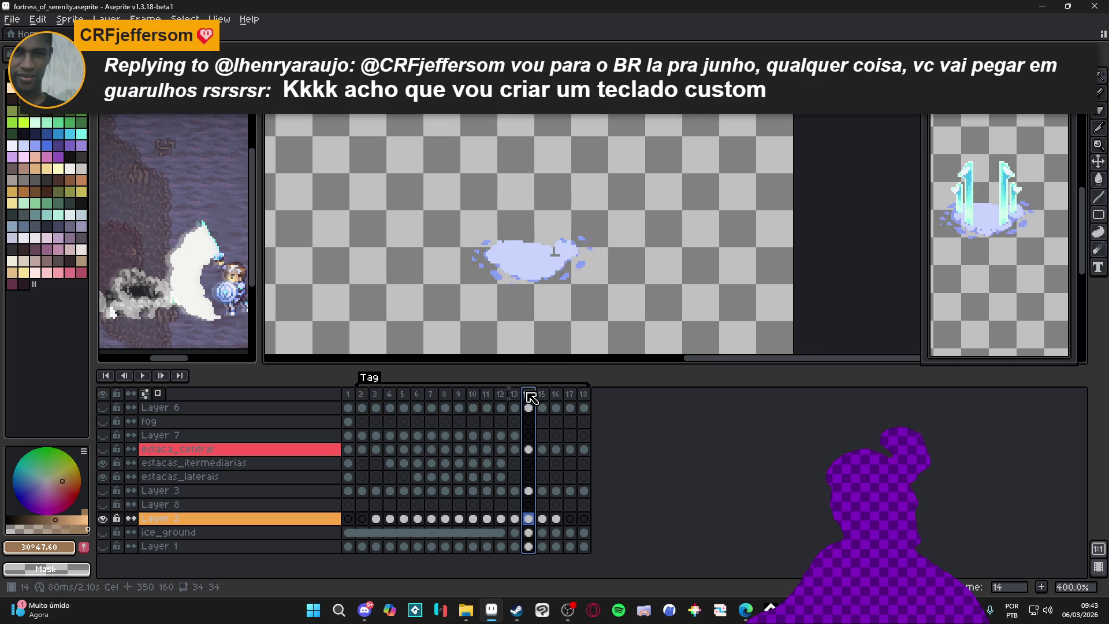
{"action": "left_click", "coordinate": [487, 397]}
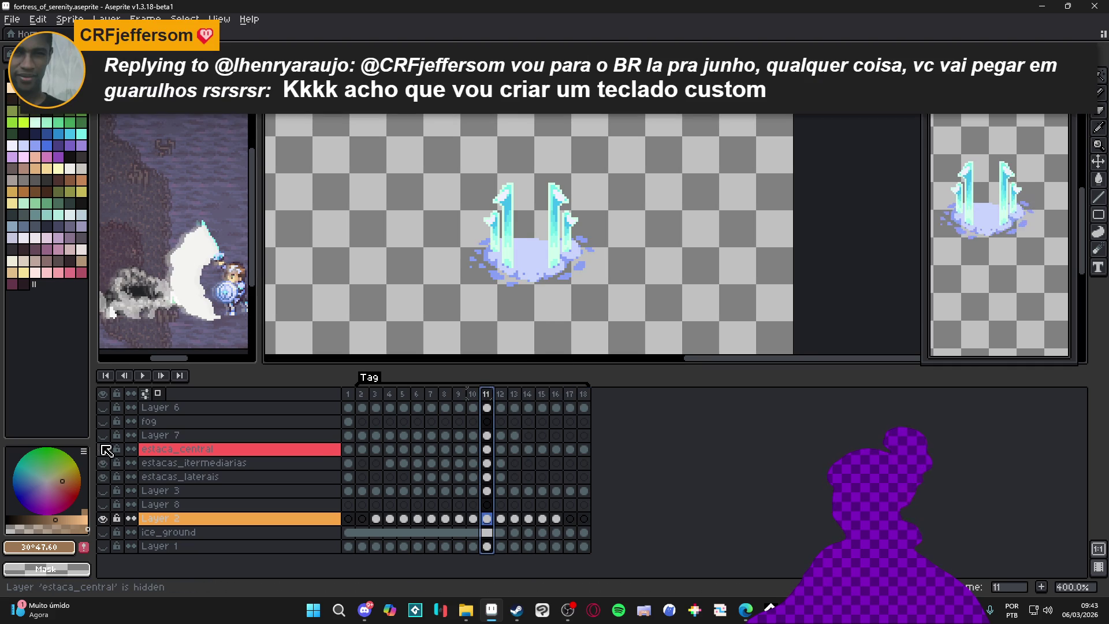
Step: Hide Layer 2, show estaca_central, and open estacas_intermediarias layer properties
{"action": "left_click", "coordinate": [103, 519]}
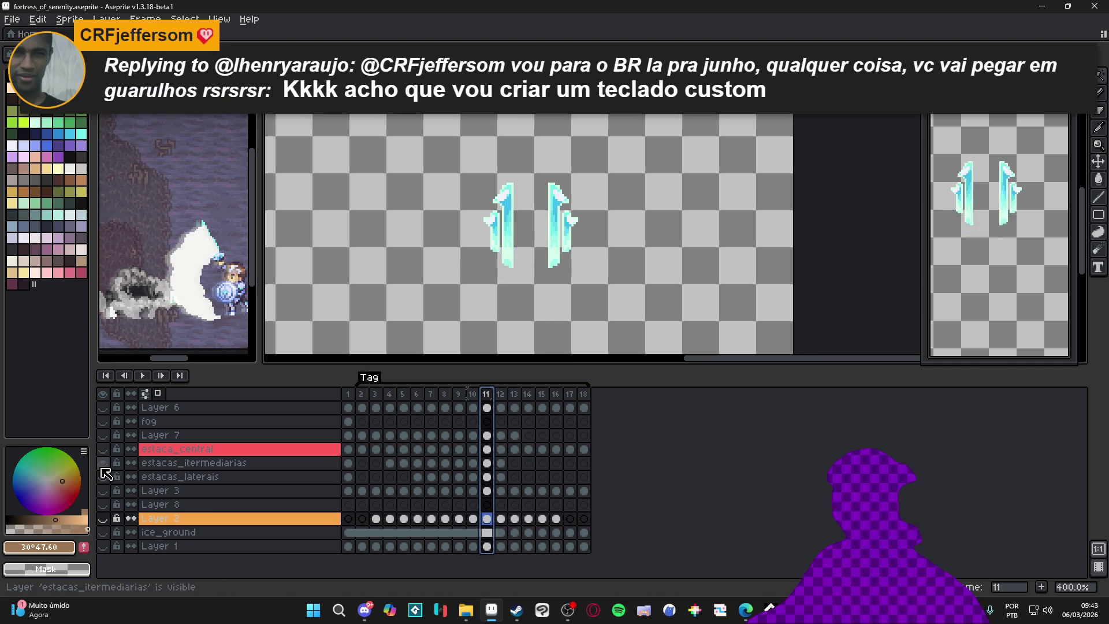
{"action": "left_click", "coordinate": [102, 450]}
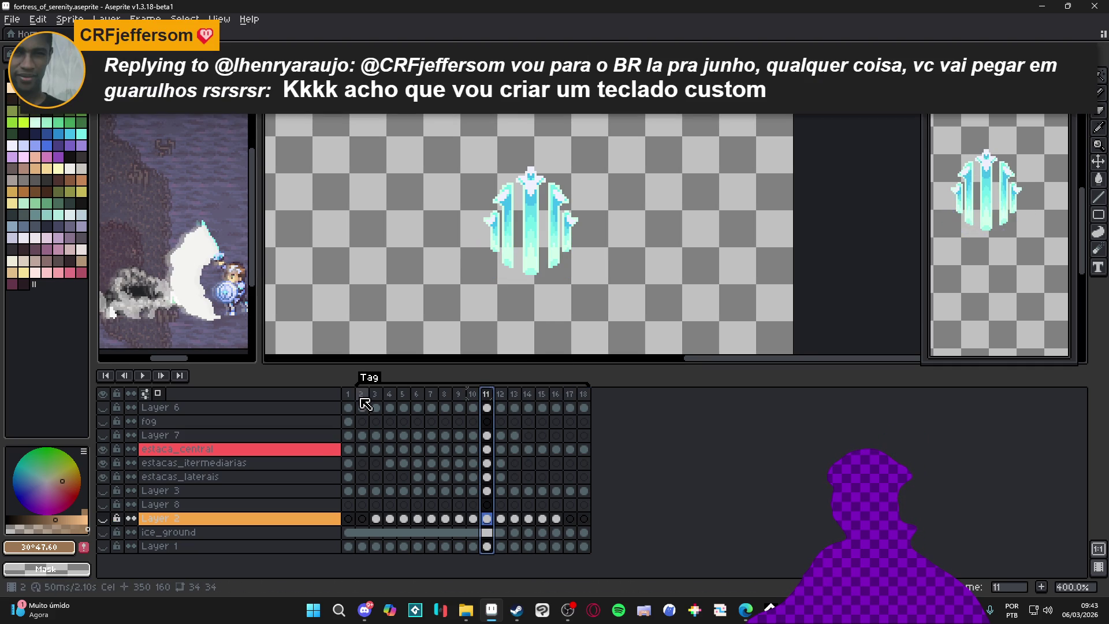
{"action": "left_click", "coordinate": [193, 464]}
{"action": "right_click", "coordinate": [193, 465]}
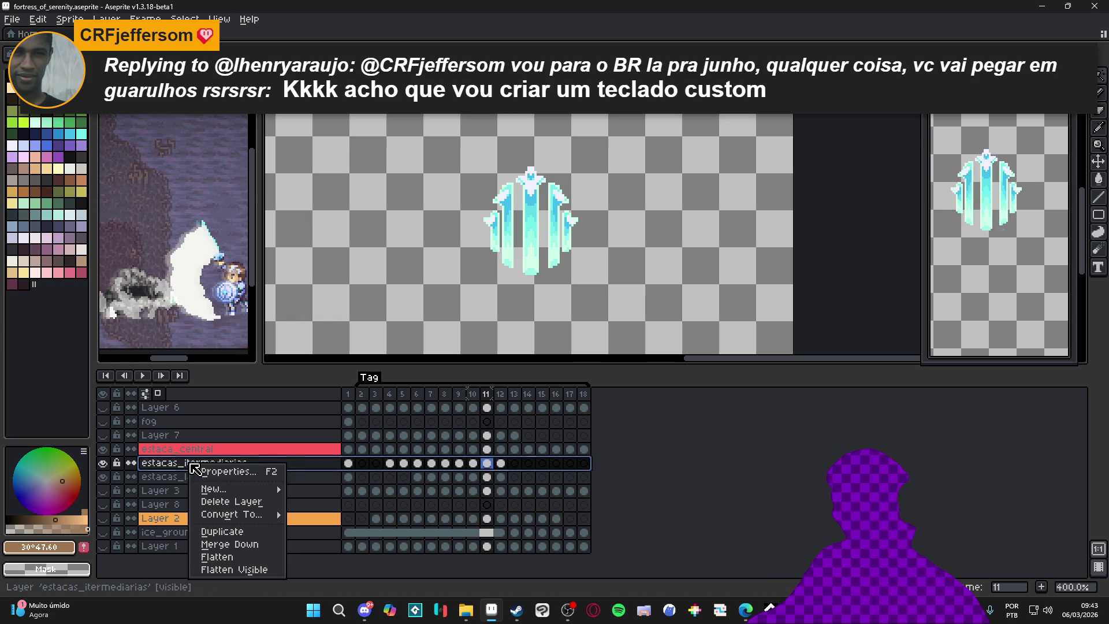
{"action": "right_click", "coordinate": [174, 474]}
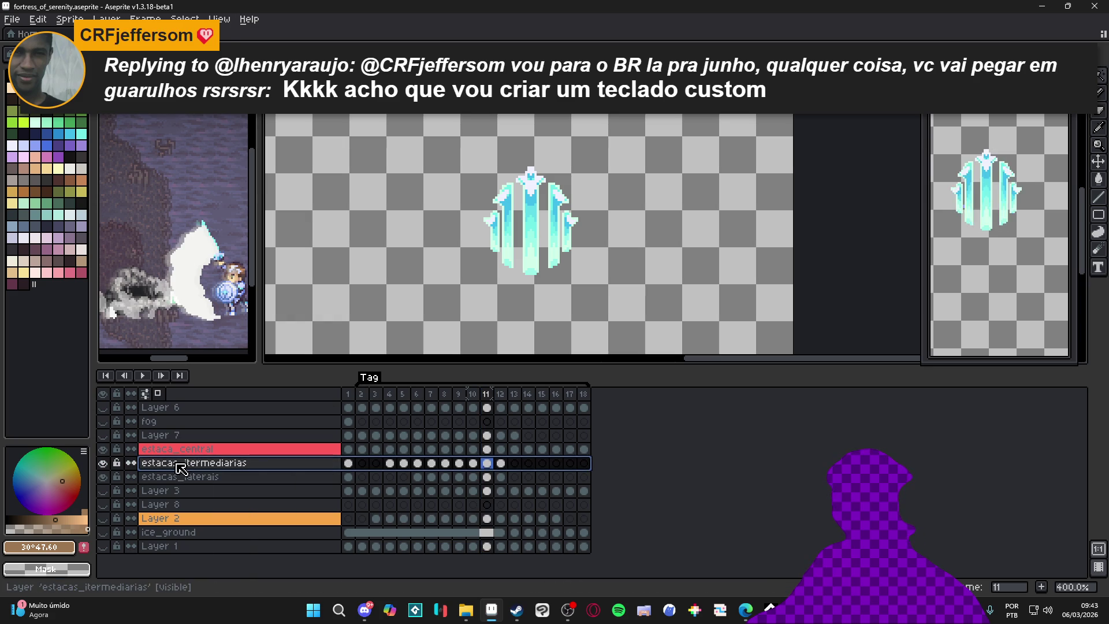
{"action": "right_click", "coordinate": [173, 473]}
{"action": "left_click", "coordinate": [167, 469]}
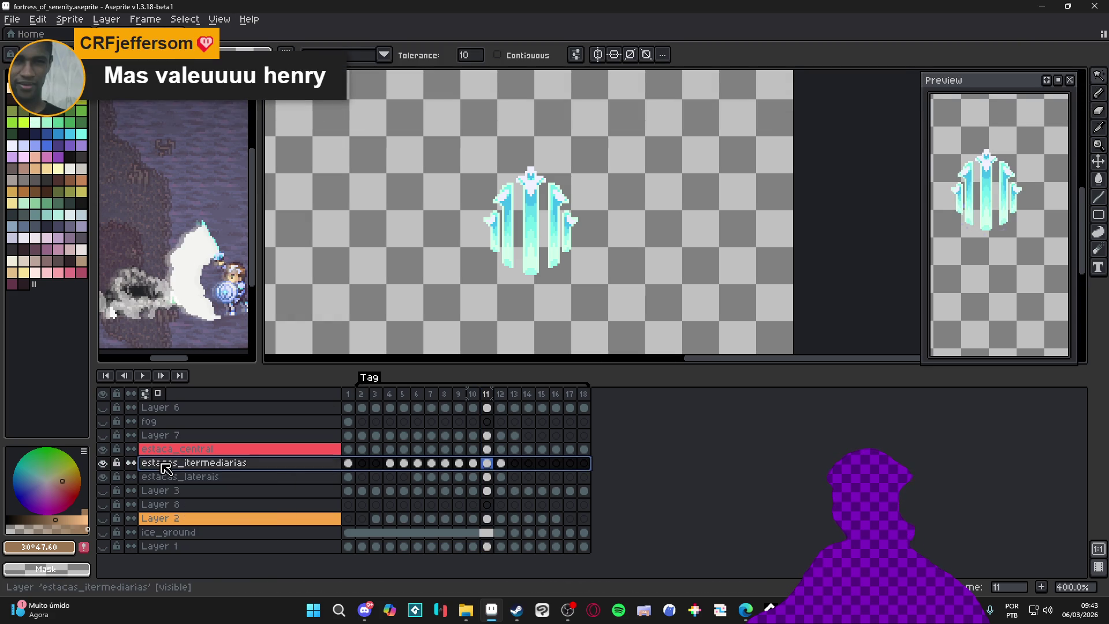
{"action": "double_click", "coordinate": [165, 468]}
Step: Tag the estacas_intermediarias layer yellow in its Layer Properties
{"action": "left_click", "coordinate": [842, 197]}
{"action": "left_click", "coordinate": [851, 216]}
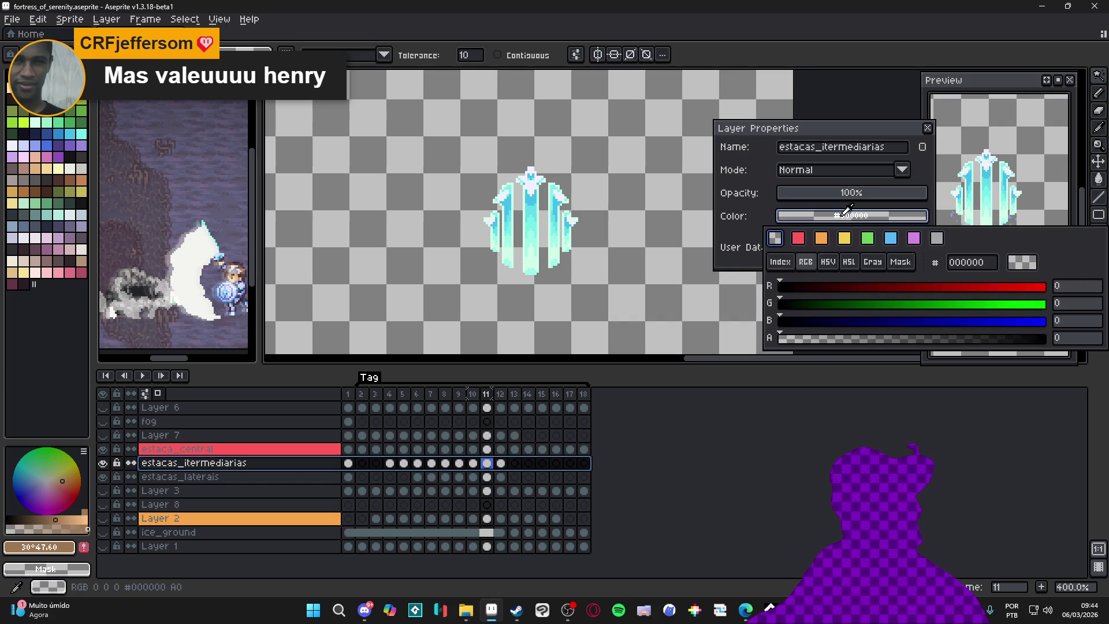
{"action": "left_click", "coordinate": [837, 238]}
{"action": "left_click", "coordinate": [927, 127]}
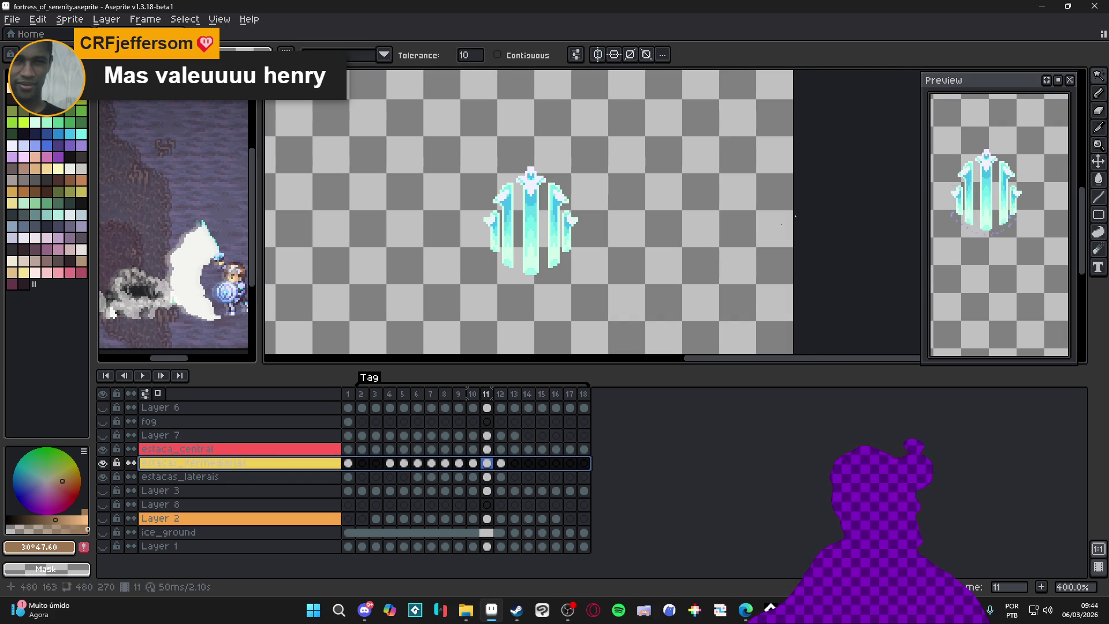
Step: Tag the estacas_laterais layer green and make it visible
{"action": "left_click", "coordinate": [179, 478]}
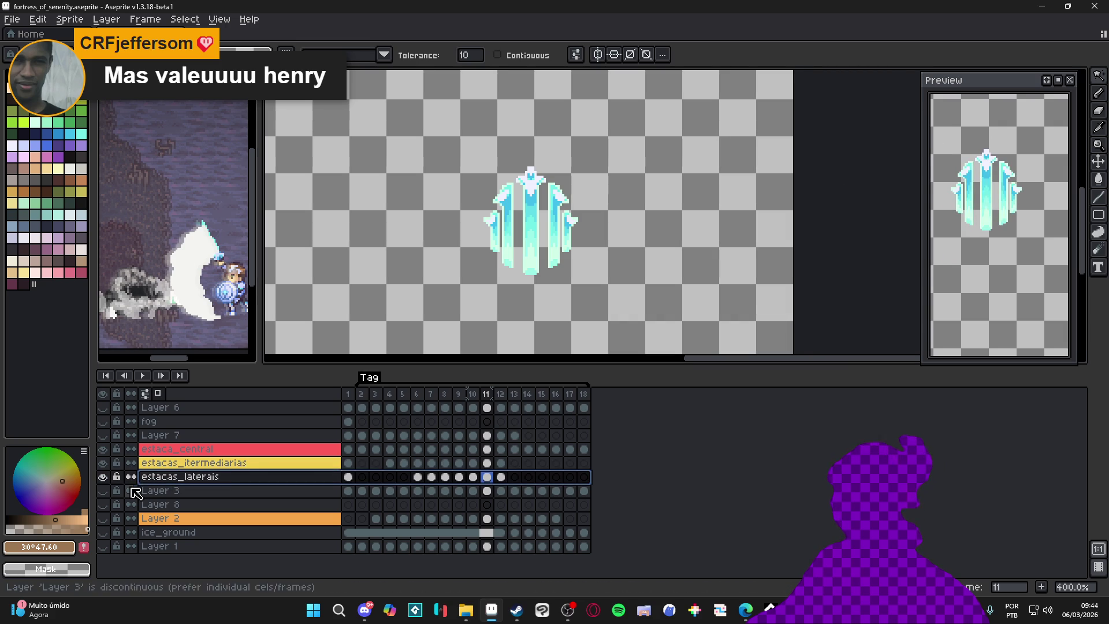
{"action": "double_click", "coordinate": [174, 479]}
{"action": "left_click", "coordinate": [850, 215]}
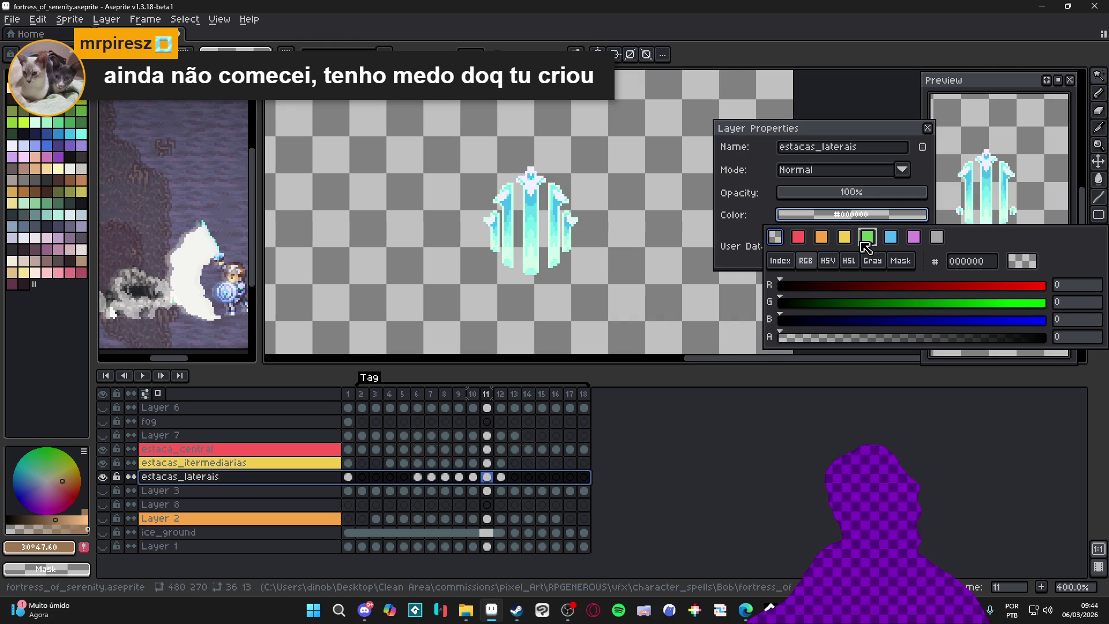
{"action": "left_click", "coordinate": [874, 244]}
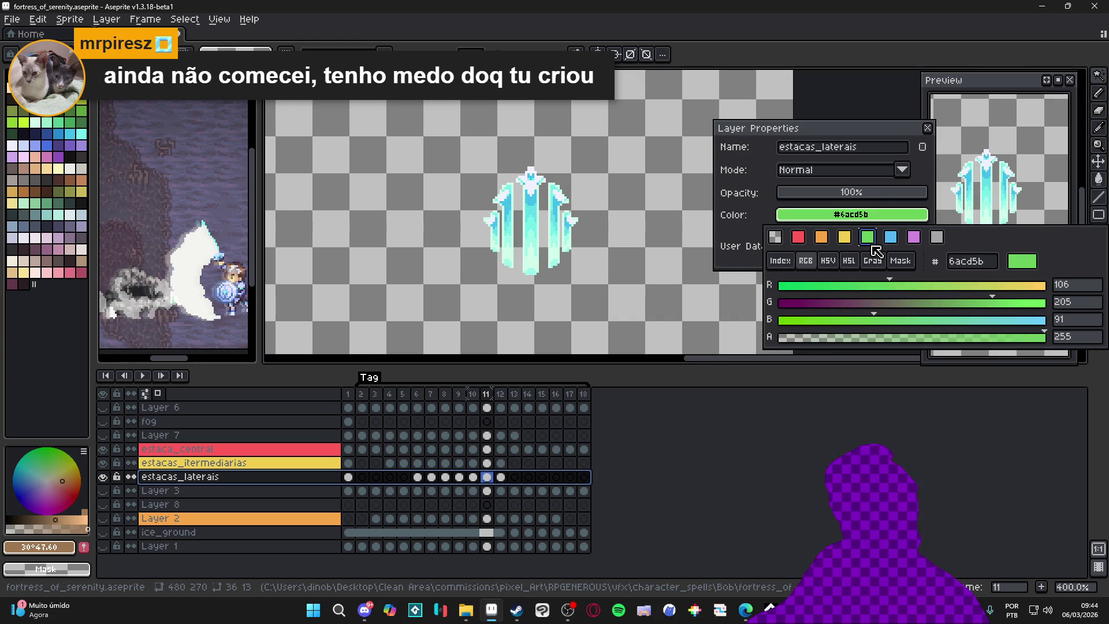
{"action": "left_click", "coordinate": [927, 128]}
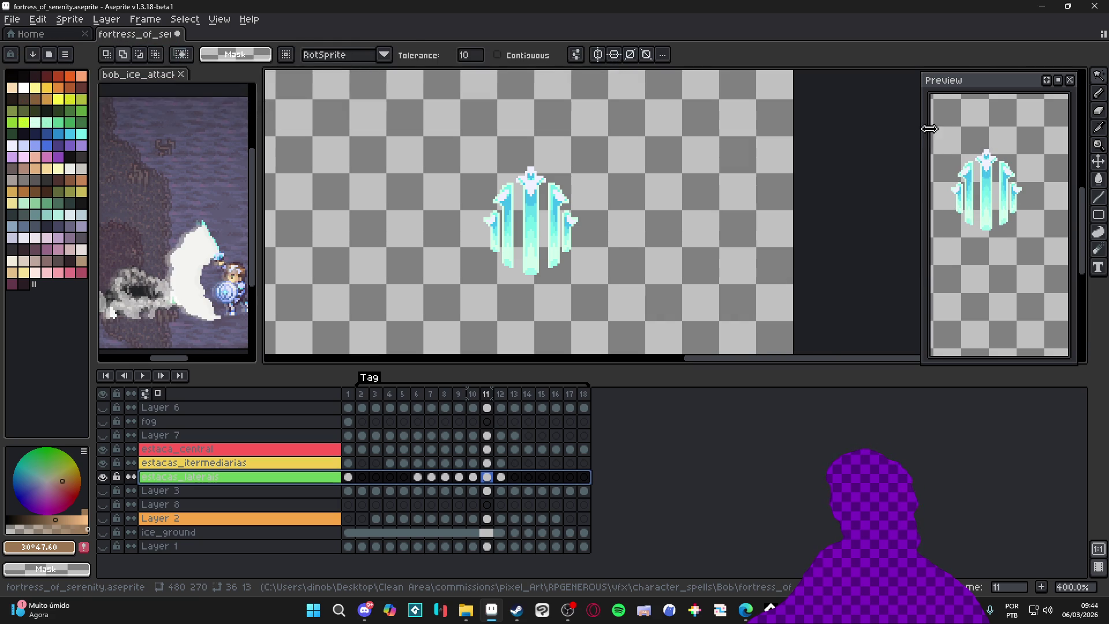
{"action": "left_click", "coordinate": [105, 491]}
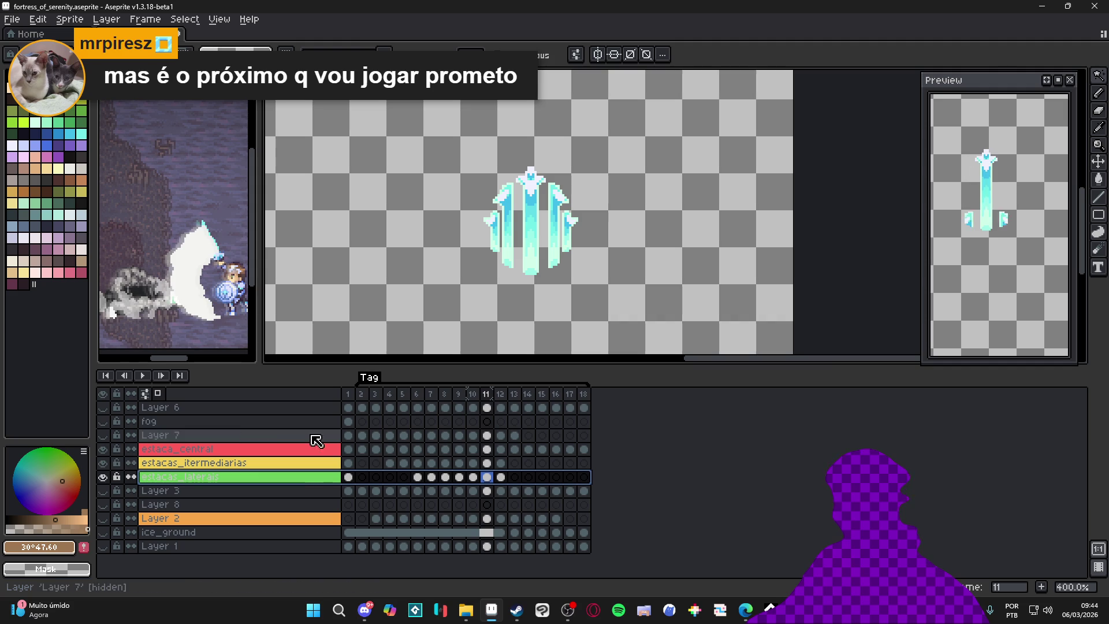
Step: Play and stop the animation, then step forward to frame 8
{"action": "left_click", "coordinate": [363, 396]}
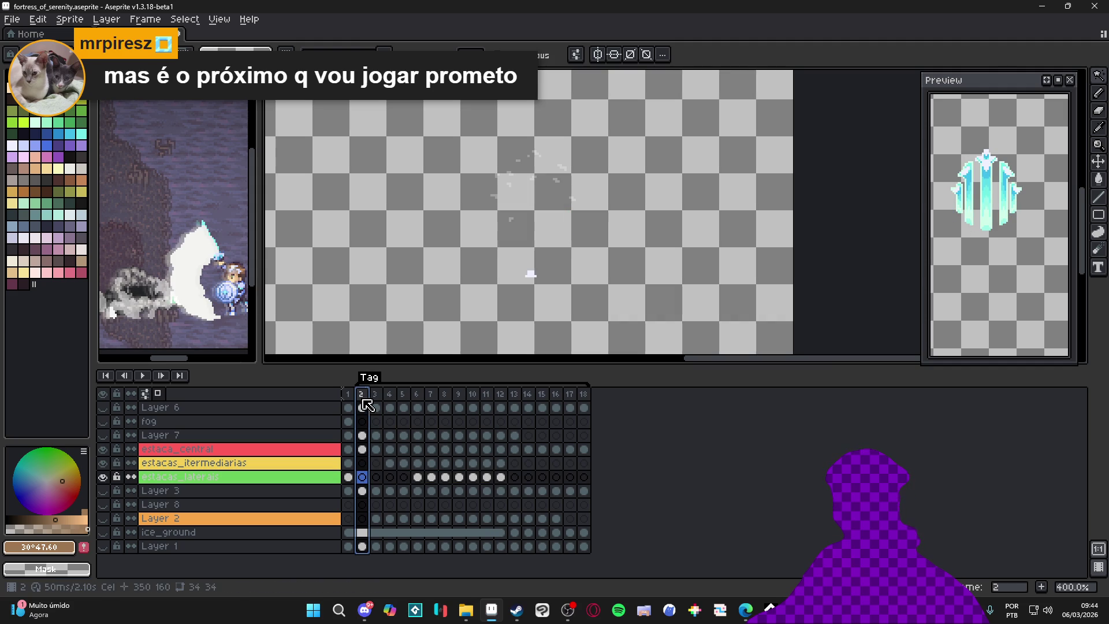
{"action": "left_click", "coordinate": [143, 376]}
{"action": "left_click", "coordinate": [143, 376]}
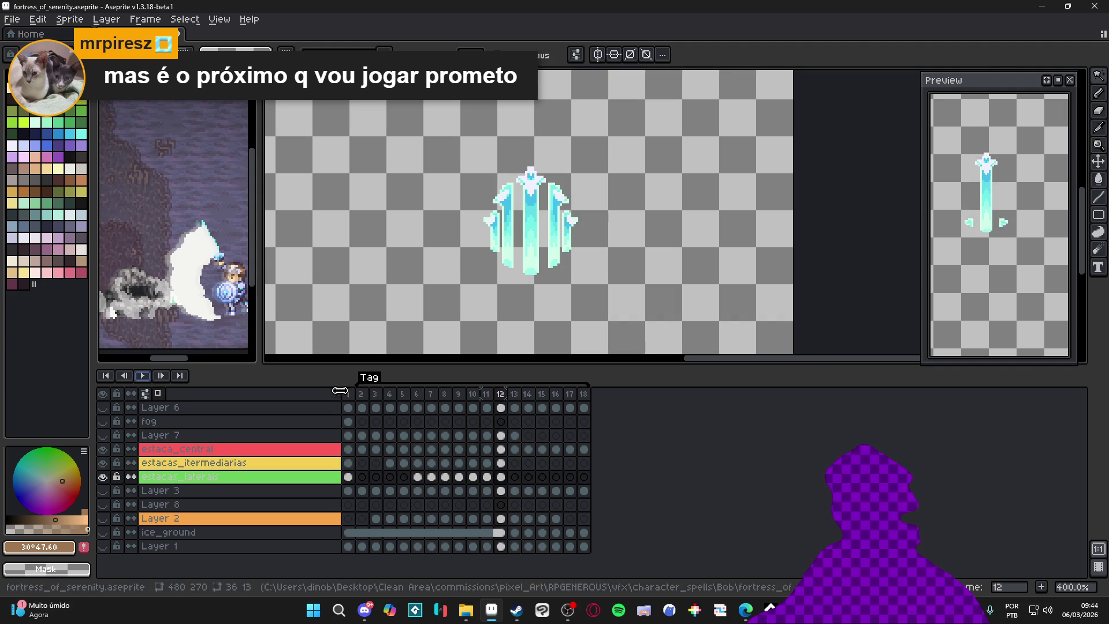
{"action": "left_click", "coordinate": [363, 395]}
{"action": "key", "text": "Right"}
{"action": "key", "text": "Right"}
{"action": "key", "text": "Right"}
{"action": "key", "text": "Right"}
{"action": "key", "text": "Right"}
{"action": "key", "text": "Right"}
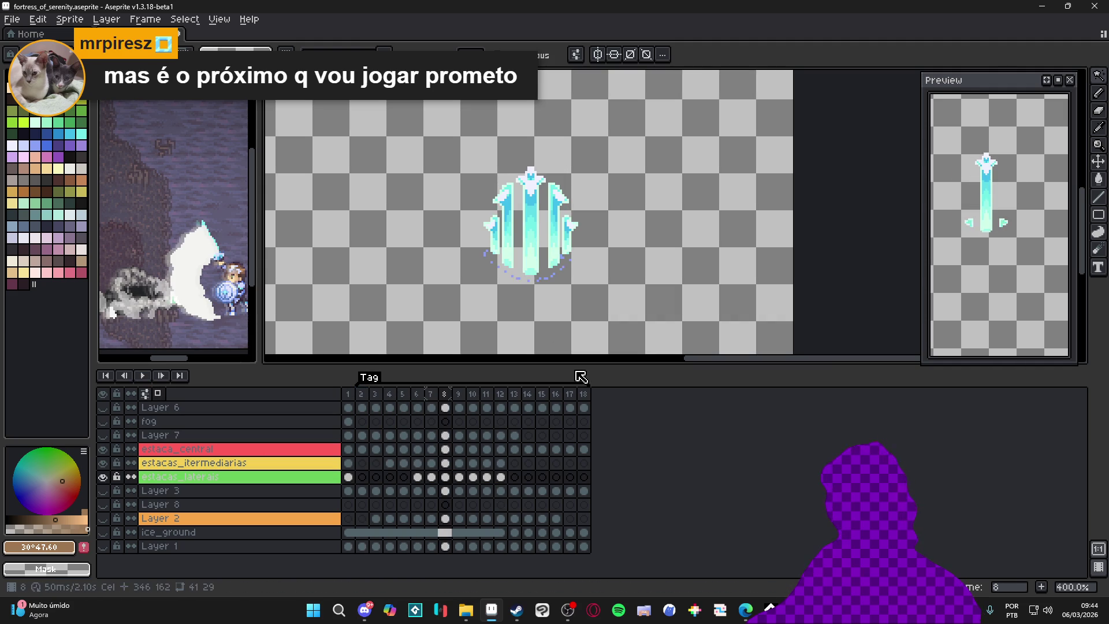
Step: Magic-wand select the stray blue pixels near the stake base and delete them
{"action": "scroll", "coordinate": [536, 270], "scroll_direction": "up", "scroll_amount": 8}
{"action": "key", "text": "w"}
{"action": "left_click", "coordinate": [530, 263]}
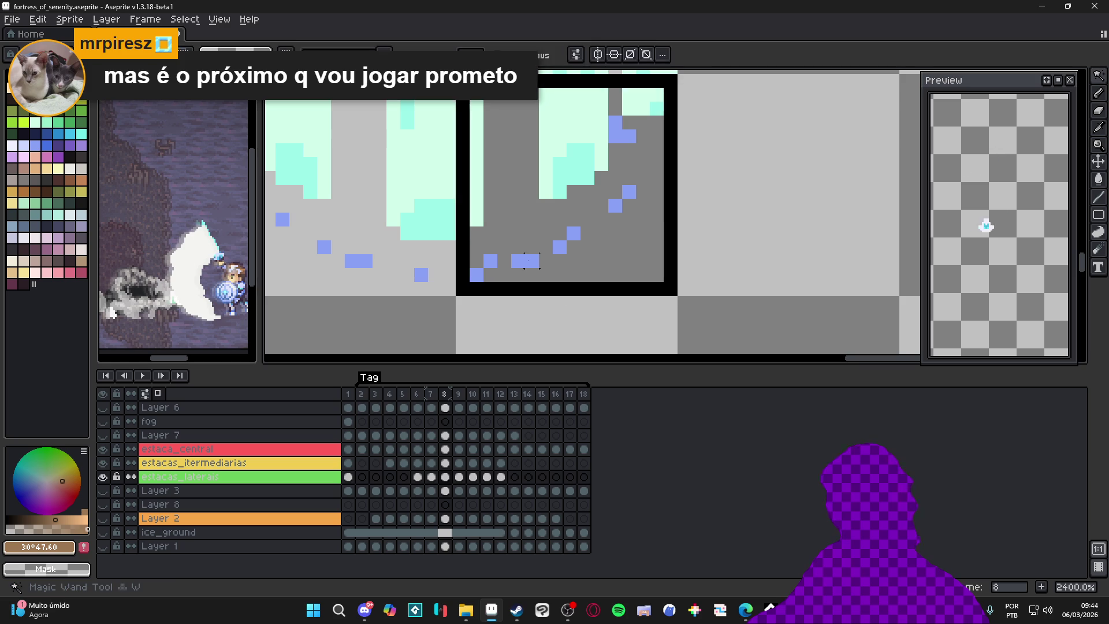
{"action": "scroll", "coordinate": [528, 263], "scroll_direction": "down", "scroll_amount": 4}
{"action": "key", "text": "Delete"}
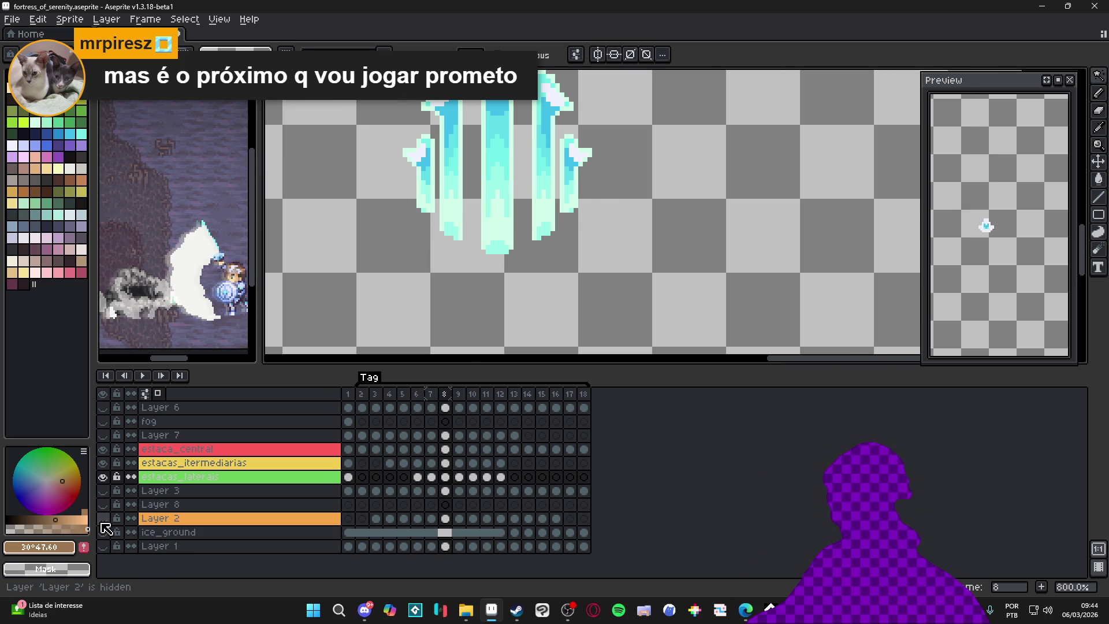
{"action": "left_click", "coordinate": [103, 519]}
{"action": "left_click", "coordinate": [445, 519]}
{"action": "key", "text": "v"}
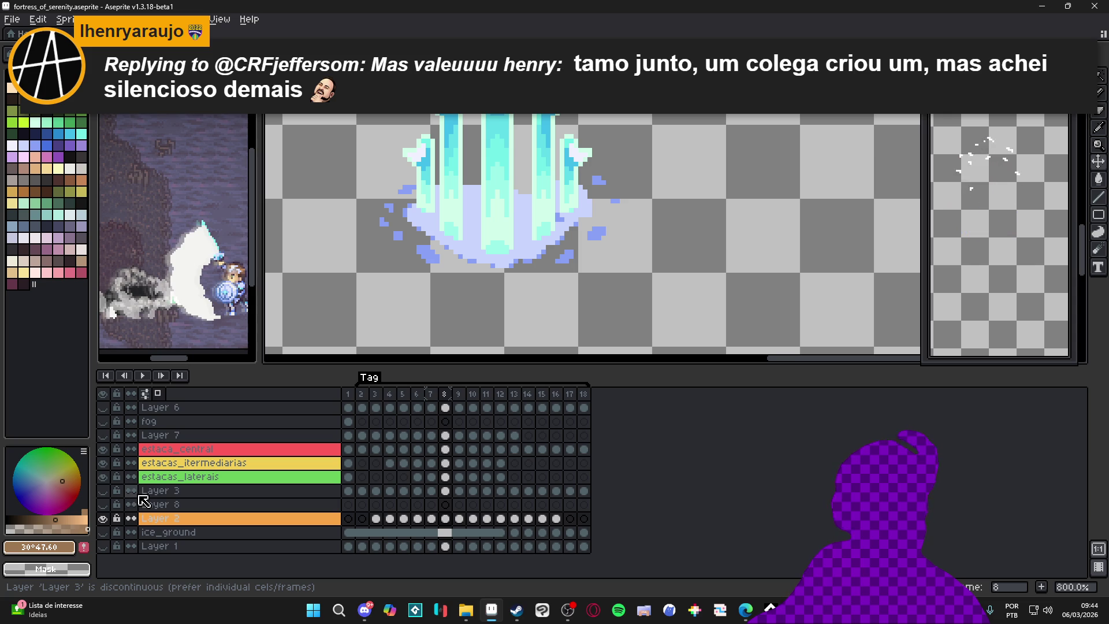
Step: Hide Layer 2's splash, pan to the whole sprite, and make estaca_central active
{"action": "left_click", "coordinate": [103, 518]}
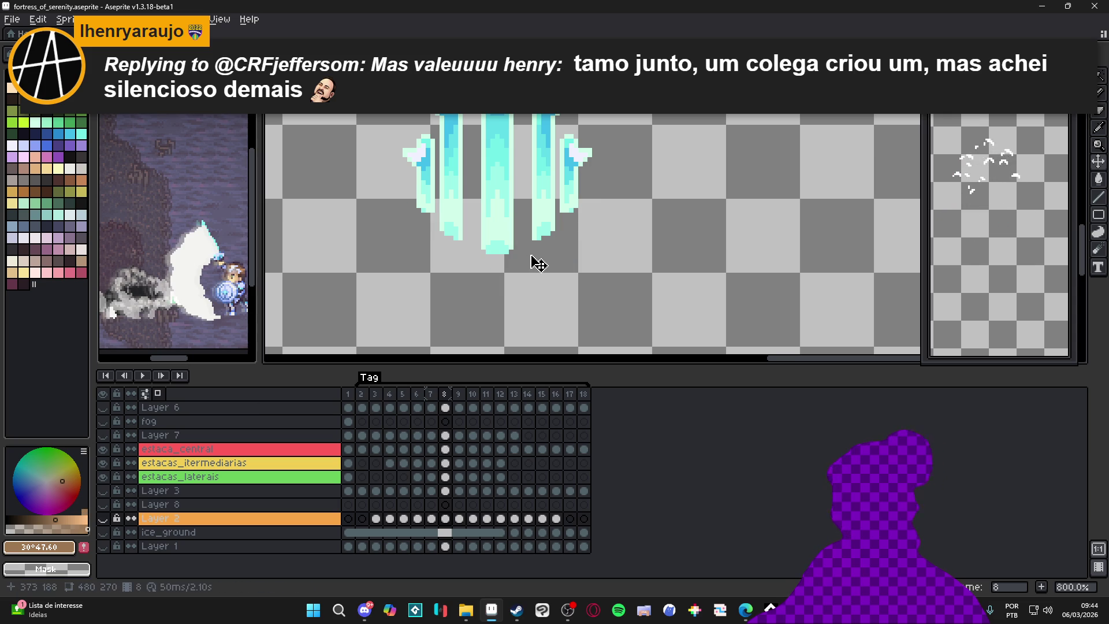
{"action": "scroll", "coordinate": [598, 183], "scroll_direction": "down", "scroll_amount": 1}
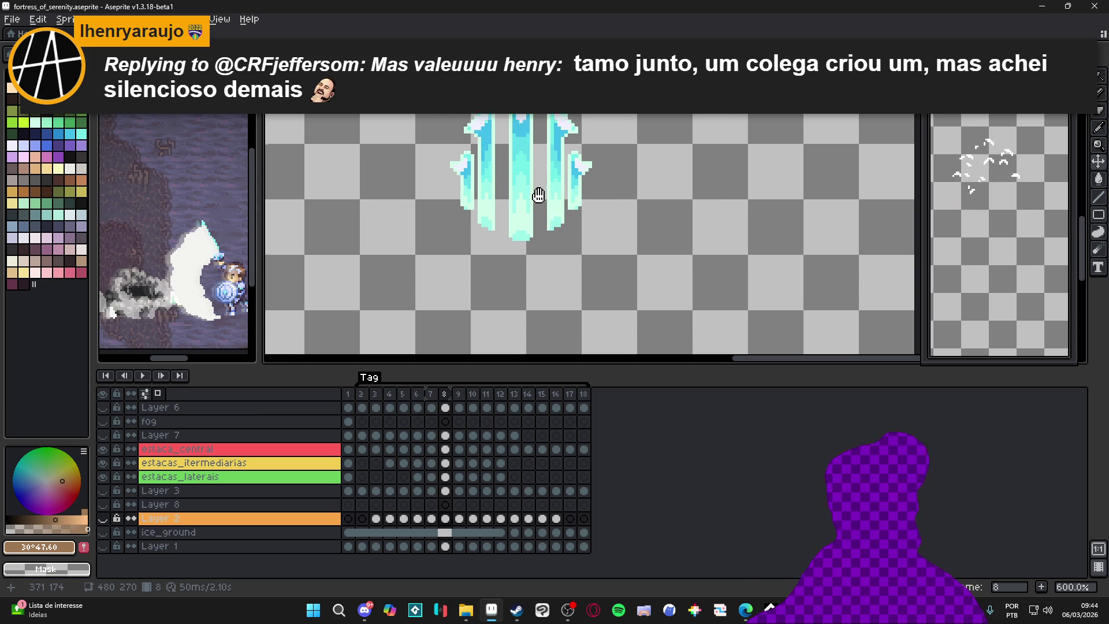
{"action": "left_click_drag", "start_coordinate": [547, 196], "coordinate": [527, 272]}
{"action": "left_click", "coordinate": [515, 256]}
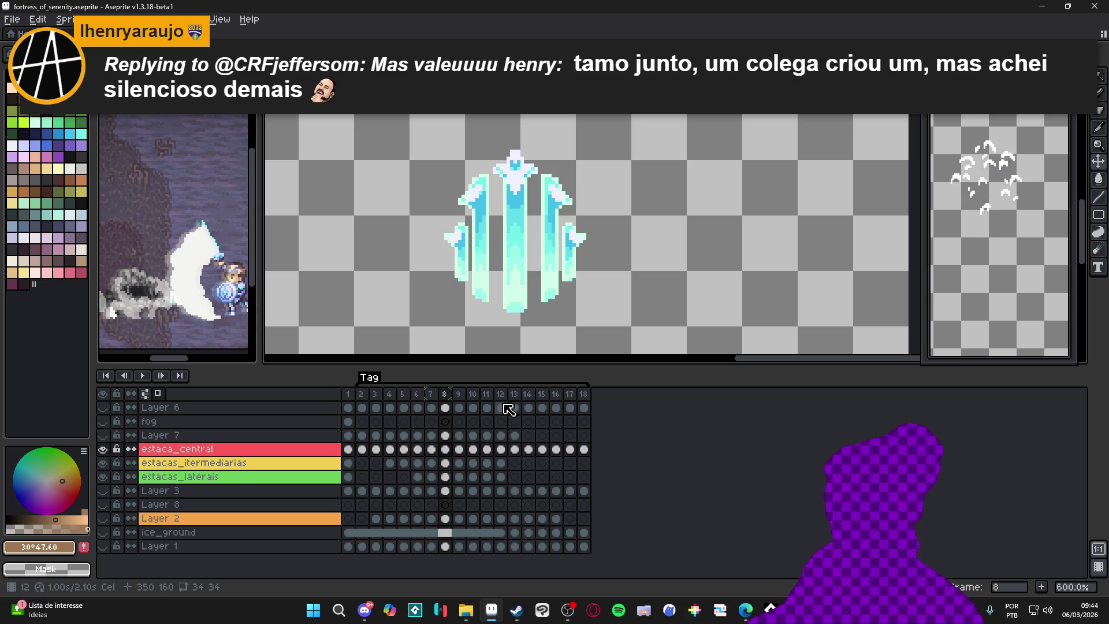
{"action": "left_click", "coordinate": [561, 395]}
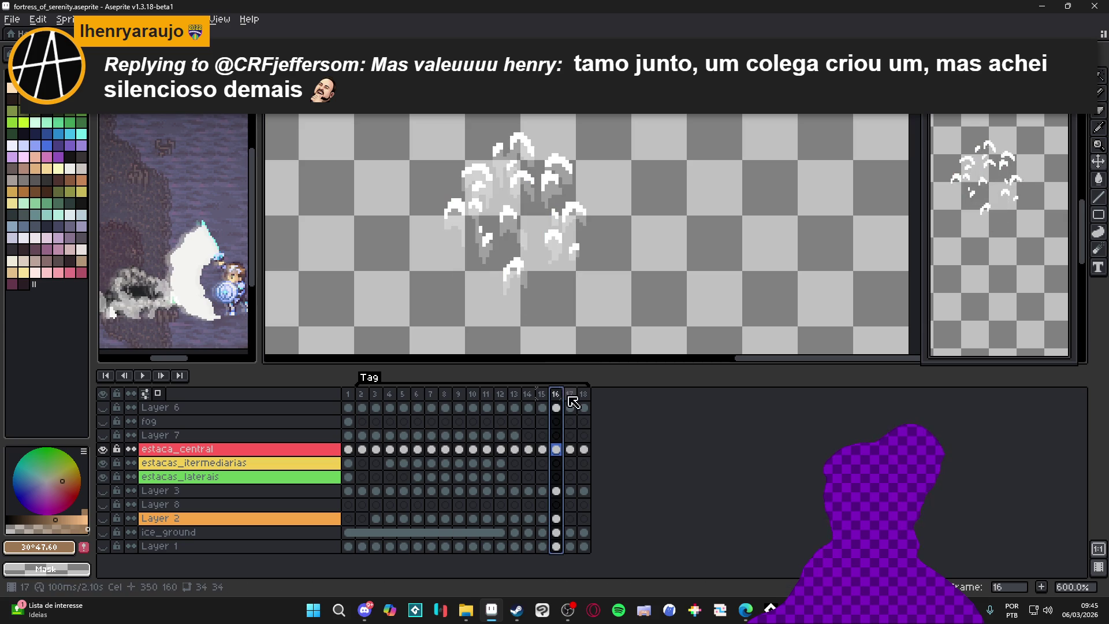
{"action": "left_click", "coordinate": [570, 394]}
{"action": "left_click", "coordinate": [584, 393]}
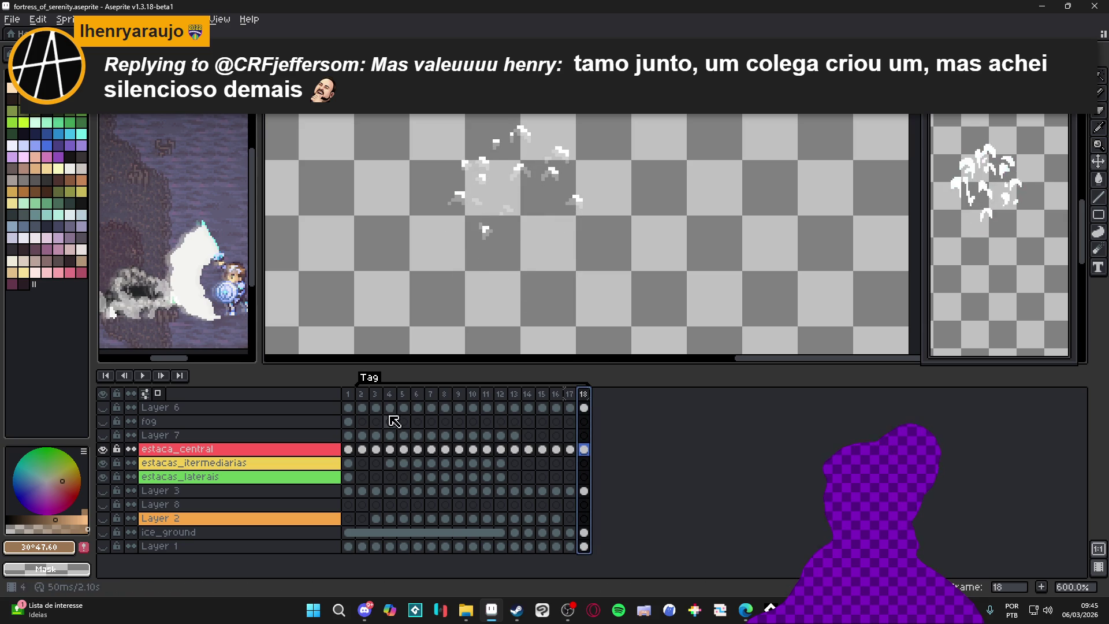
{"action": "left_click", "coordinate": [363, 394]}
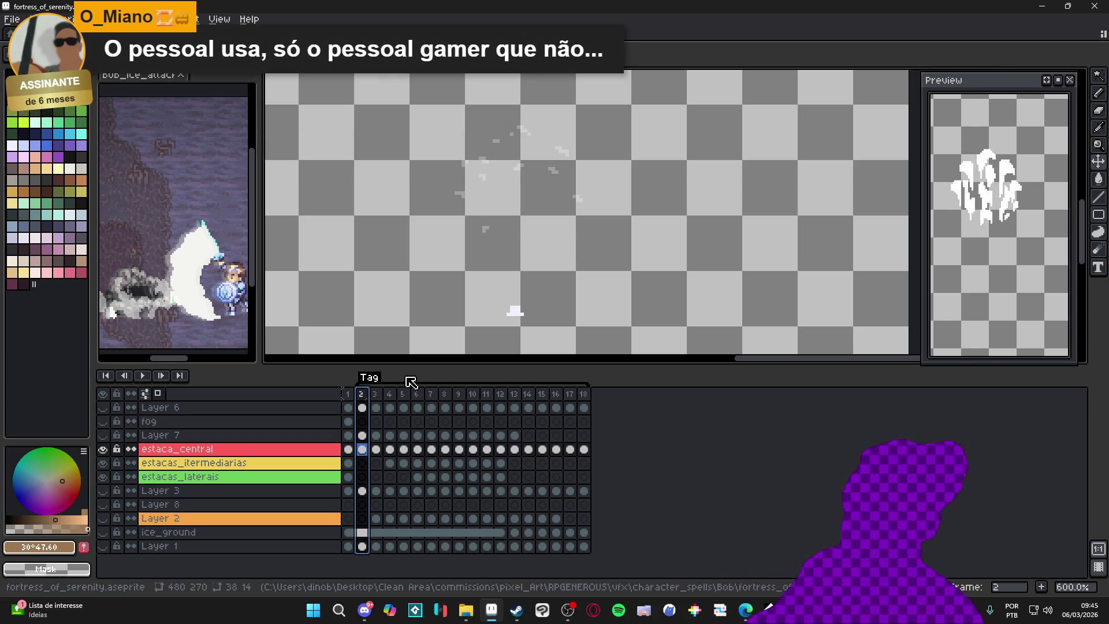
{"action": "left_click", "coordinate": [373, 395]}
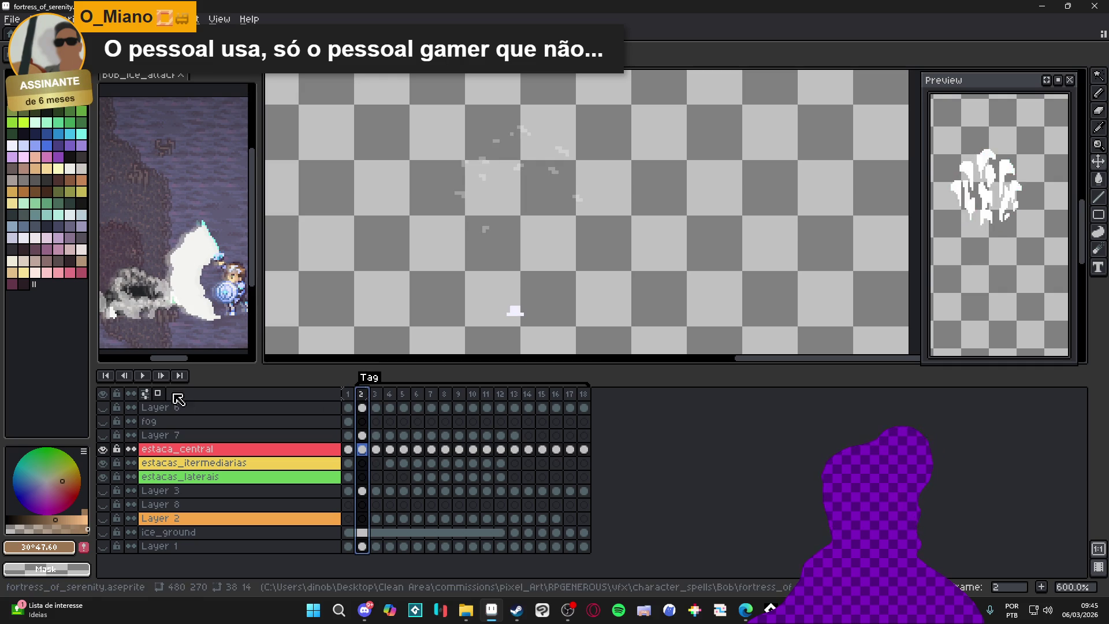
{"action": "left_click", "coordinate": [143, 376]}
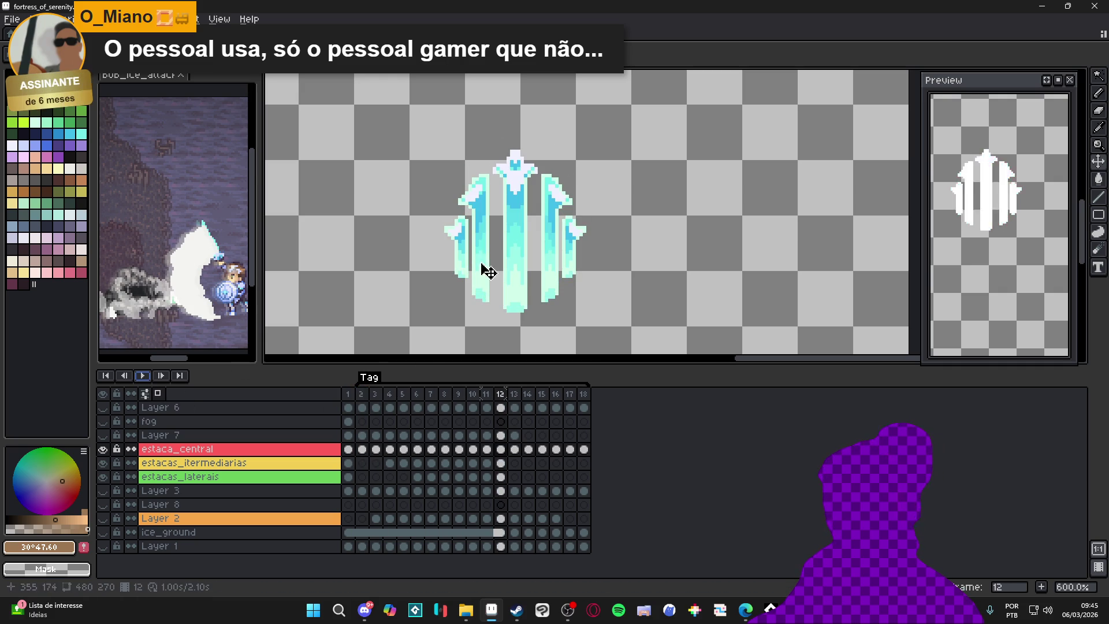
{"action": "scroll", "coordinate": [505, 233], "scroll_direction": "down", "scroll_amount": 2}
{"action": "left_click", "coordinate": [145, 19]}
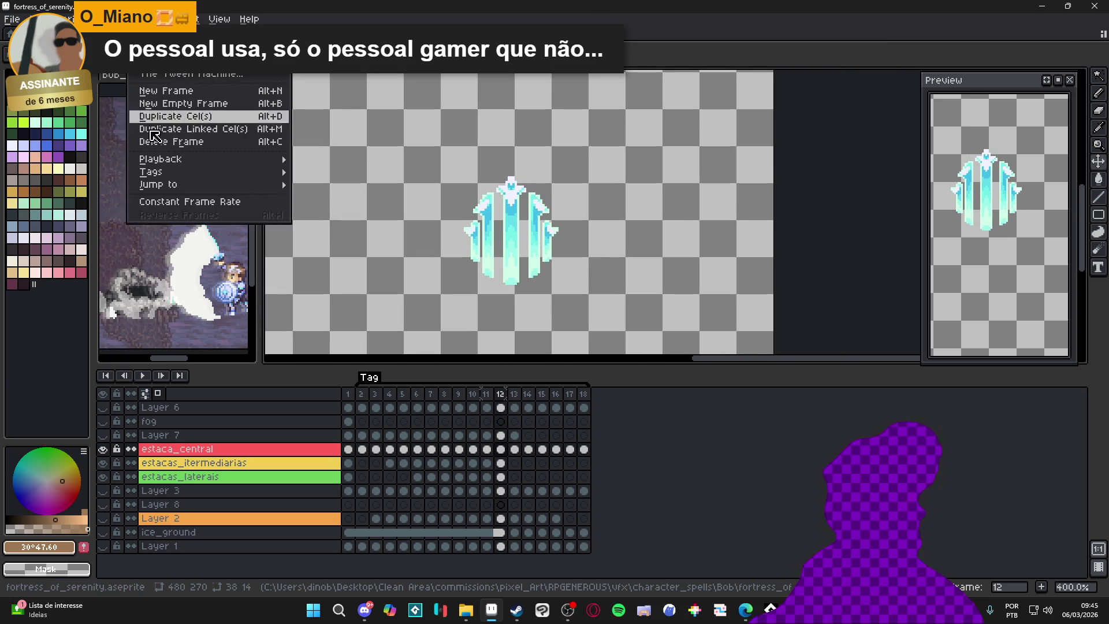
Step: Trim the canvas to the ice stakes, recentre it, and open Export File with Ctrl+Alt+Shift+S
{"action": "left_click", "coordinate": [116, 141]}
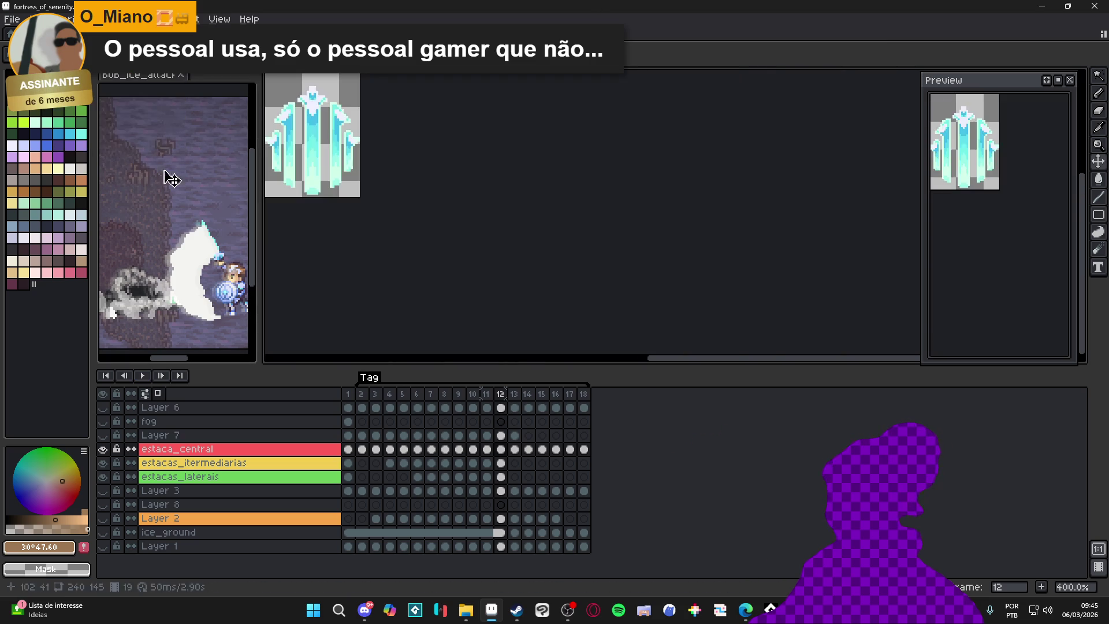
{"action": "mouse_move", "coordinate": [426, 205]}
{"action": "left_mouse_down"}
{"action": "mouse_move", "coordinate": [770, 307]}
{"action": "mouse_move", "coordinate": [678, 271]}
{"action": "left_mouse_up"}
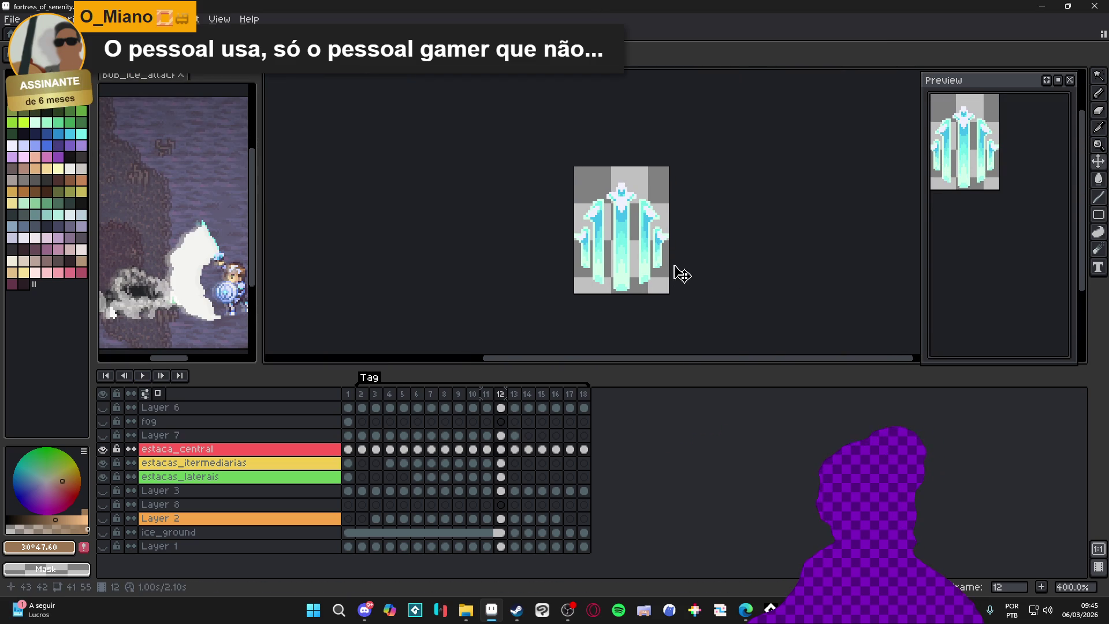
{"action": "key", "text": "ctrl+alt+shift+s"}
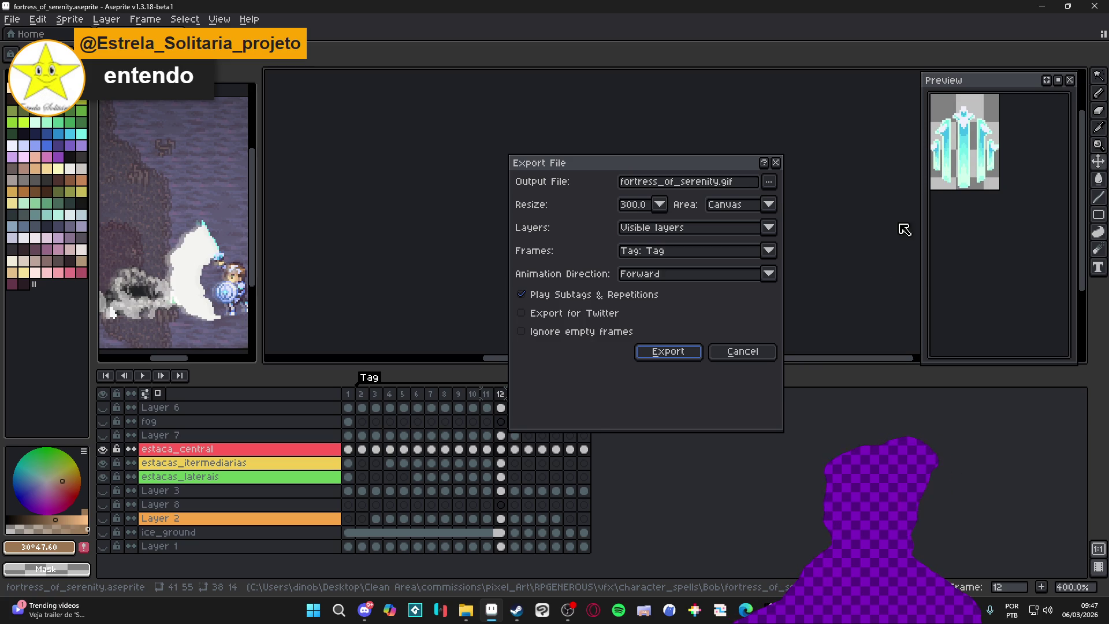
{"action": "mouse_move", "coordinate": [713, 172]}
{"action": "left_mouse_down"}
{"action": "mouse_move", "coordinate": [803, 144]}
{"action": "mouse_move", "coordinate": [807, 95]}
{"action": "mouse_move", "coordinate": [786, 274]}
{"action": "mouse_move", "coordinate": [801, 293]}
{"action": "left_mouse_up"}
{"action": "left_click_drag", "start_coordinate": [800, 291], "coordinate": [799, 290]}
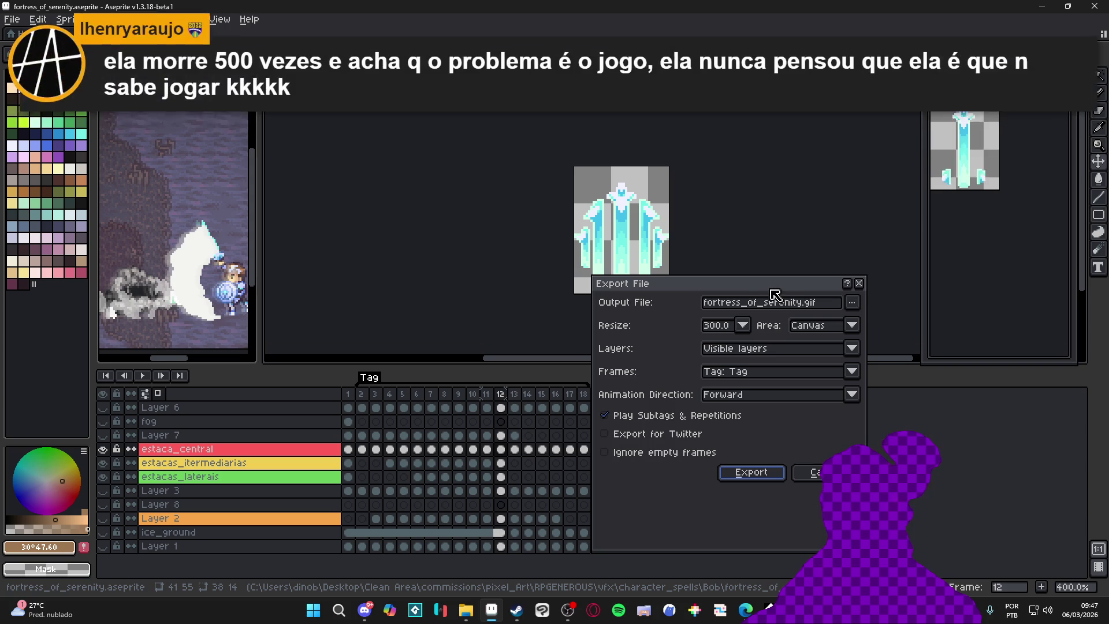
{"action": "mouse_move", "coordinate": [765, 295]}
{"action": "left_mouse_down"}
{"action": "mouse_move", "coordinate": [867, 267]}
{"action": "mouse_move", "coordinate": [867, 254]}
{"action": "left_mouse_up"}
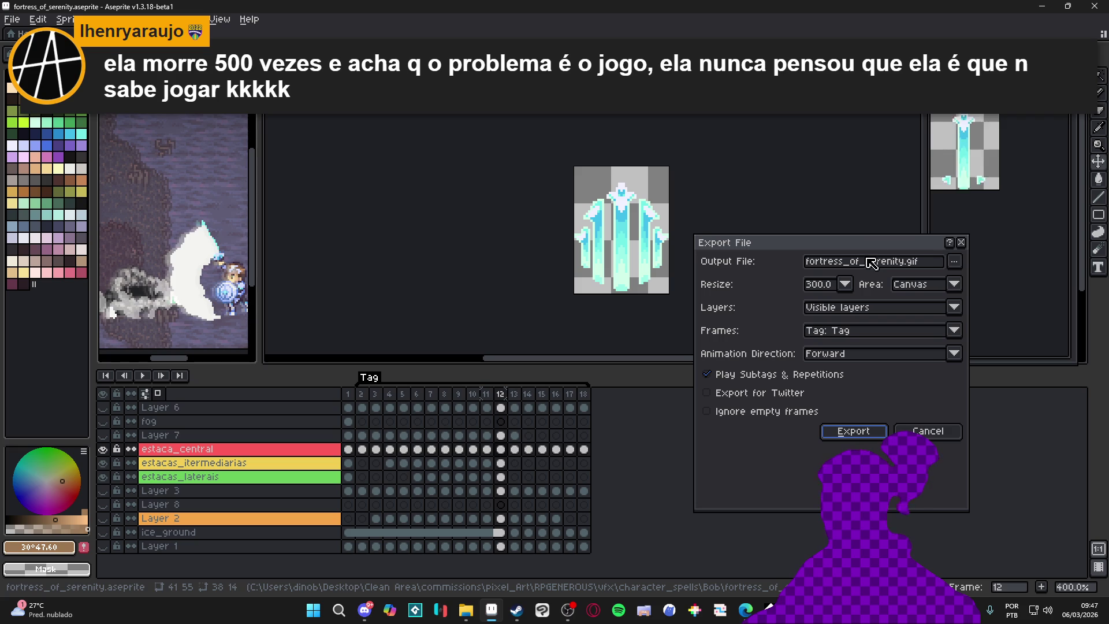
{"action": "left_click_drag", "start_coordinate": [875, 251], "coordinate": [890, 250]}
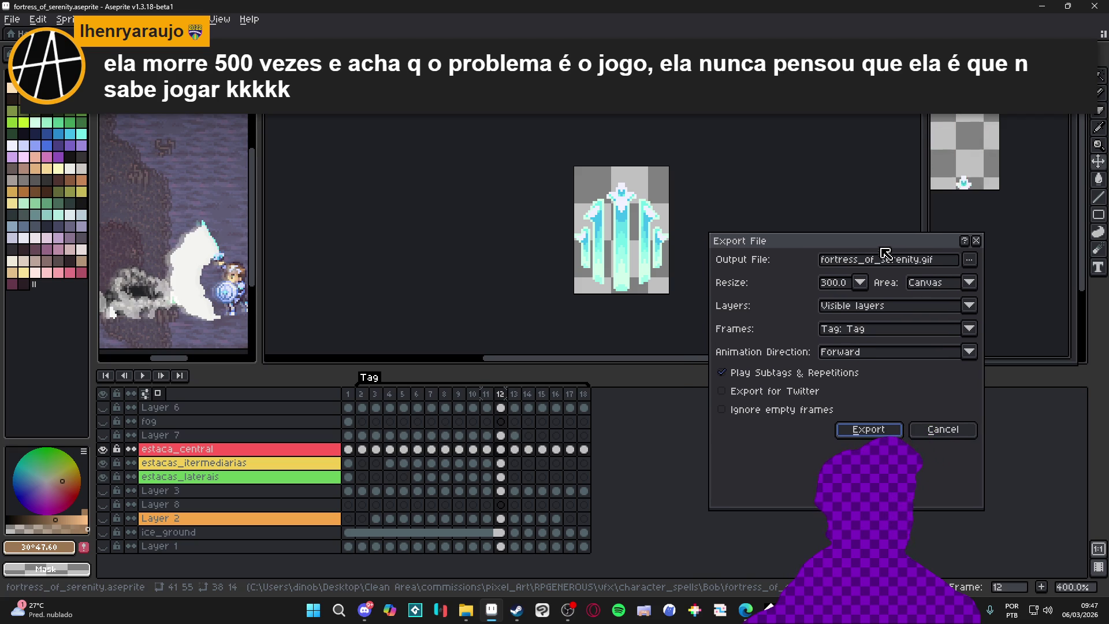